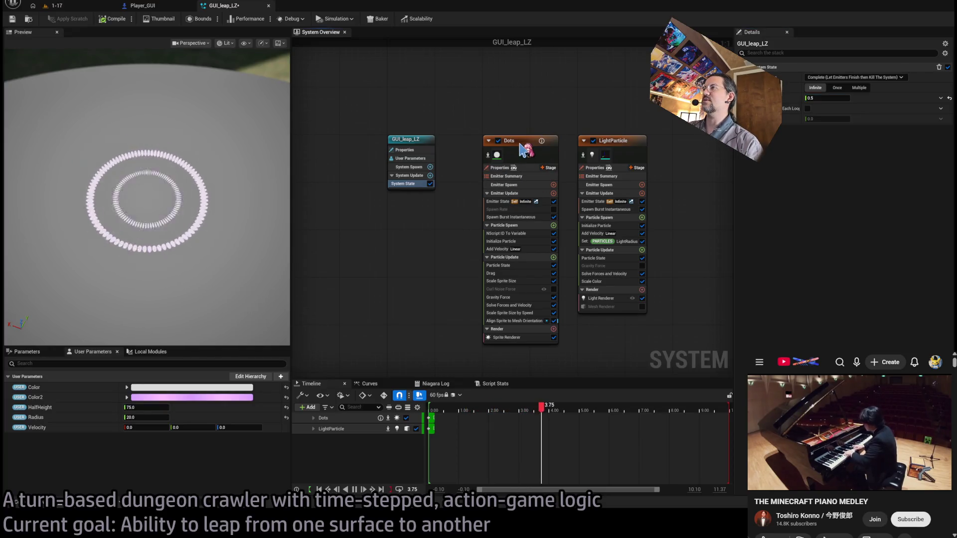
# Give the Dots emitter a loop duration of 0.02 and Add Velocity speed scale A of 100
pyautogui.click(549, 141)
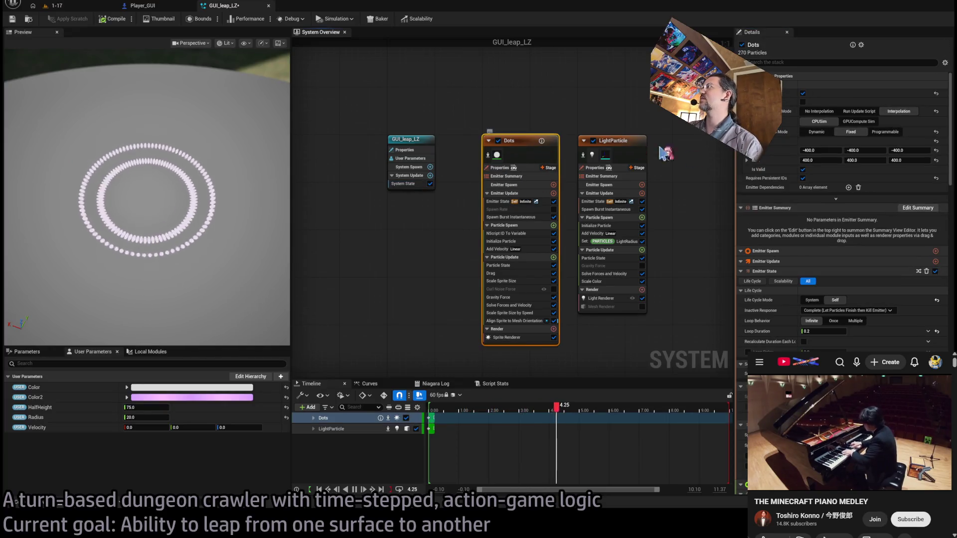
pyautogui.click(830, 332)
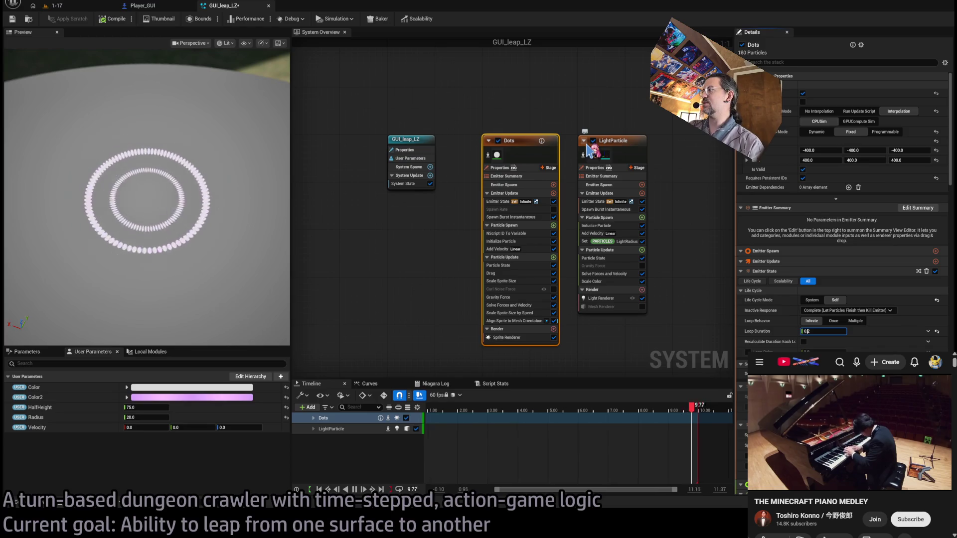
pyautogui.write('0')
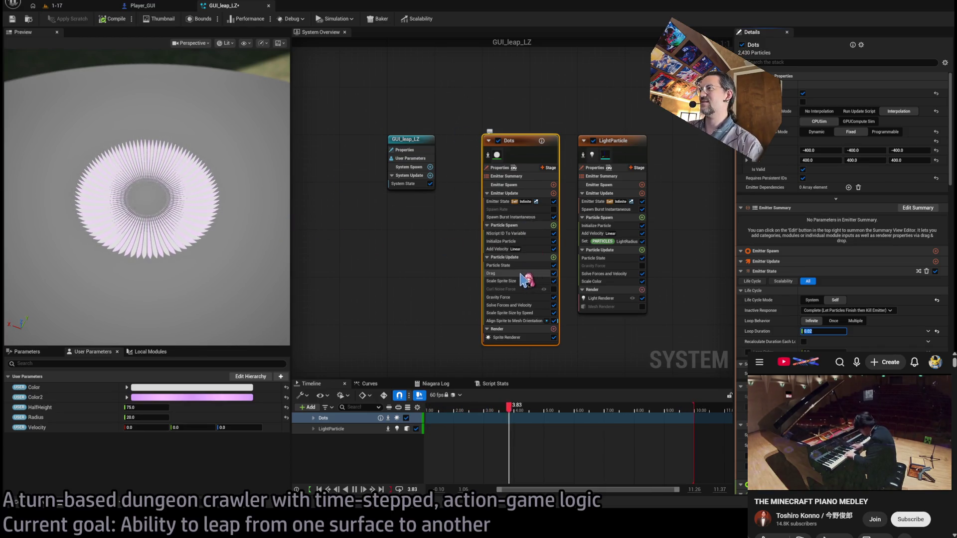
pyautogui.click(520, 249)
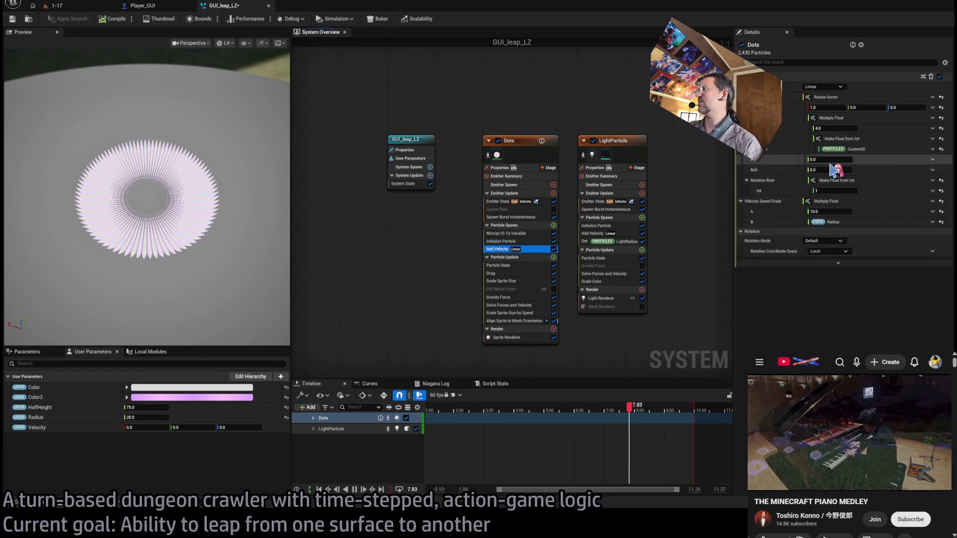
pyautogui.click(829, 212)
pyautogui.write('0')
pyautogui.press('Return')
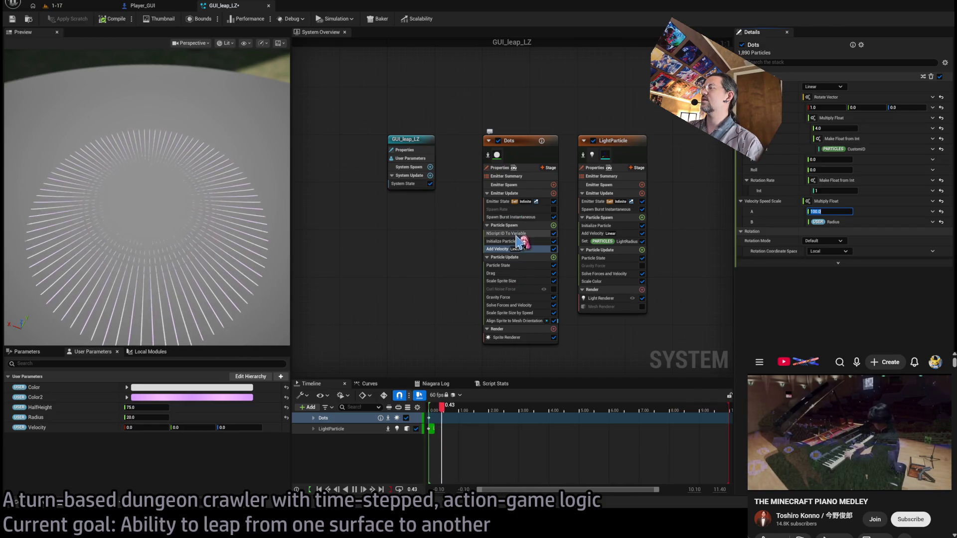
# Set the Dots Initialize Particle value to 0.055 and gravity to 2000, then play-test level 1-17
pyautogui.click(518, 242)
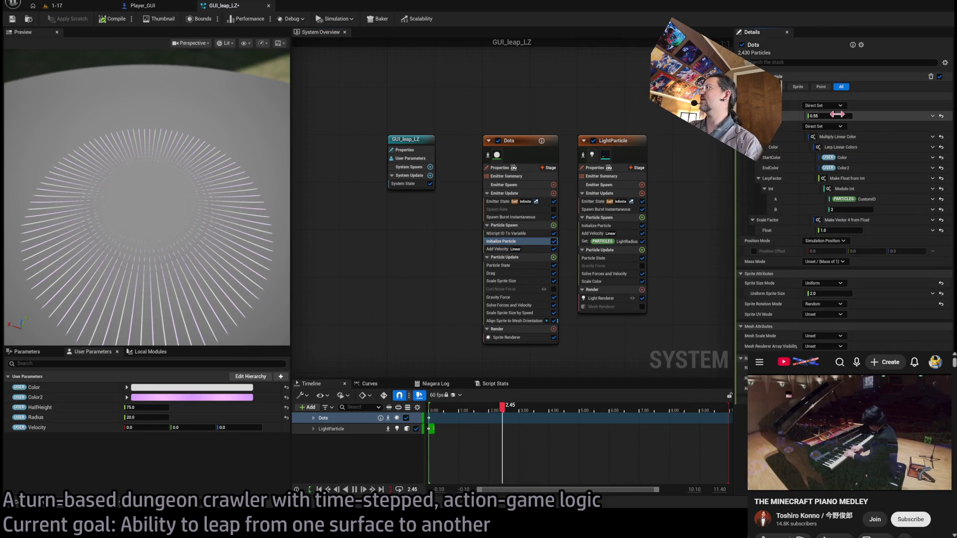
pyautogui.write('05')
pyautogui.press('Return')
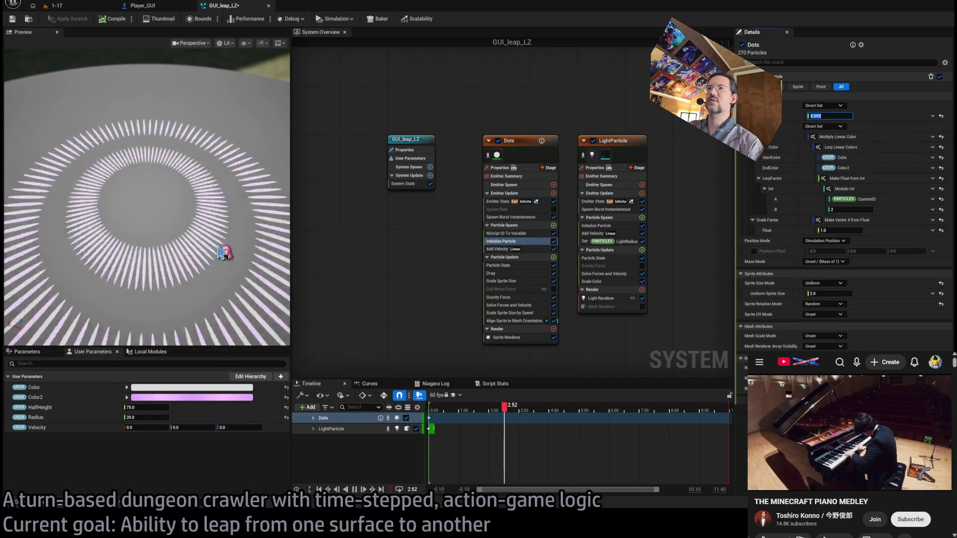
pyautogui.click(192, 226)
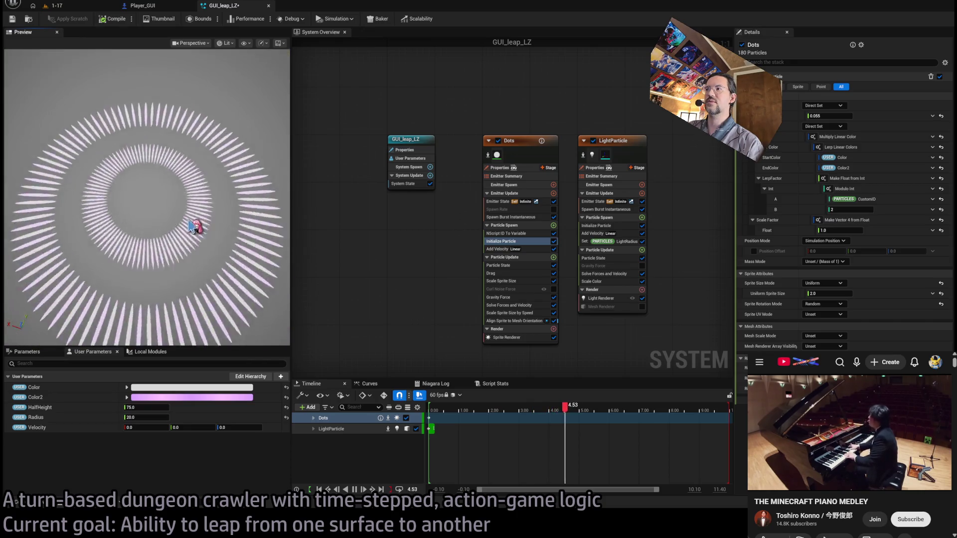
pyautogui.scroll(-5, 196, 227)
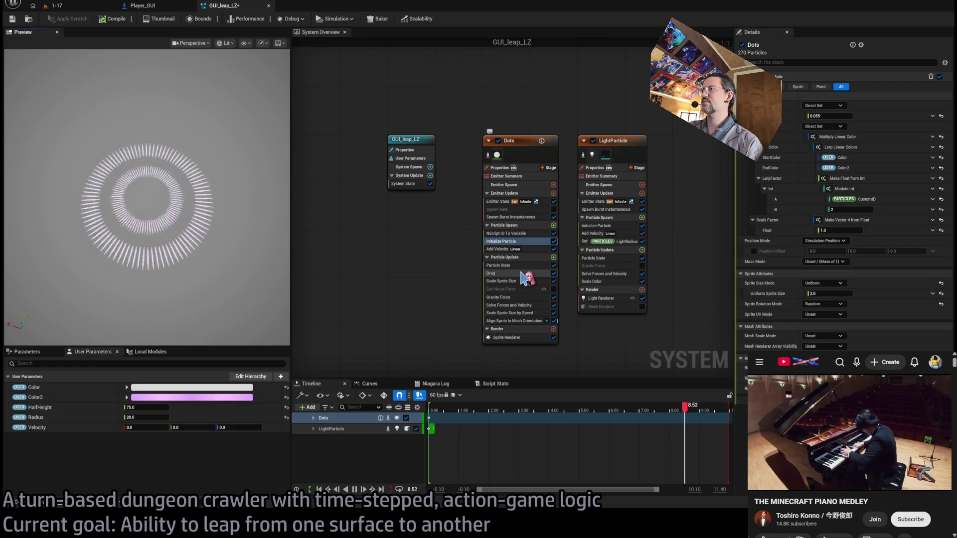
pyautogui.click(518, 297)
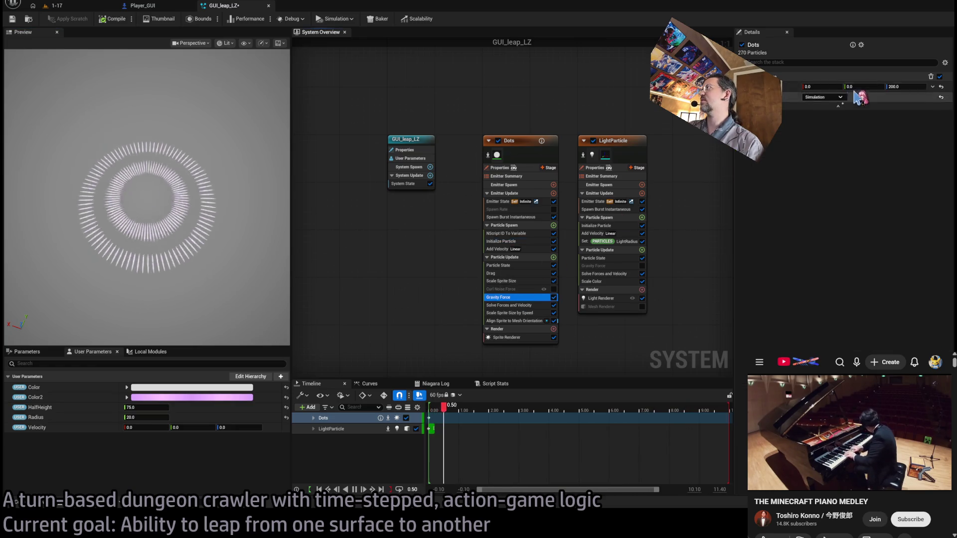
pyautogui.click(921, 88)
pyautogui.write('2000')
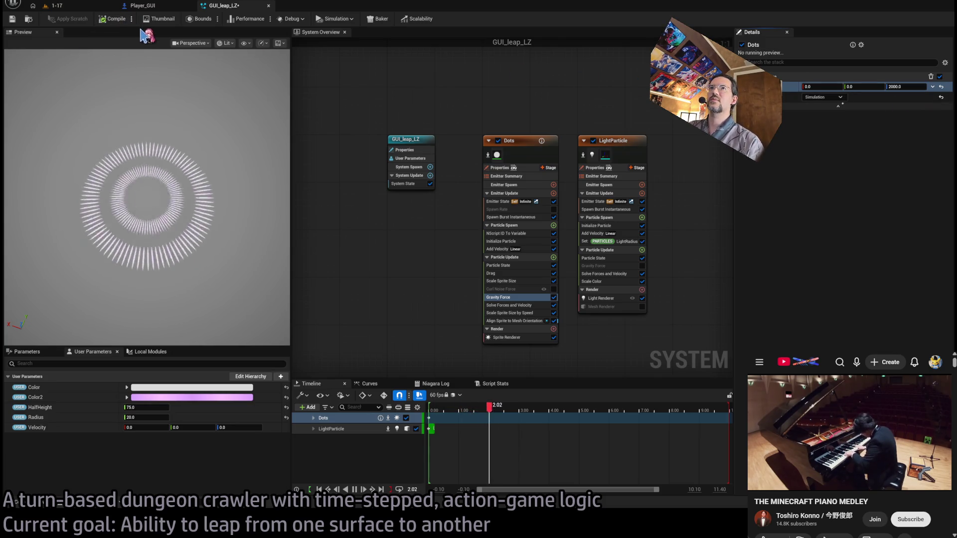
pyautogui.click(56, 5)
pyautogui.hotkey('alt', 'p')
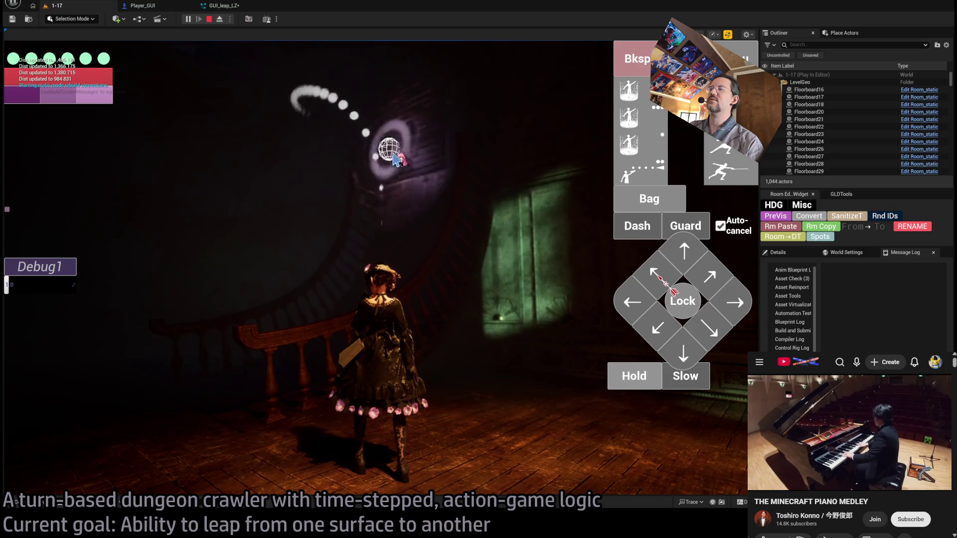
pyautogui.click(428, 118)
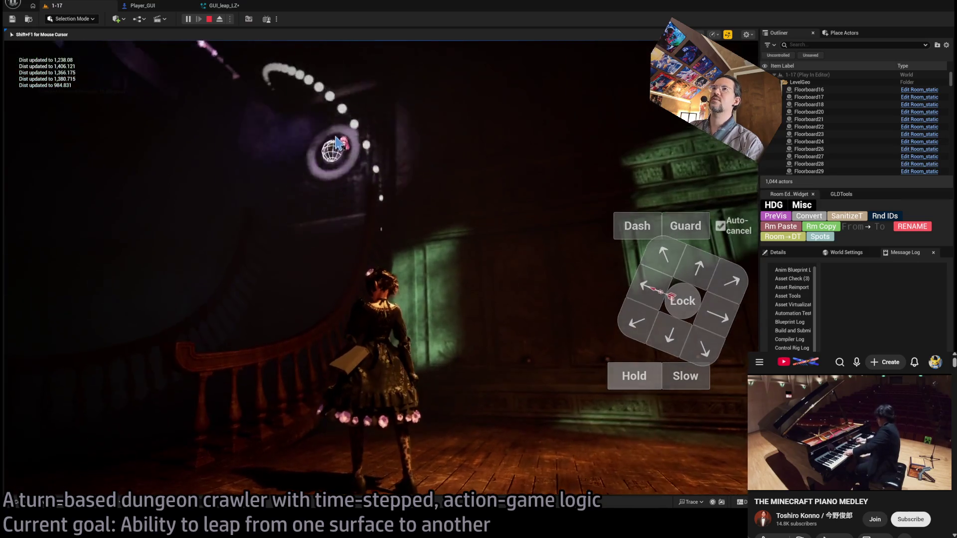
pyautogui.hotkey('shift', 'F1')
pyautogui.click(209, 20)
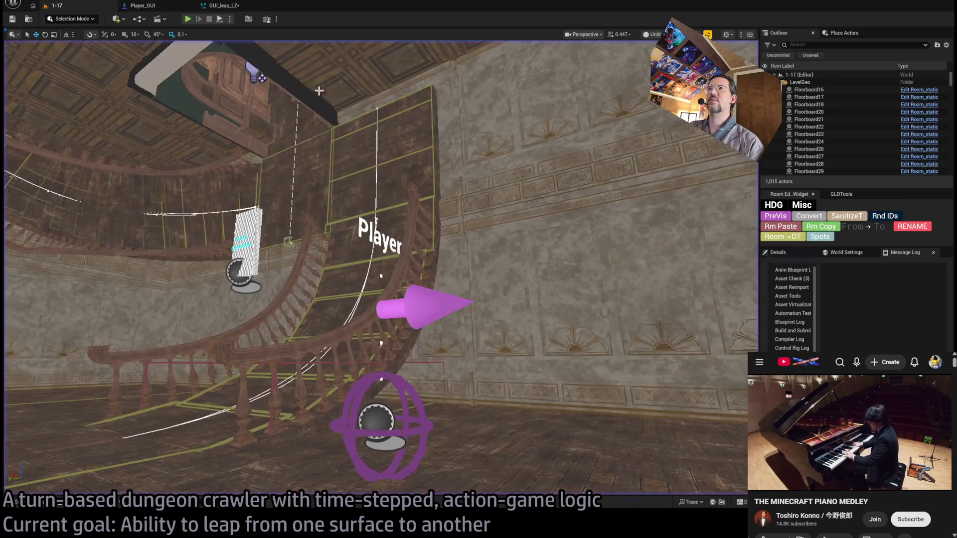
pyautogui.click(259, 80)
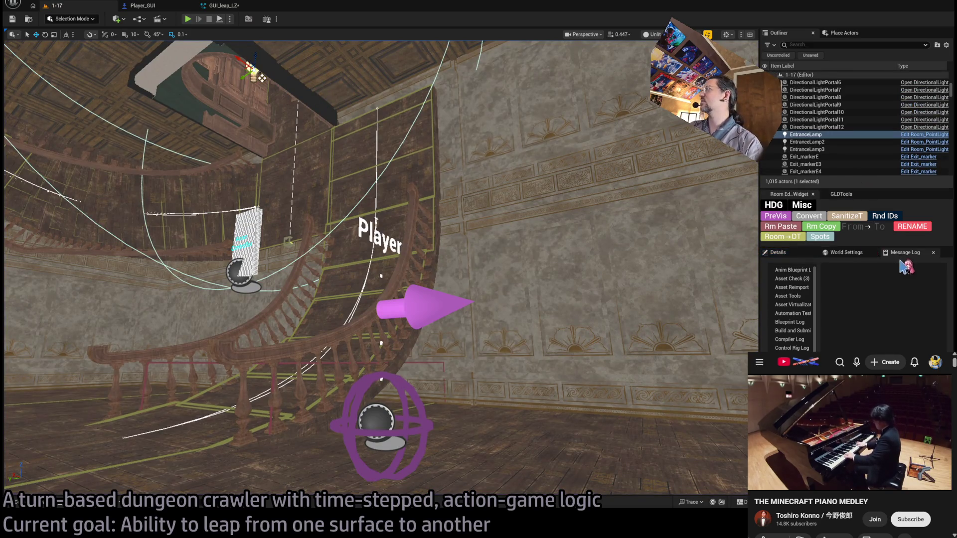
pyautogui.click(803, 254)
pyautogui.click(792, 294)
pyautogui.press('f')
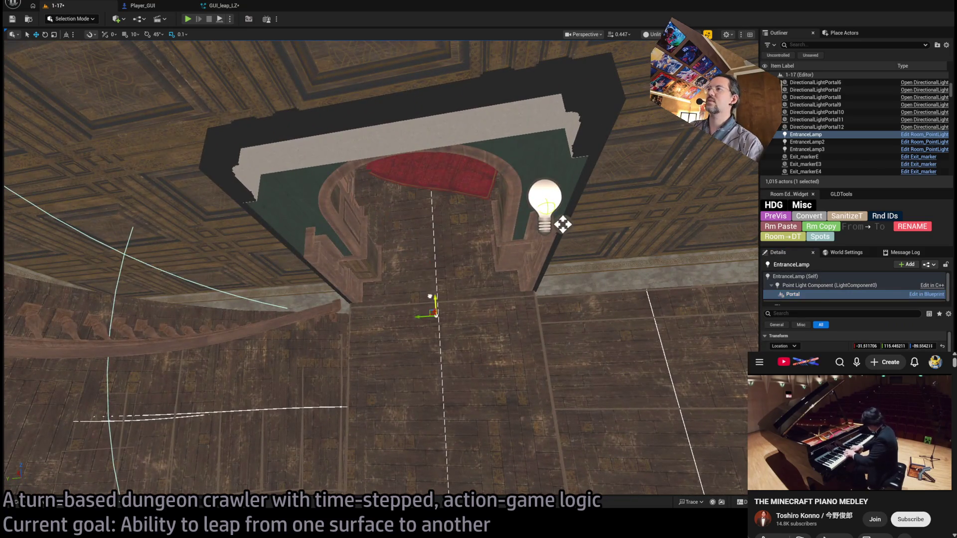
pyautogui.moveTo(530, 293)
pyautogui.mouseDown()
pyautogui.moveTo(503, 328)
pyautogui.moveTo(449, 259)
pyautogui.moveTo(203, 40)
pyautogui.mouseUp()
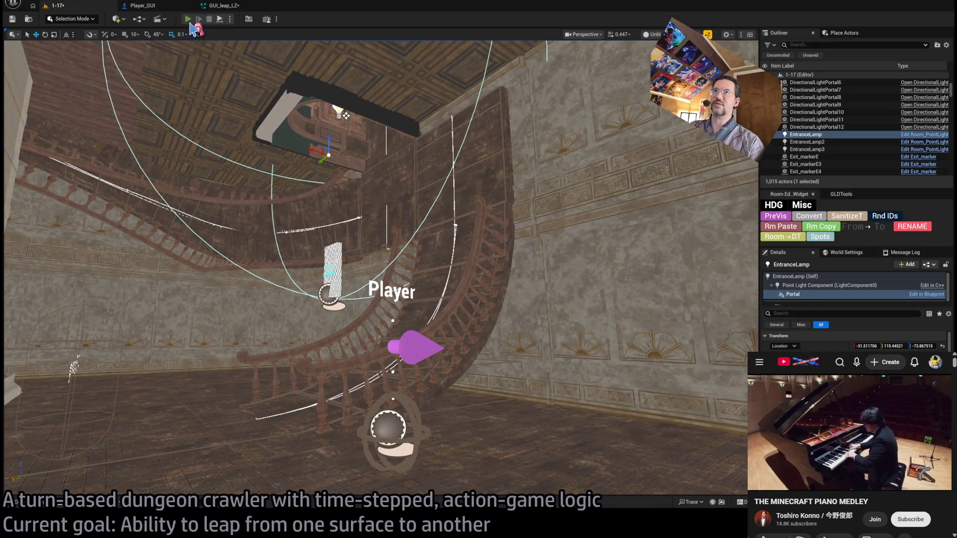
pyautogui.hotkey('alt', 'p')
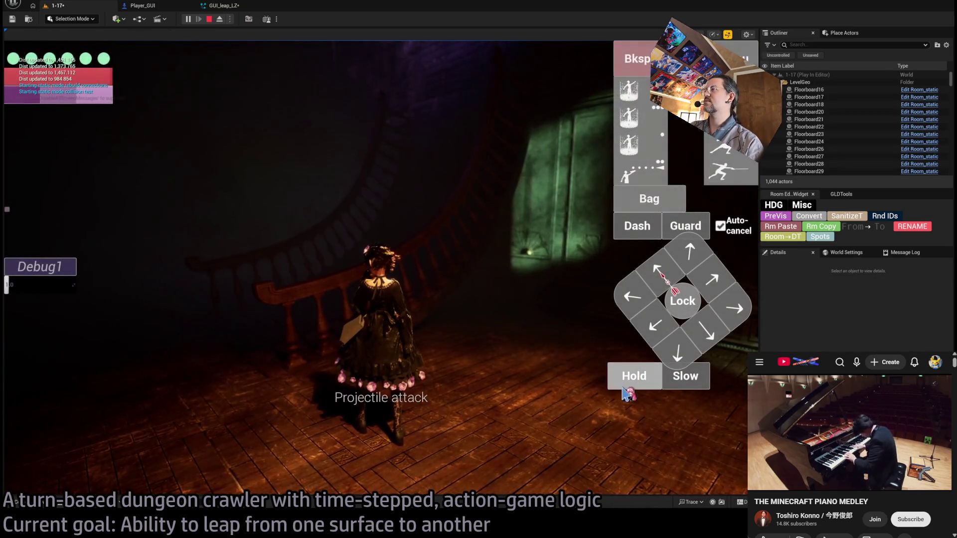
pyautogui.click(76, 278)
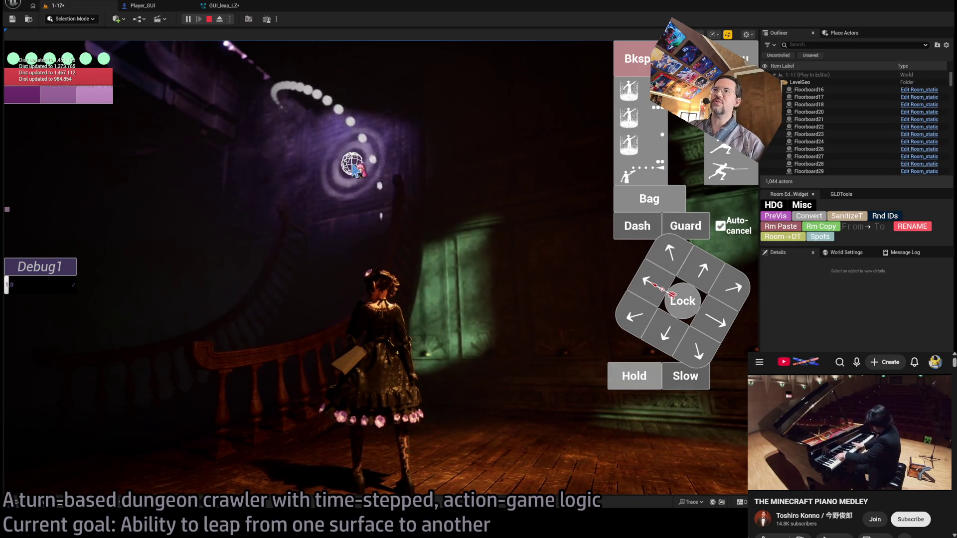
pyautogui.press('Escape')
pyautogui.click(220, 6)
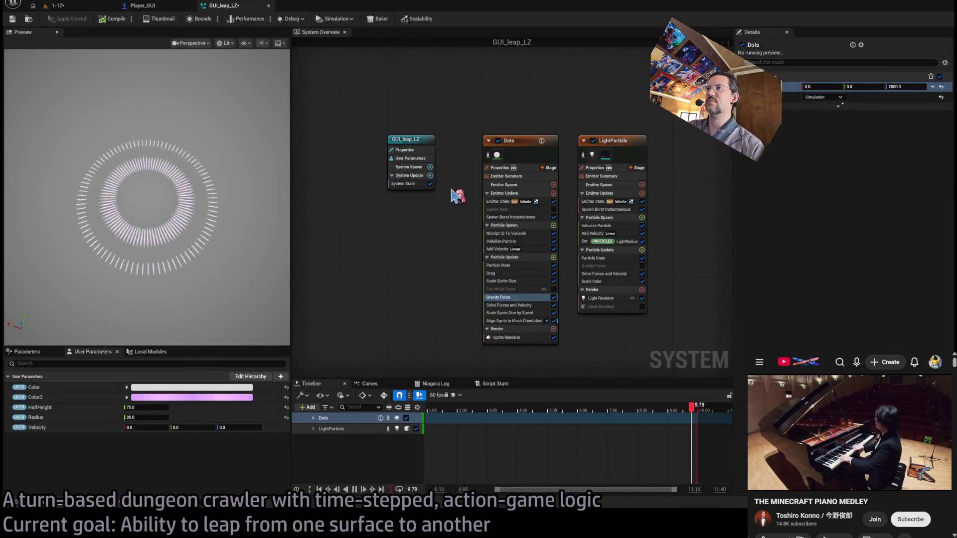
# In Player_GUI, stack GUI Leap Ribbons and Leap Spline beside Set Niagara Variable, then select LeapLZ
pyautogui.click(147, 8)
pyautogui.scroll(-3, 424, 298)
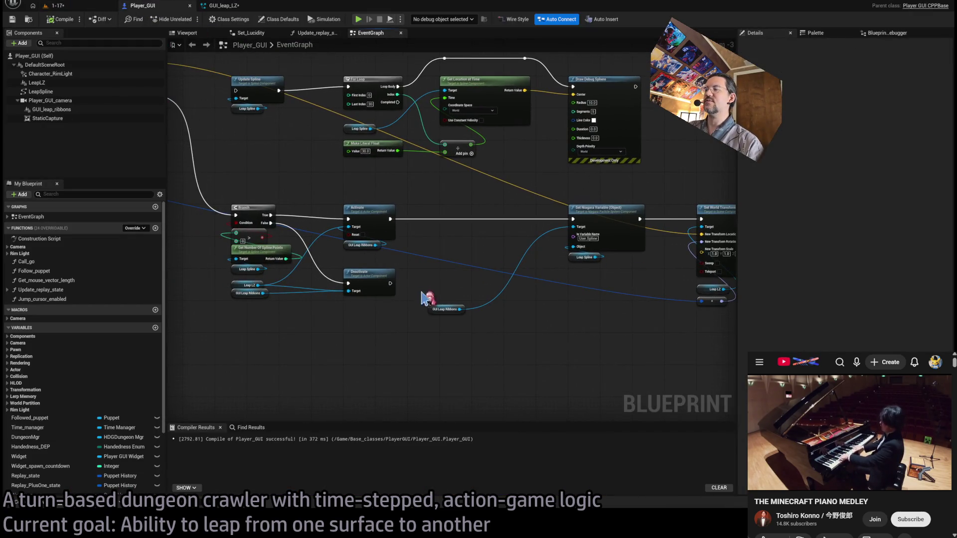
pyautogui.moveTo(437, 319); pyautogui.dragTo(578, 279)
pyautogui.scroll(2, 635, 295)
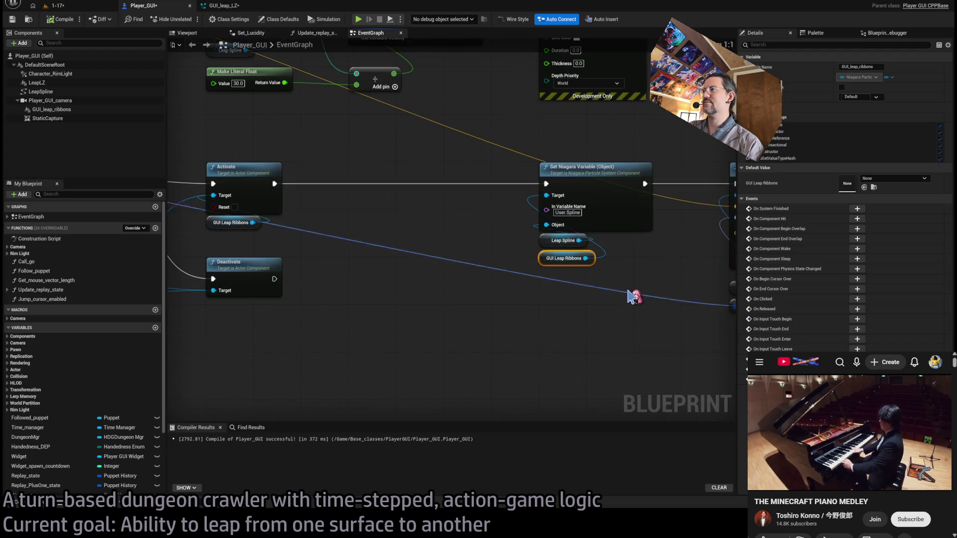
pyautogui.moveTo(540, 240)
pyautogui.mouseDown()
pyautogui.moveTo(541, 259)
pyautogui.moveTo(548, 247)
pyautogui.mouseUp()
pyautogui.click(348, 194)
pyautogui.click(37, 83)
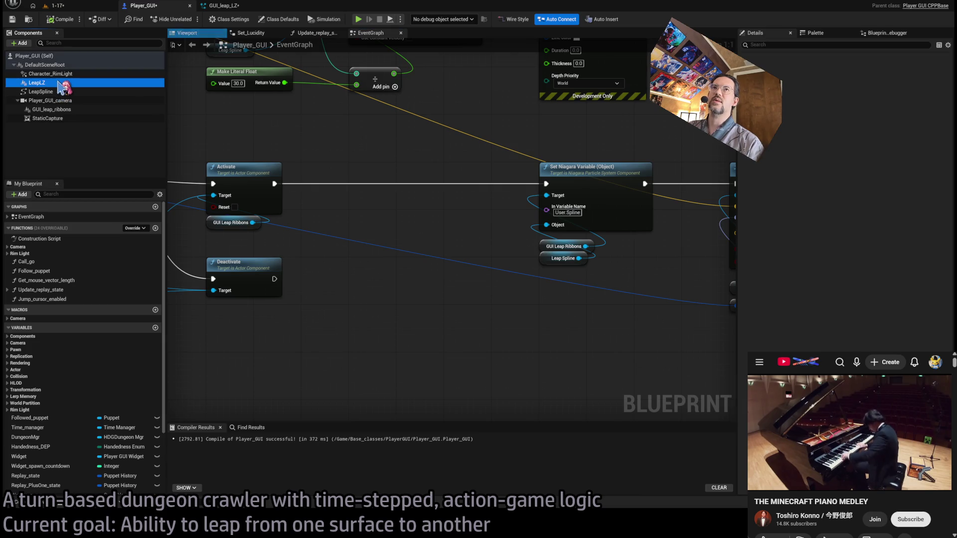
# Search LeapLZ's properties for 'channel', toggling the second lighting channel on and back off
pyautogui.scroll(-15, 831, 256)
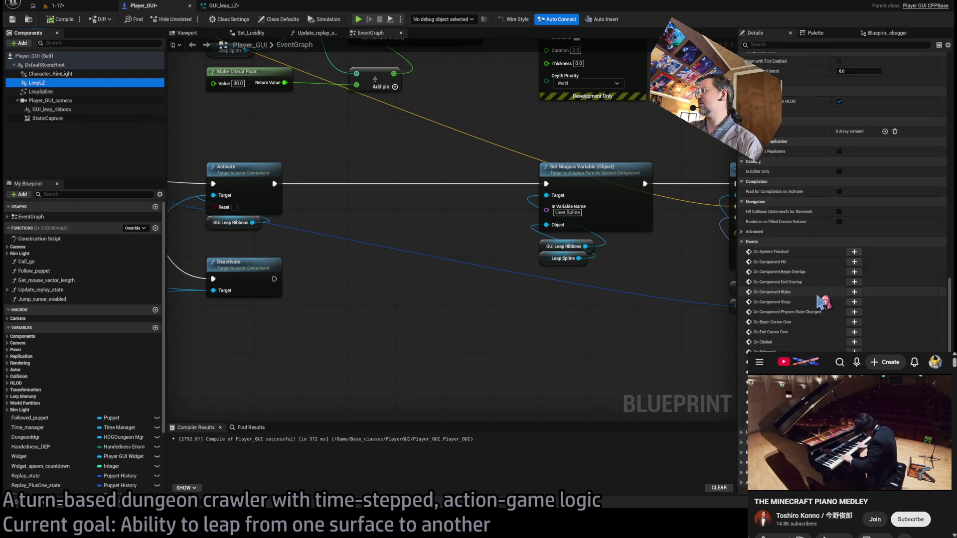
pyautogui.scroll(10, 883, 299)
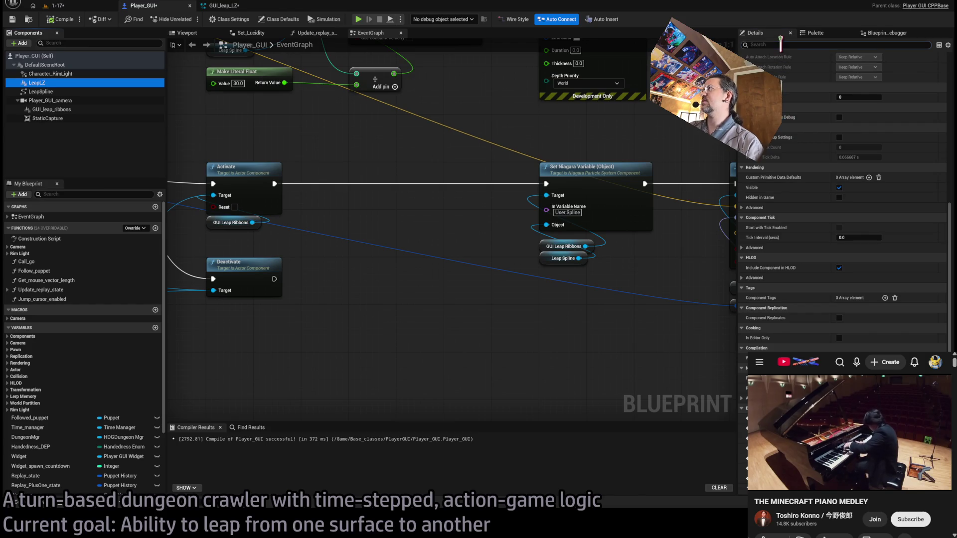
pyautogui.click(884, 97)
pyautogui.write('channel')
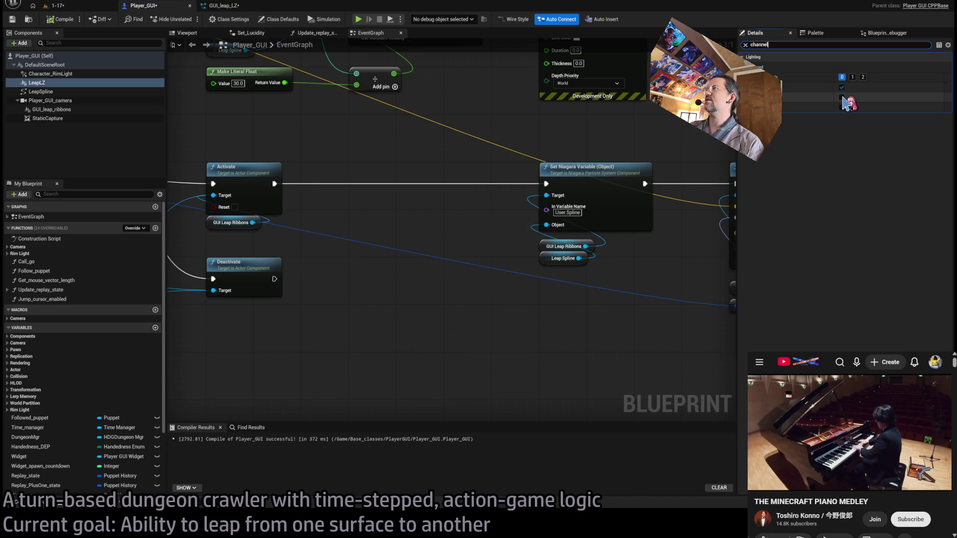
pyautogui.click(842, 97)
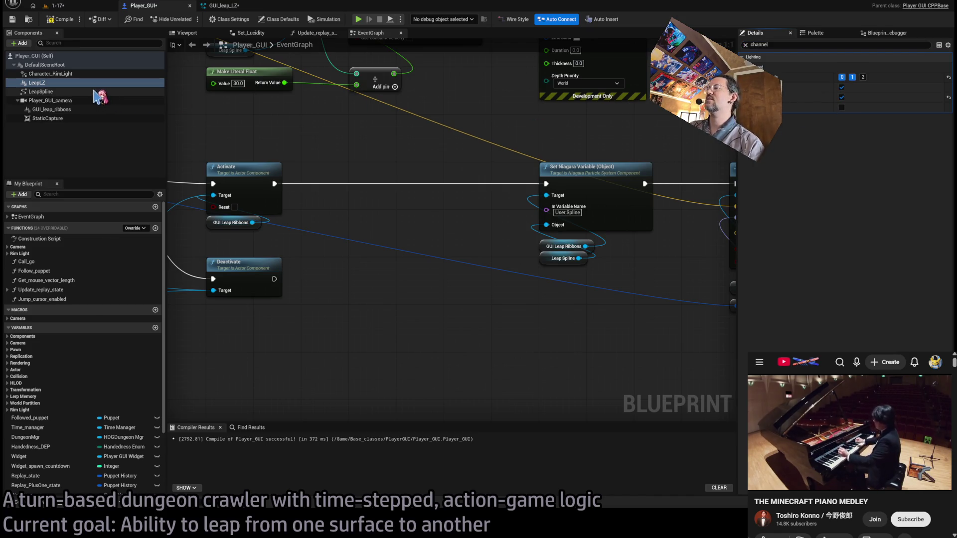
pyautogui.click(843, 97)
pyautogui.click(777, 44)
pyautogui.write('stencil')
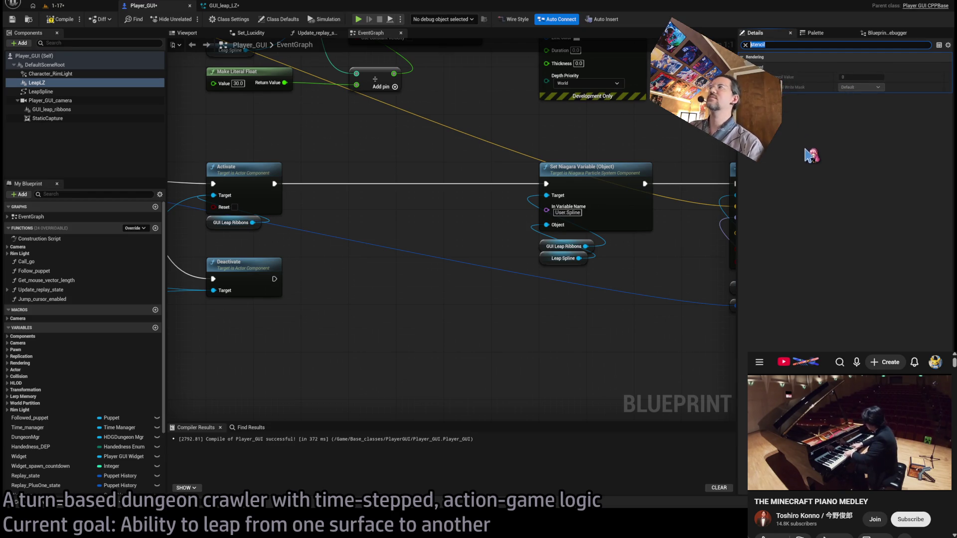
pyautogui.press('BackSpace')
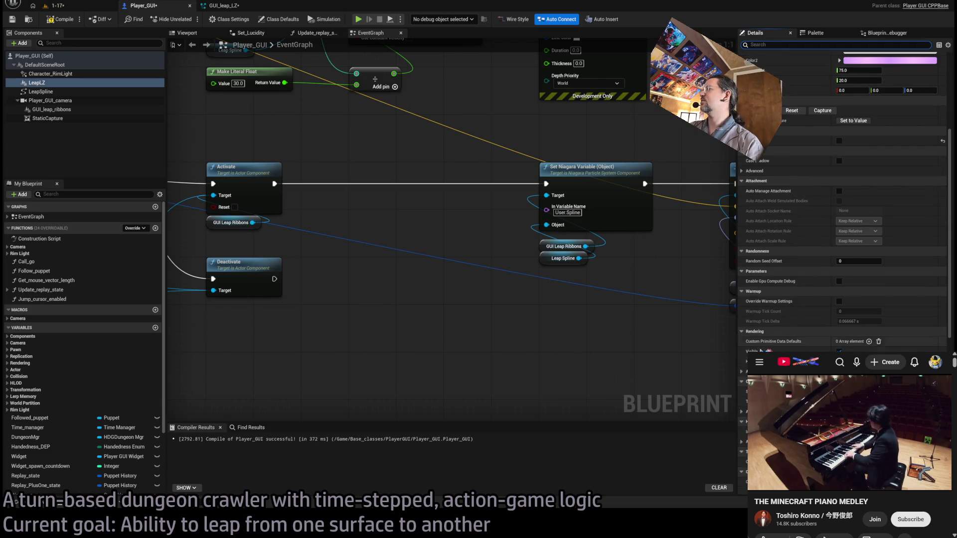
# Turn off LeapLZ's Visible in Ray Tracing, Reflection Captures and Real Time Sky Captures
pyautogui.scroll(-3, 842, 199)
pyautogui.scroll(-3, 842, 199)
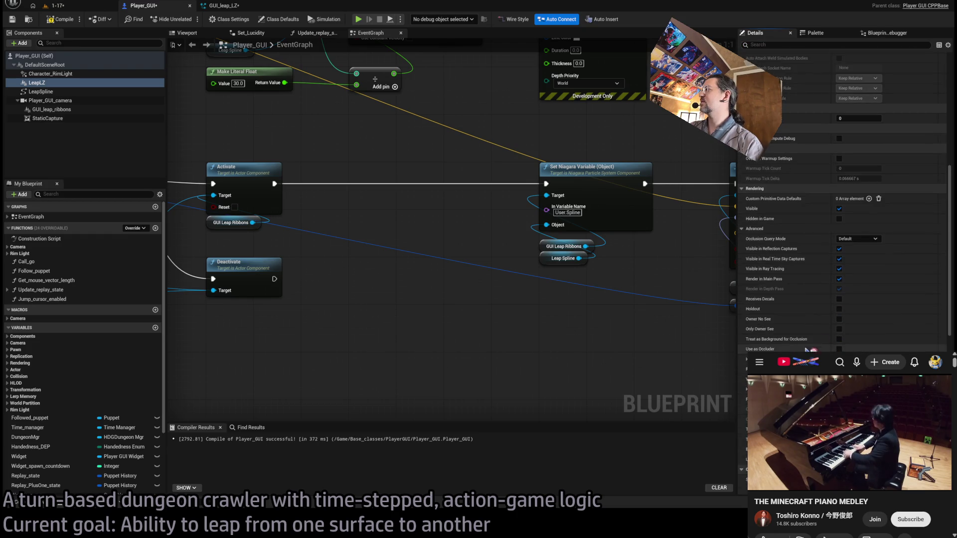
pyautogui.scroll(-3, 842, 199)
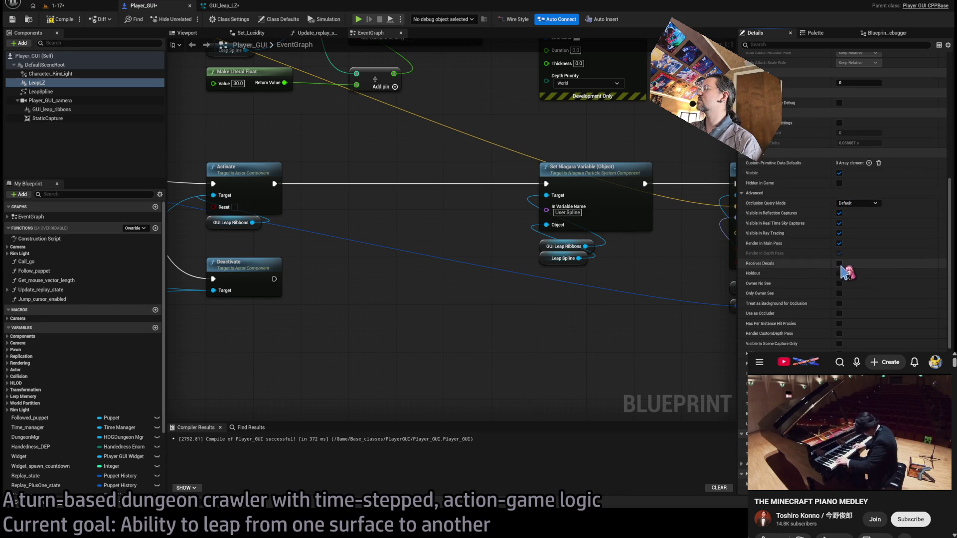
pyautogui.click(839, 233)
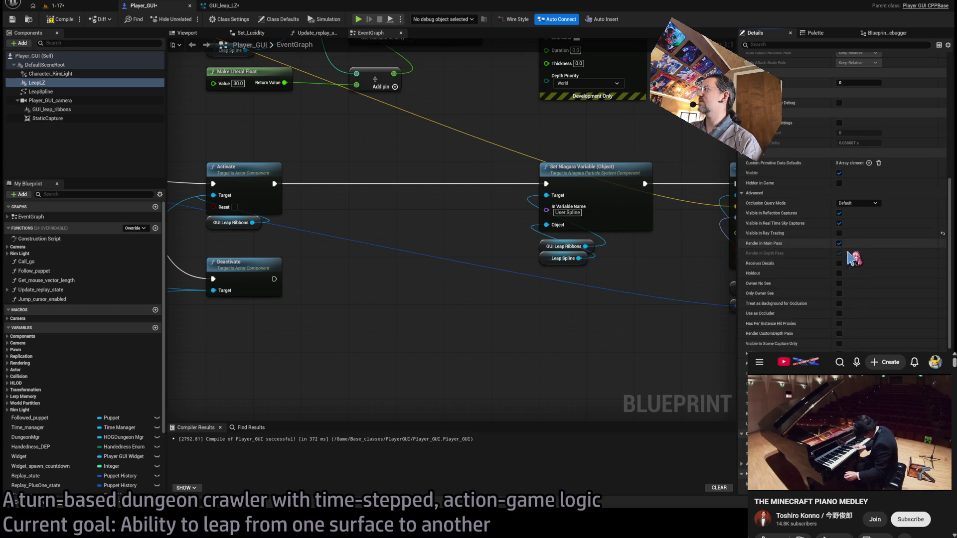
pyautogui.click(840, 213)
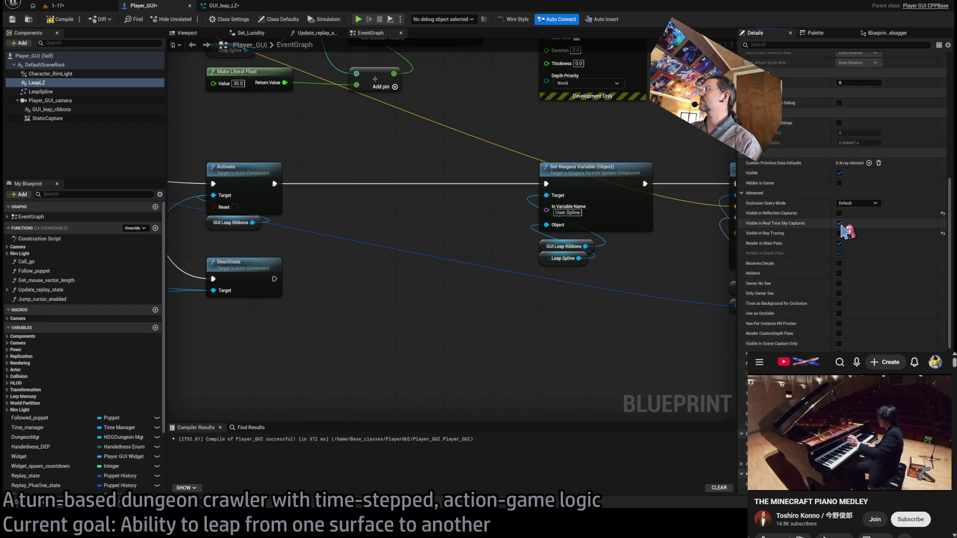
pyautogui.click(839, 224)
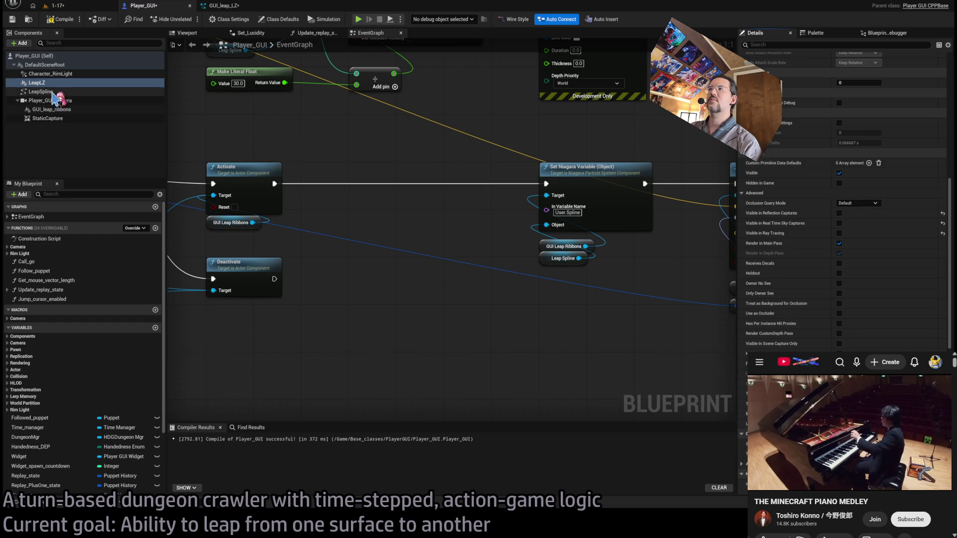
# Select the GUI_leap_ribbons component and review its Details settings
pyautogui.keyDown('ctrl'); pyautogui.click(76, 111); pyautogui.keyUp('ctrl')
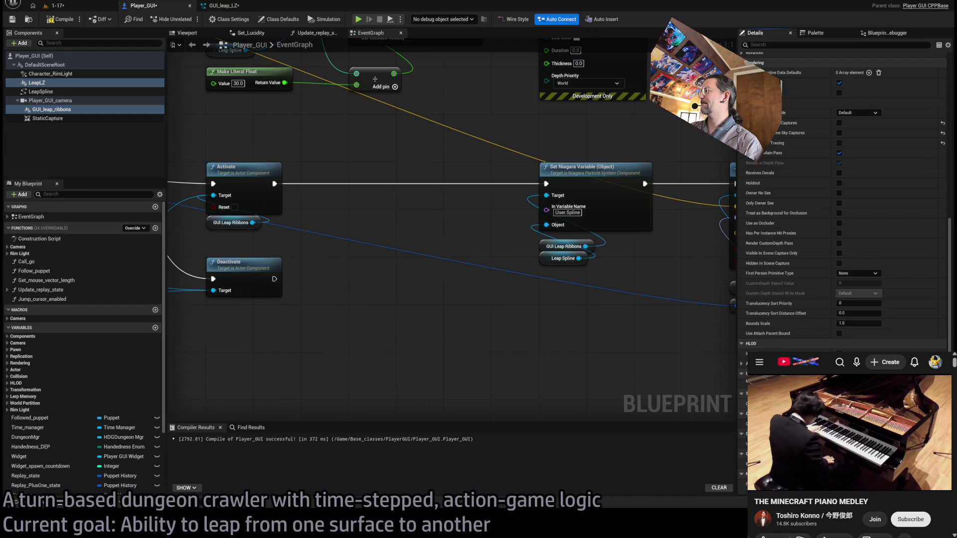
pyautogui.click(87, 110)
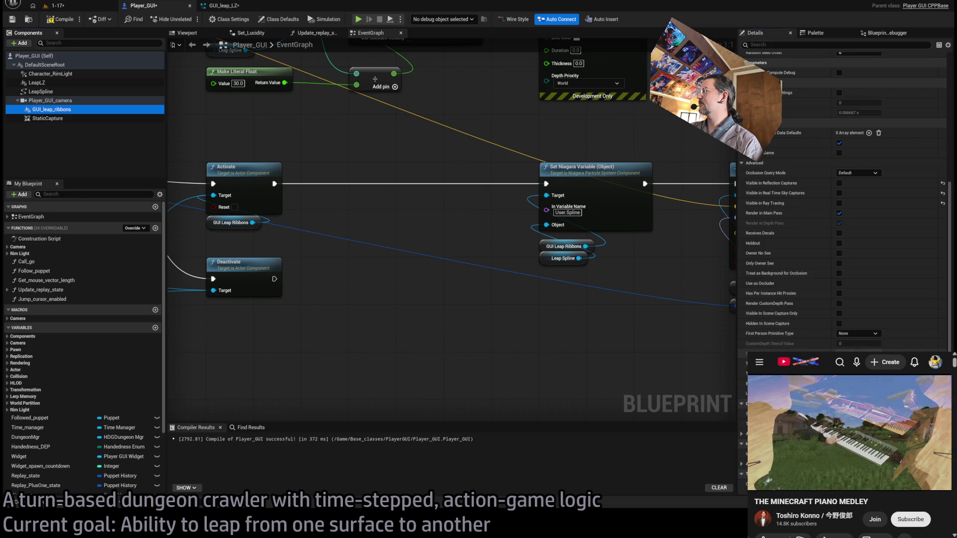
pyautogui.click(861, 347)
pyautogui.scroll(-2, 510, 278)
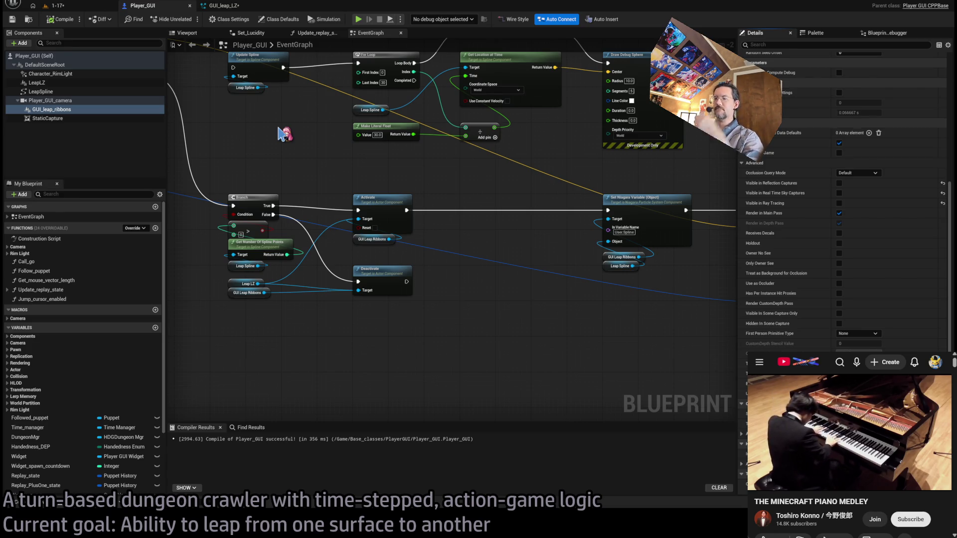
# Find the BPC_projectile_simulator Blueprint through an asset search and open it
pyautogui.hotkey('ctrl', 'p')
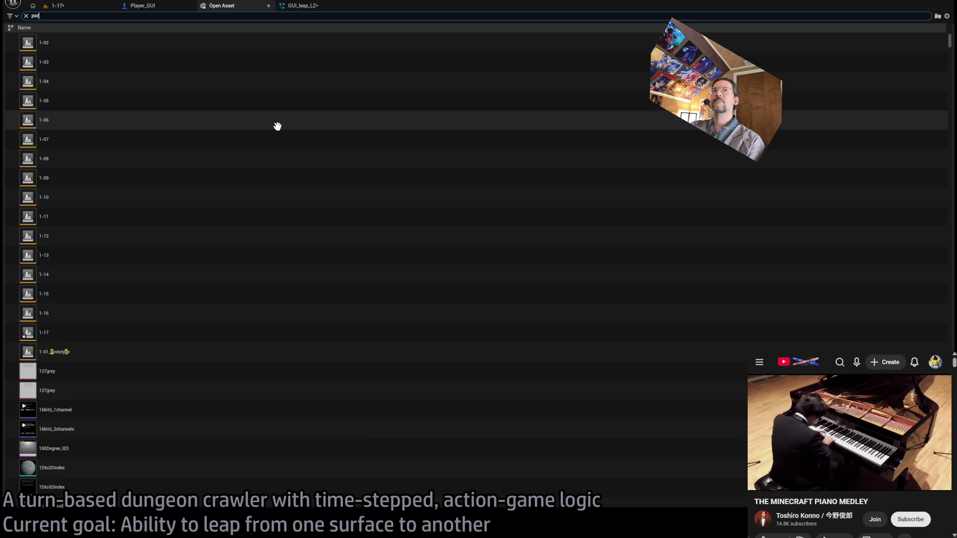
pyautogui.press('BackSpace')
pyautogui.press('BackSpace')
pyautogui.write('r')
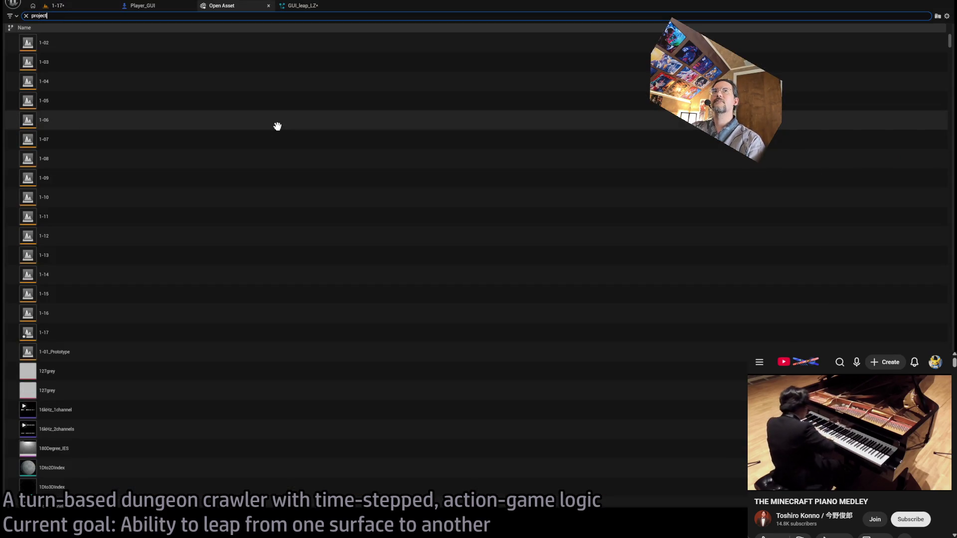
pyautogui.write('ile')
pyautogui.doubleClick(132, 44)
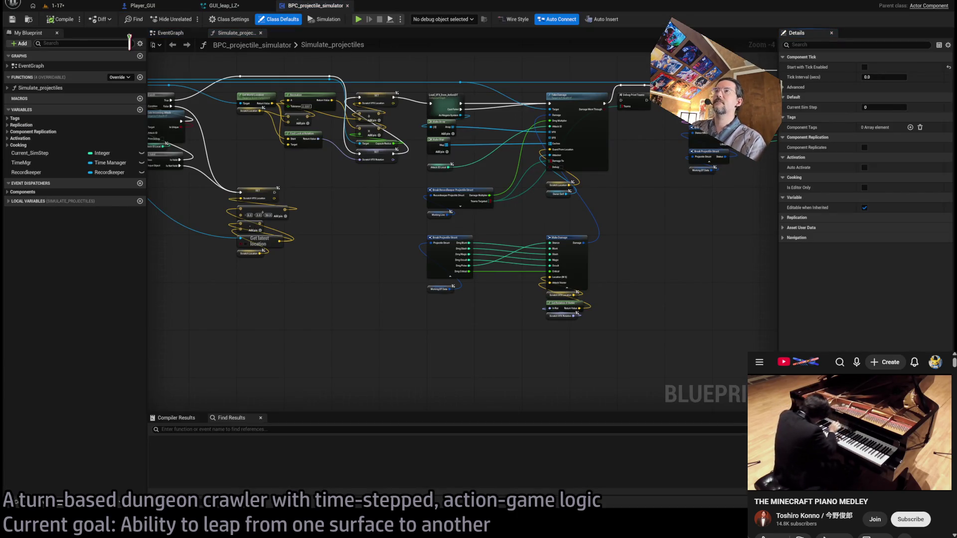
pyautogui.scroll(-3, 368, 121)
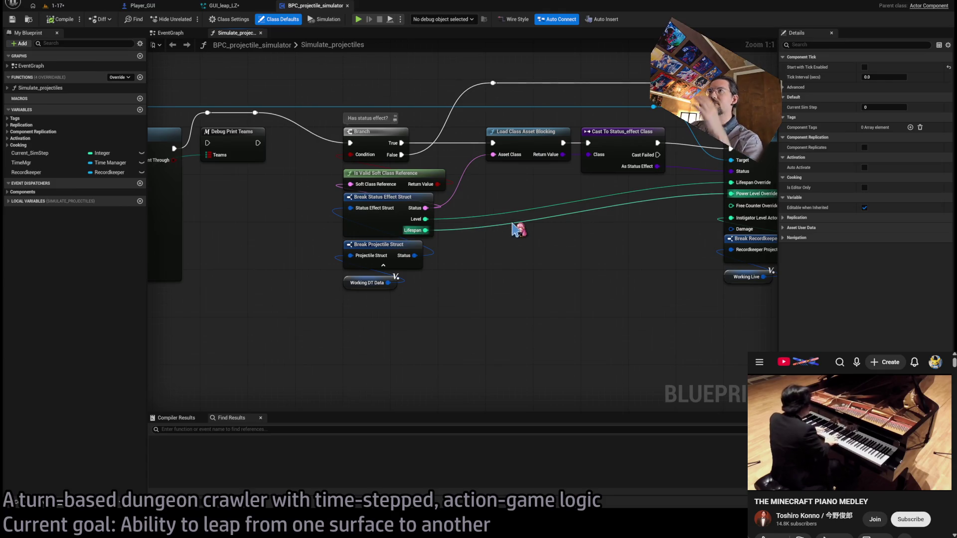
pyautogui.scroll(-2, 471, 234)
pyautogui.moveTo(579, 256)
pyautogui.mouseDown()
pyautogui.moveTo(253, 256)
pyautogui.moveTo(451, 257)
pyautogui.mouseUp()
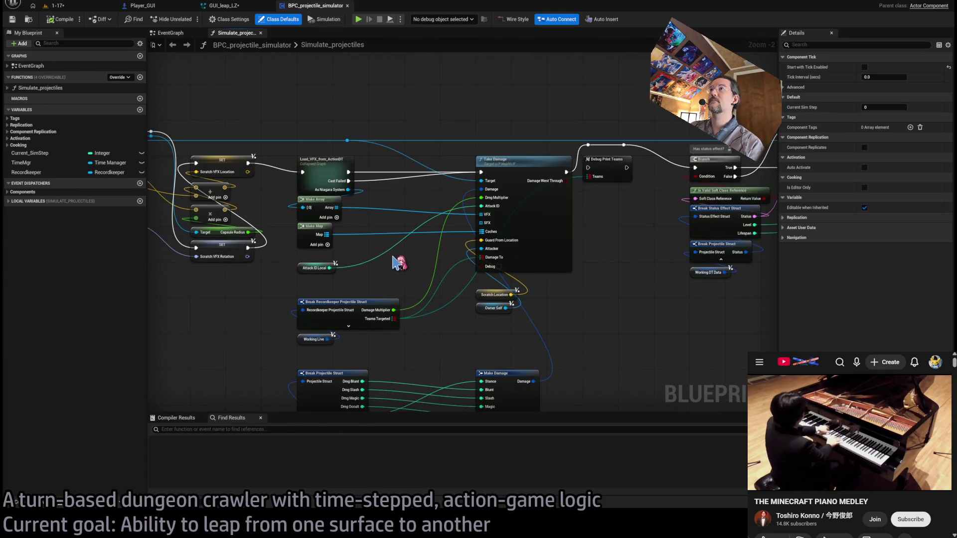
pyautogui.moveTo(374, 257)
pyautogui.mouseDown()
pyautogui.moveTo(373, 241)
pyautogui.moveTo(572, 225)
pyautogui.moveTo(713, 244)
pyautogui.mouseUp()
pyautogui.moveTo(422, 202)
pyautogui.mouseDown()
pyautogui.moveTo(423, 229)
pyautogui.moveTo(349, 234)
pyautogui.moveTo(340, 251)
pyautogui.mouseUp()
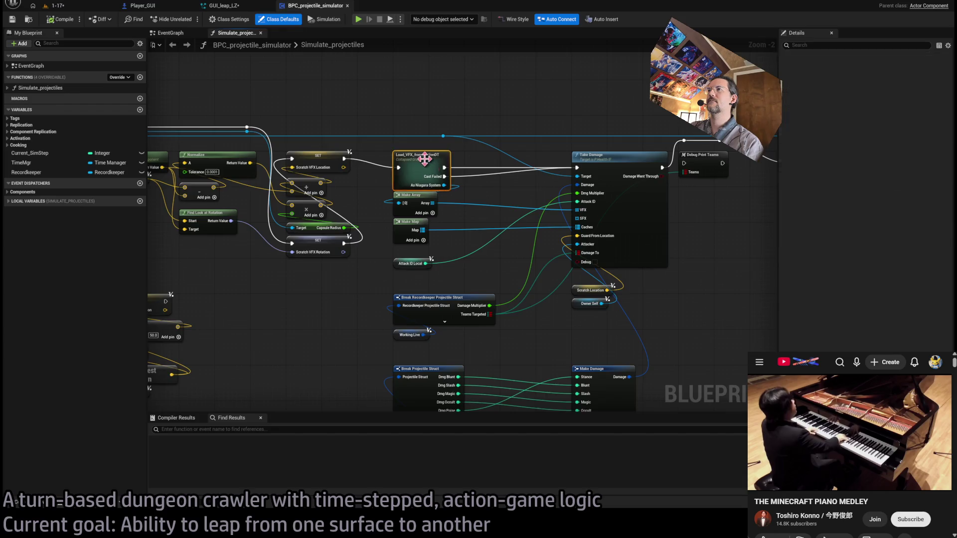
pyautogui.doubleClick(423, 163)
pyautogui.moveTo(513, 246); pyautogui.dragTo(536, 271)
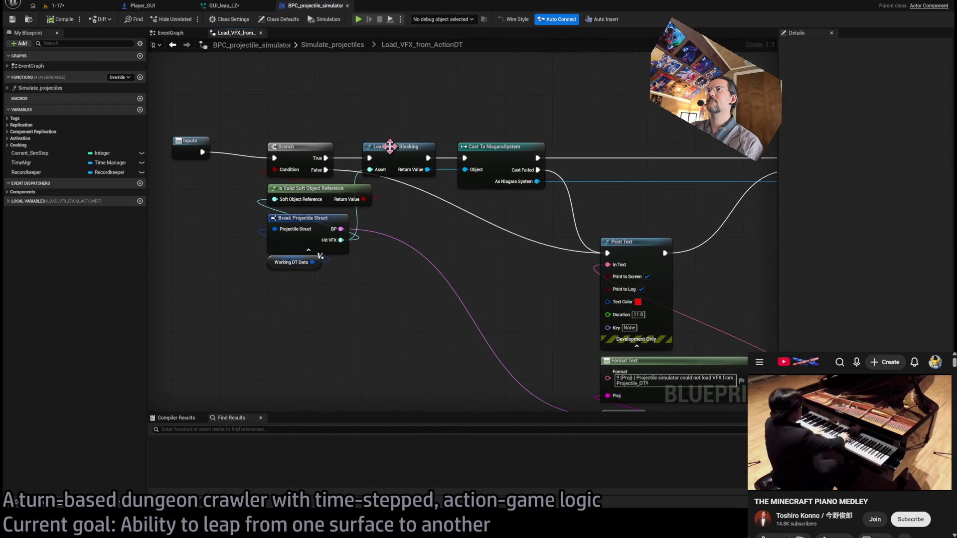
pyautogui.moveTo(432, 203)
pyautogui.mouseDown()
pyautogui.moveTo(470, 248)
pyautogui.moveTo(523, 177)
pyautogui.mouseUp()
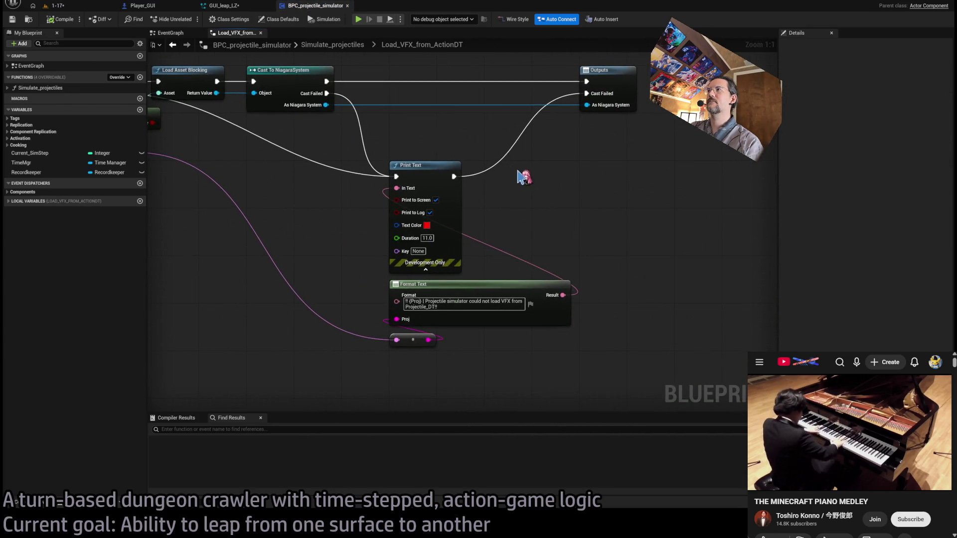
pyautogui.click(332, 44)
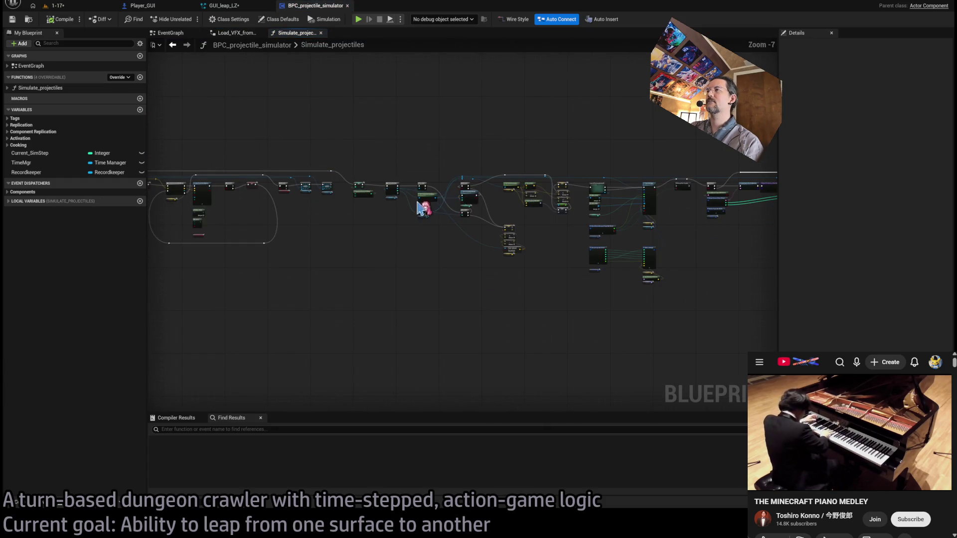
pyautogui.scroll(7, 418, 208)
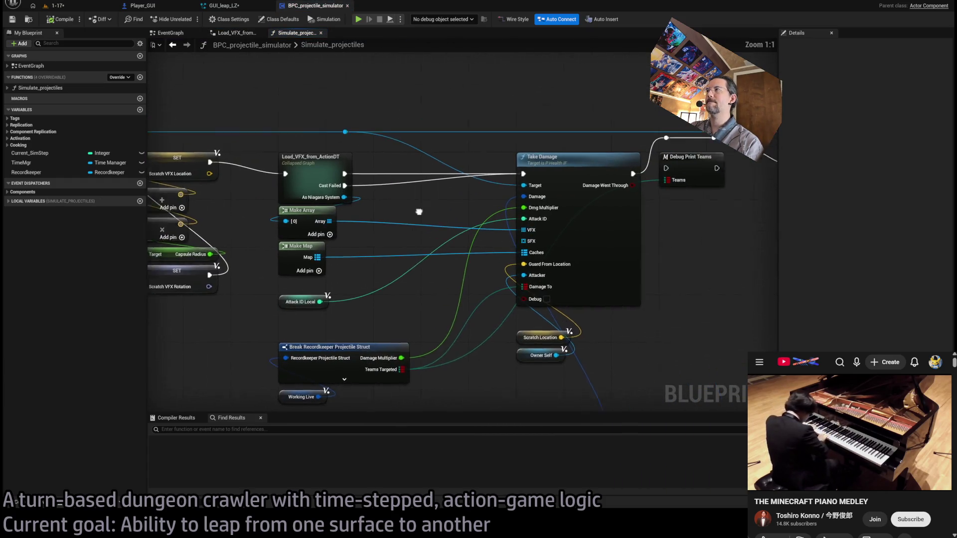
pyautogui.moveTo(419, 211)
pyautogui.mouseDown()
pyautogui.moveTo(381, 215)
pyautogui.moveTo(422, 206)
pyautogui.mouseUp()
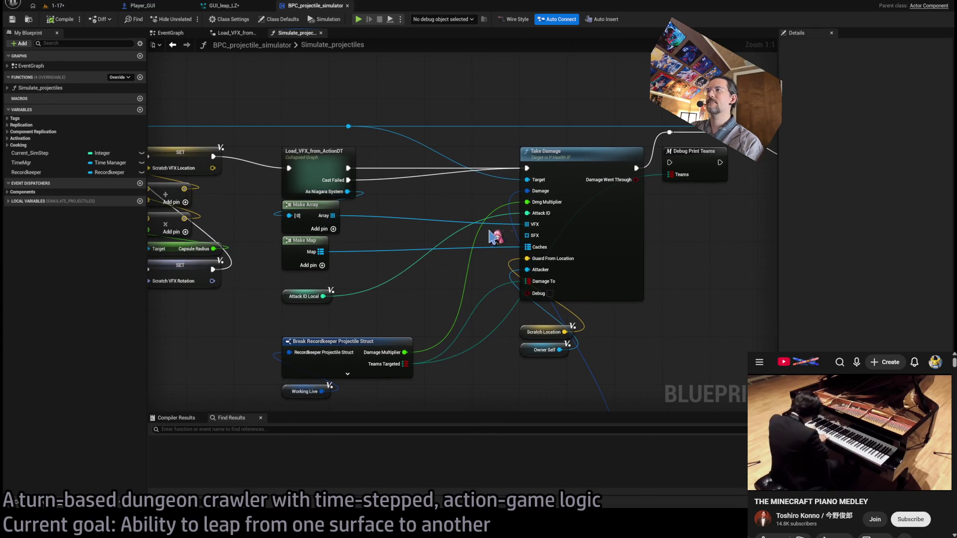
pyautogui.doubleClick(621, 223)
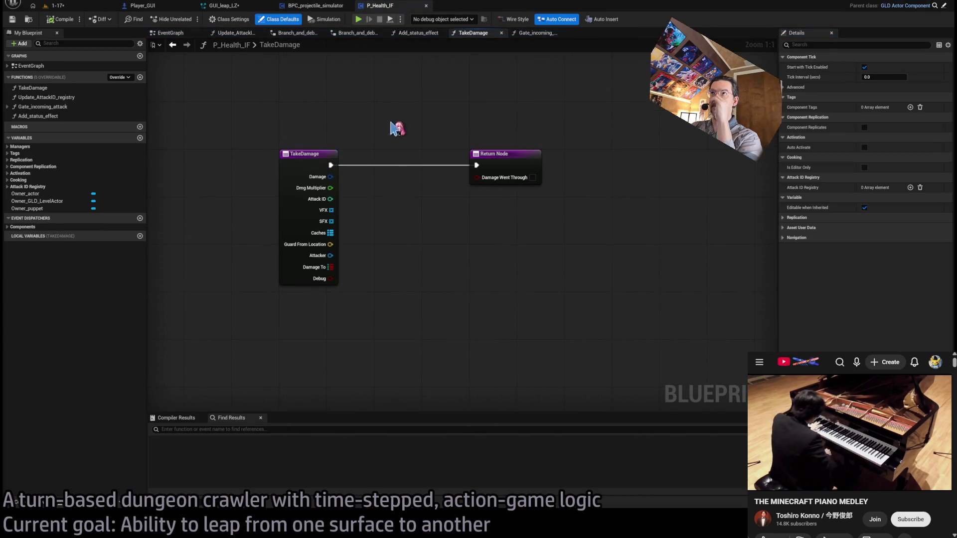
pyautogui.middleClick(396, 11)
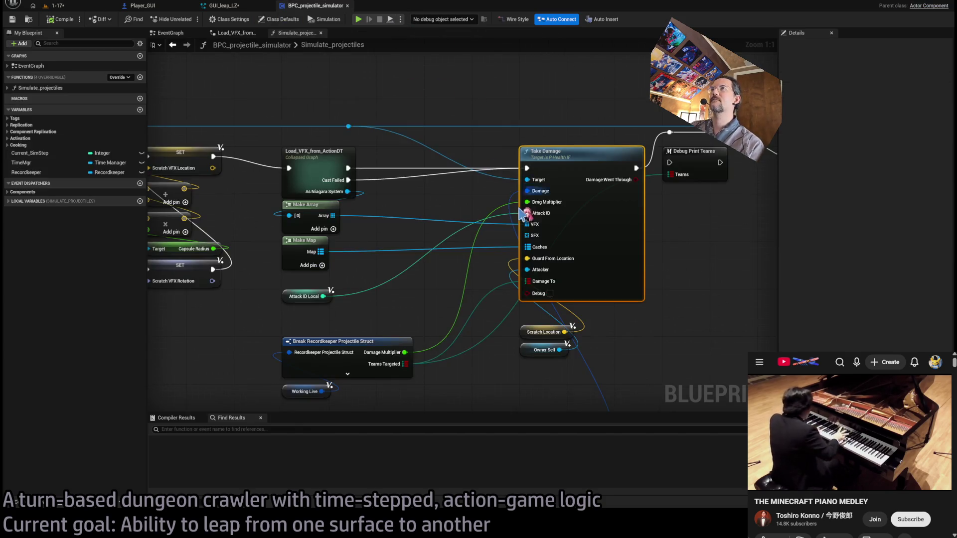
pyautogui.click(480, 82)
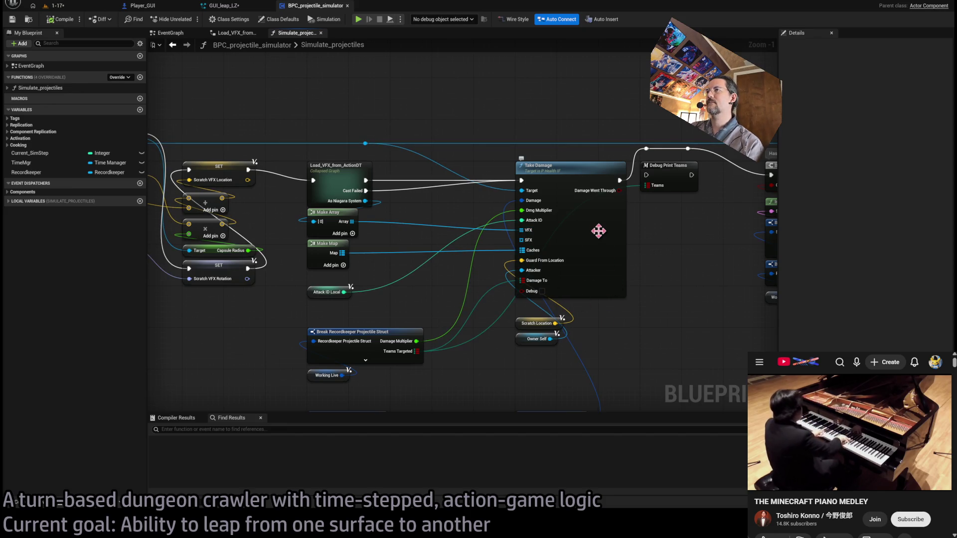
pyautogui.hotkey('ctrl', 'p')
pyautogui.write('healt')
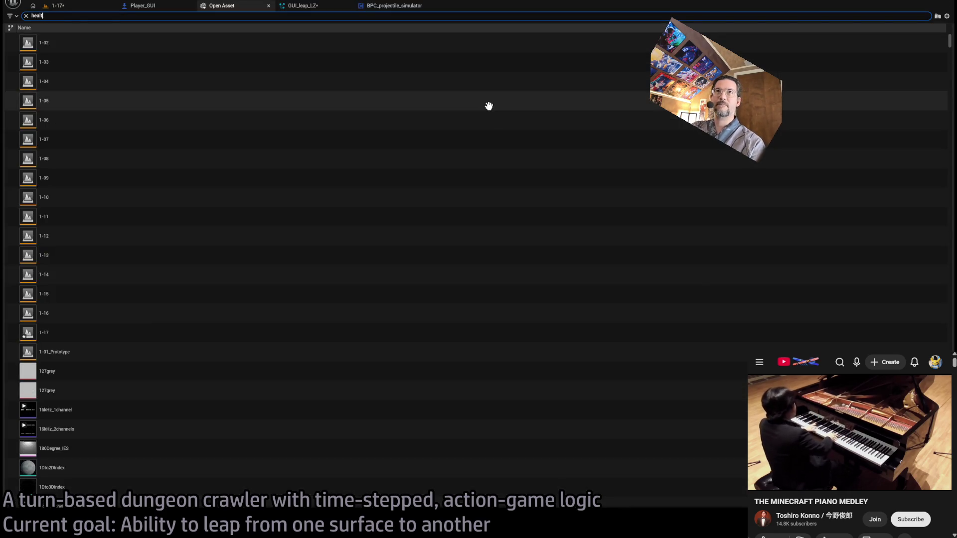
# Open the P_Health_Puppet Blueprint and center the TakeDamage entry and cast nodes
pyautogui.write('h')
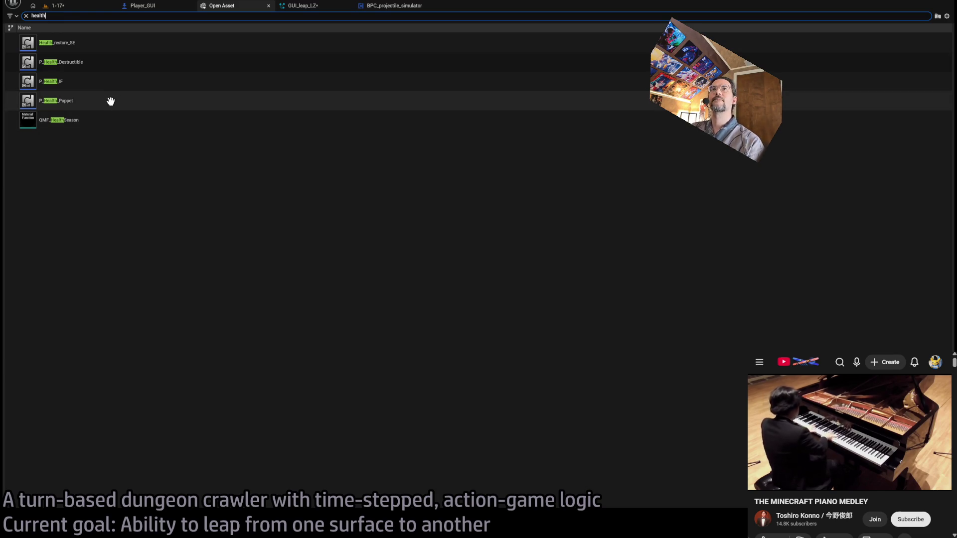
pyautogui.doubleClick(107, 101)
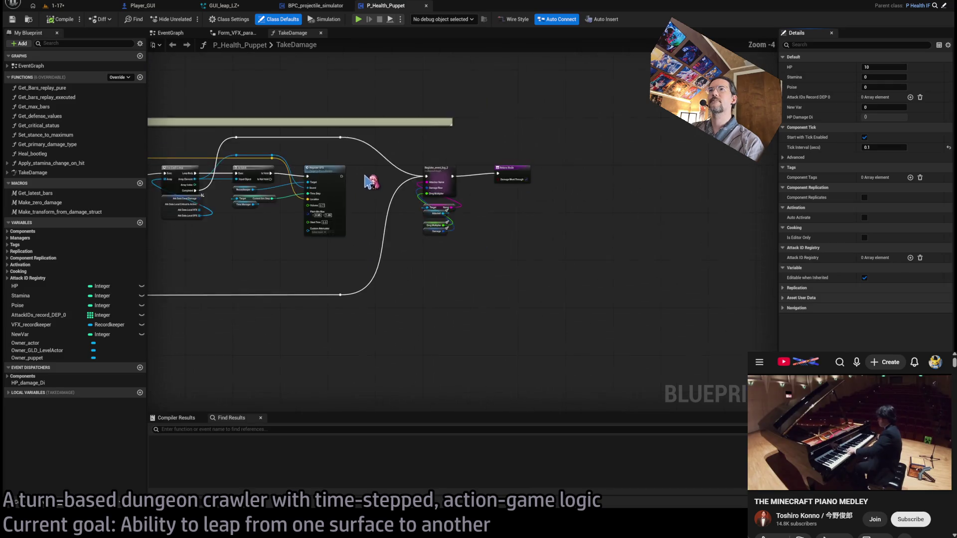
pyautogui.scroll(-5, 358, 183)
pyautogui.moveTo(509, 170); pyautogui.dragTo(592, 203)
pyautogui.scroll(1, 592, 203)
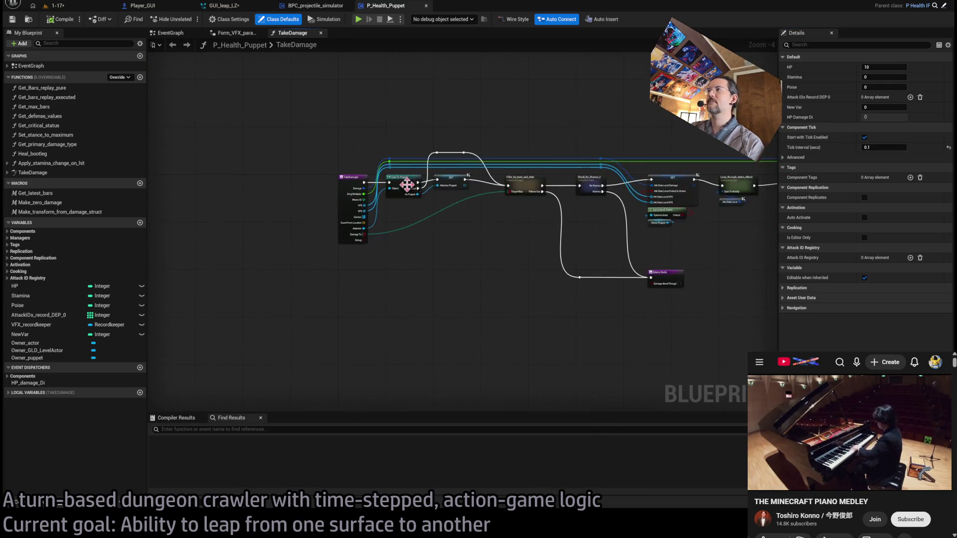
pyautogui.moveTo(406, 184); pyautogui.dragTo(547, 230)
# Review TakeDamage's Register Damage and both Register VFX calls, then close P_Health_Puppet
pyautogui.moveTo(342, 213); pyautogui.dragTo(346, 211)
pyautogui.scroll(2, 346, 212)
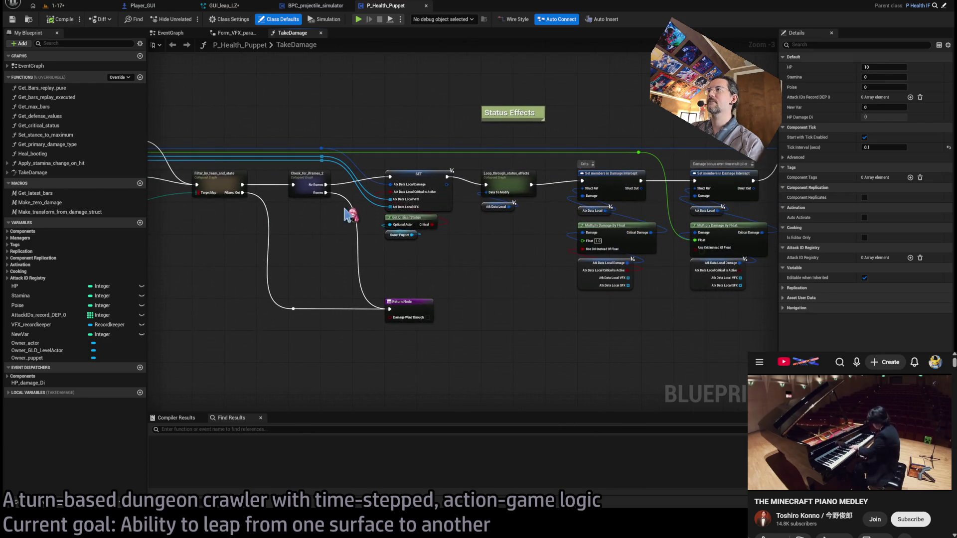
pyautogui.scroll(-2, 425, 171)
pyautogui.moveTo(425, 170)
pyautogui.mouseDown()
pyautogui.moveTo(263, 220)
pyautogui.moveTo(488, 250)
pyautogui.moveTo(213, 235)
pyautogui.mouseUp()
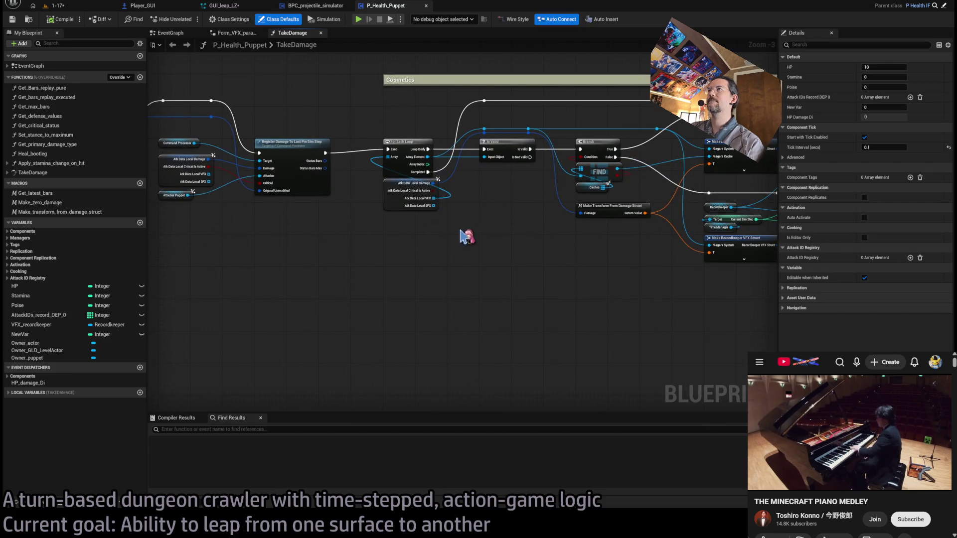
pyautogui.scroll(2, 303, 241)
pyautogui.moveTo(303, 241); pyautogui.dragTo(218, 263)
pyautogui.moveTo(583, 186); pyautogui.dragTo(387, 190)
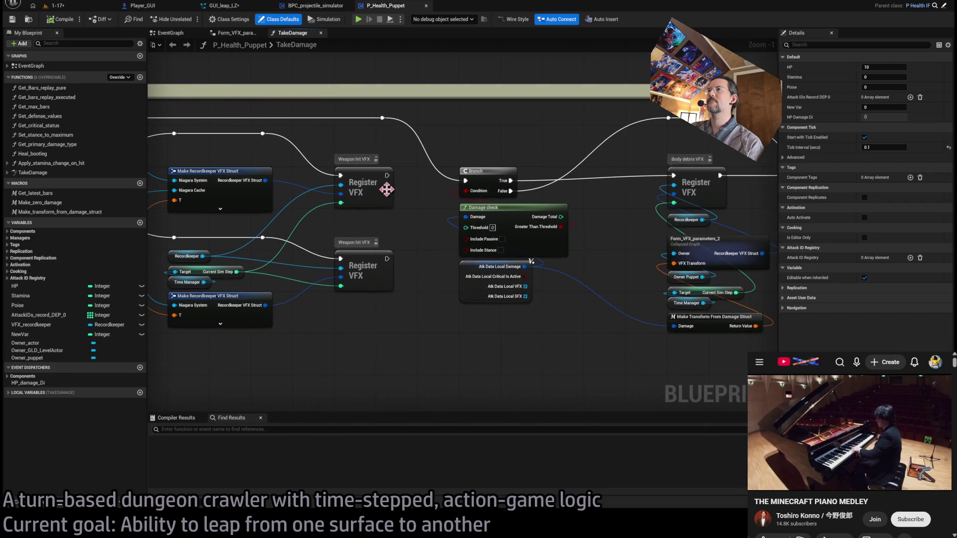
pyautogui.moveTo(408, 234); pyautogui.dragTo(601, 240)
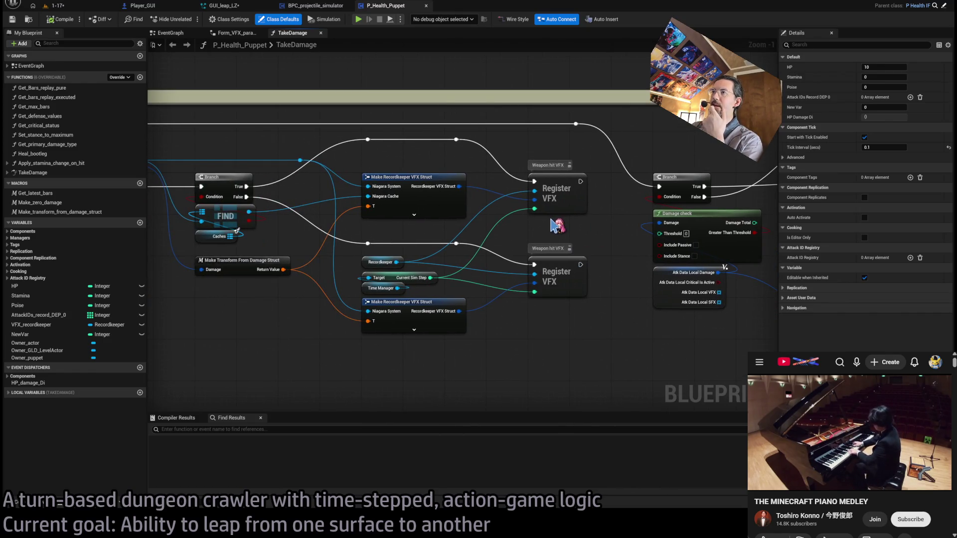
pyautogui.click(621, 227)
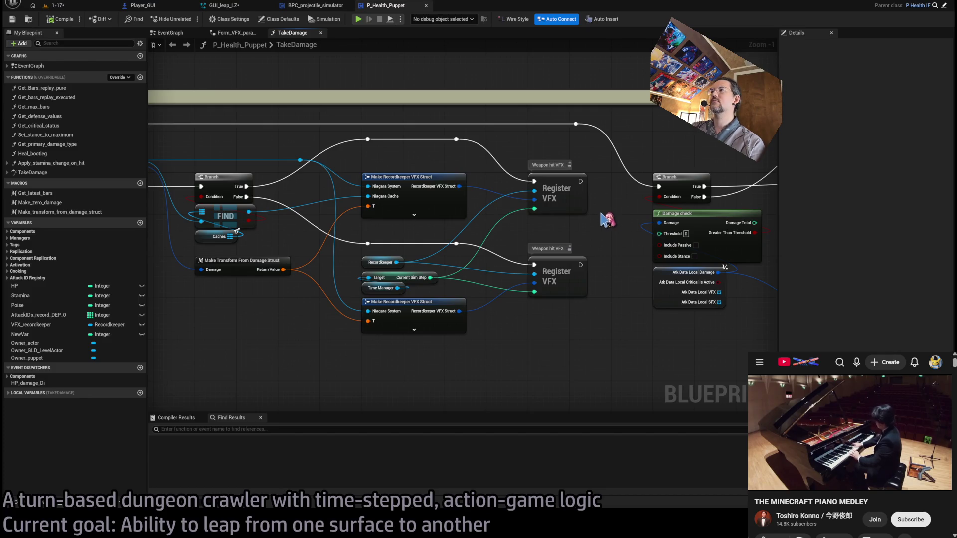
pyautogui.middleClick(403, 8)
# Open the Recordkeeper Blueprint via a 'recordk' search and select its Break Recordkeeper VFX Struct node
pyautogui.hotkey('ctrl', 'p')
pyautogui.write('recordk')
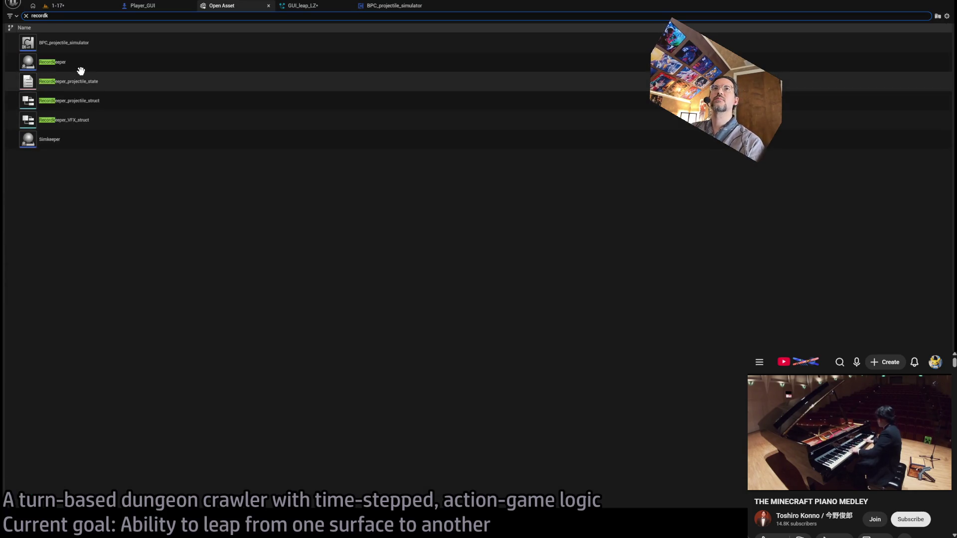
pyautogui.click(78, 64)
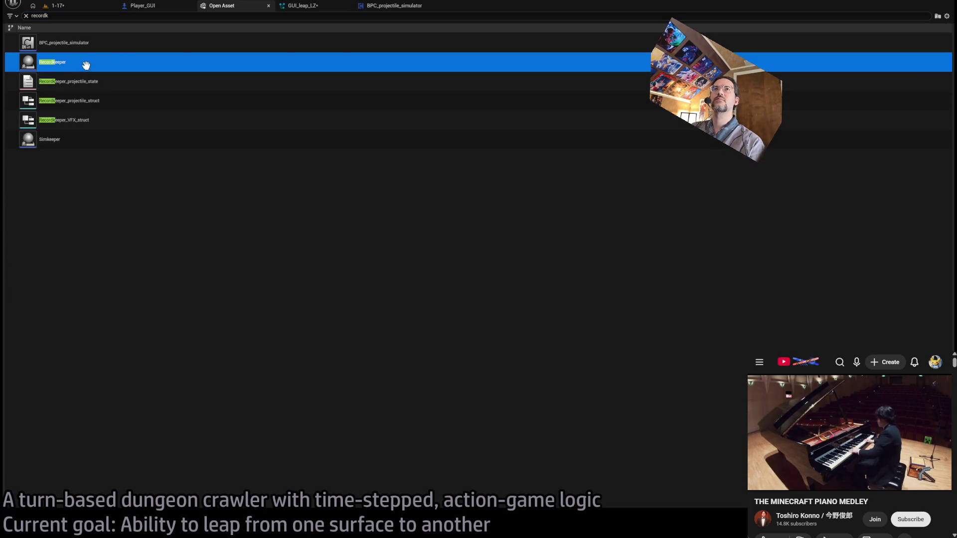
pyautogui.press('Return')
pyautogui.scroll(-6, 438, 209)
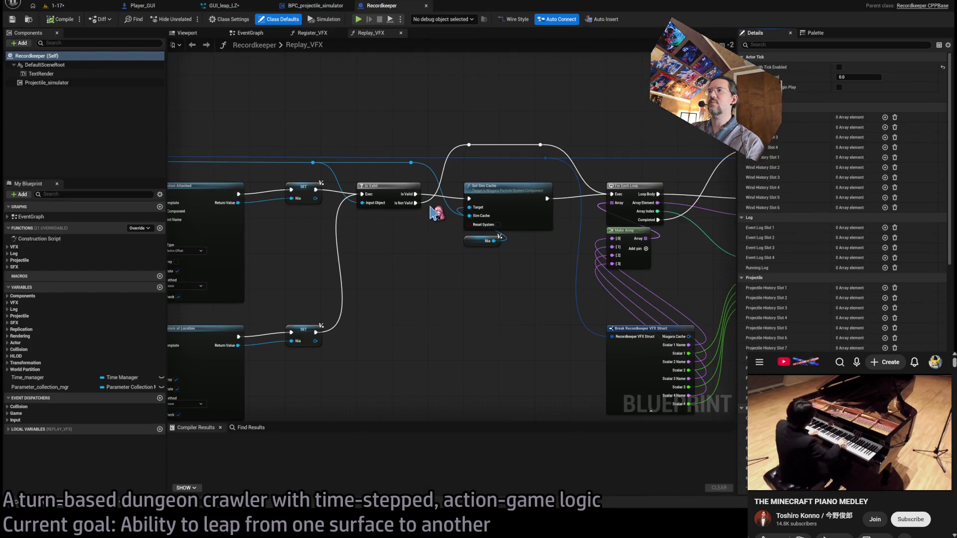
pyautogui.scroll(5, 468, 198)
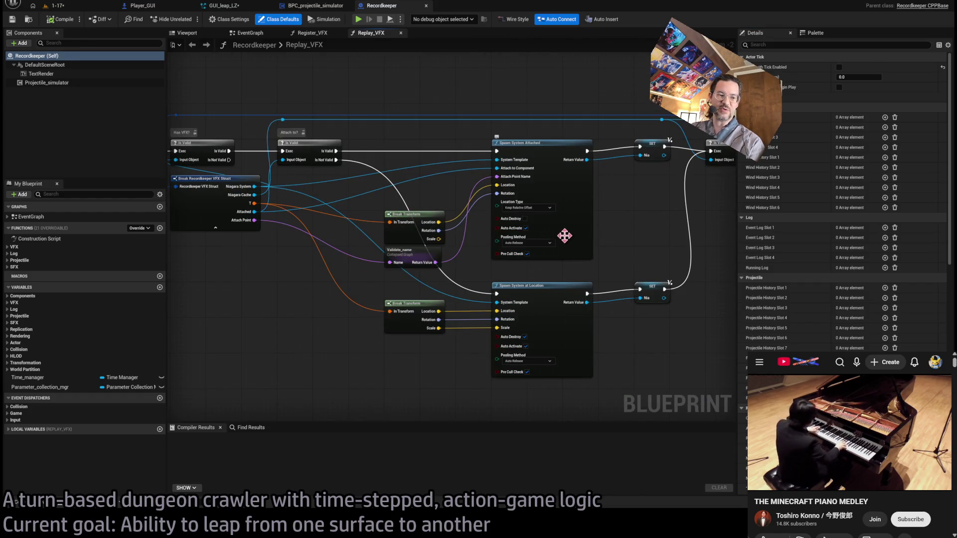
pyautogui.click(387, 241)
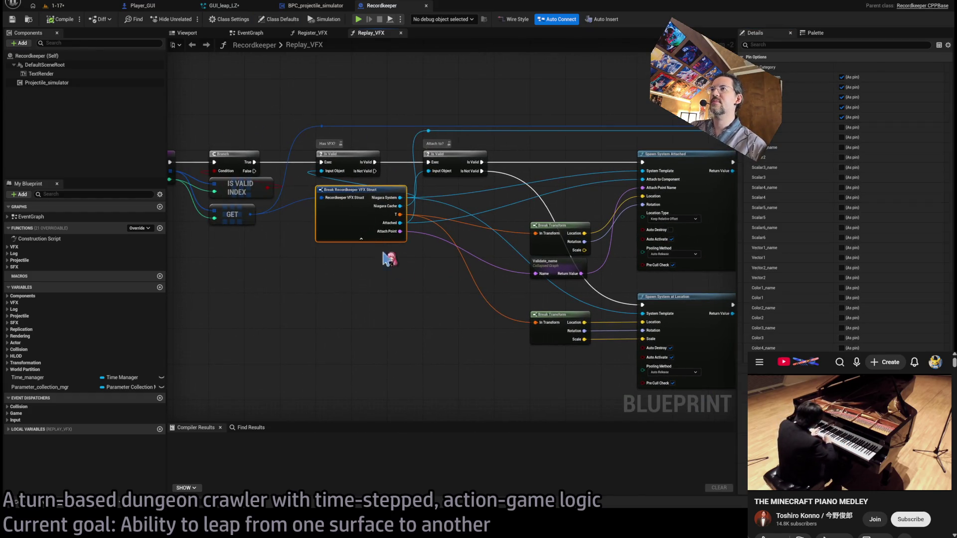
# Pan Replay_VFX past Set Sim Cache, For Each Loop and the Vector3 and LinearColor Set Niagara Variable nodes
pyautogui.moveTo(508, 234)
pyautogui.mouseDown()
pyautogui.moveTo(444, 175)
pyautogui.moveTo(480, 233)
pyautogui.moveTo(665, 224)
pyautogui.moveTo(267, 222)
pyautogui.mouseUp()
pyautogui.moveTo(532, 221); pyautogui.dragTo(451, 216)
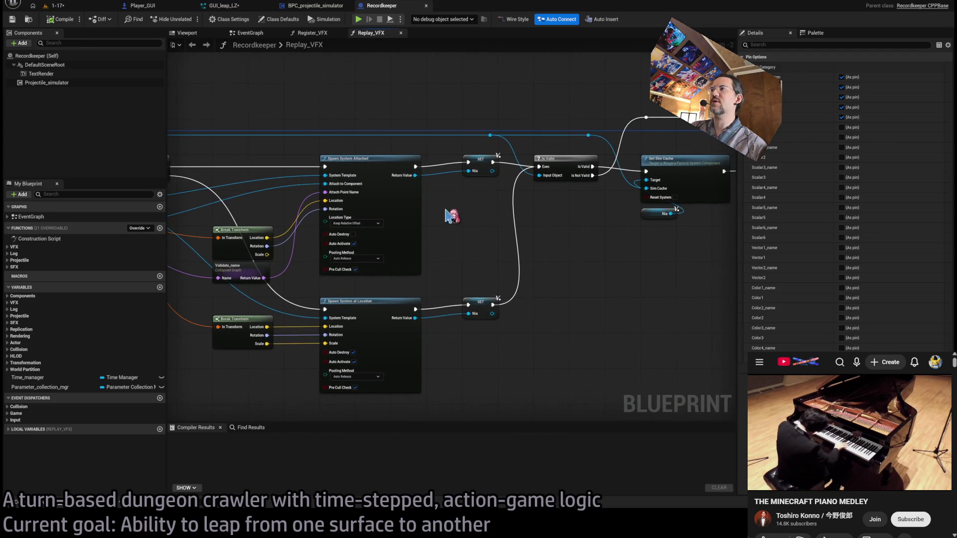
pyautogui.moveTo(553, 168)
pyautogui.mouseDown()
pyautogui.moveTo(449, 204)
pyautogui.moveTo(429, 200)
pyautogui.mouseUp()
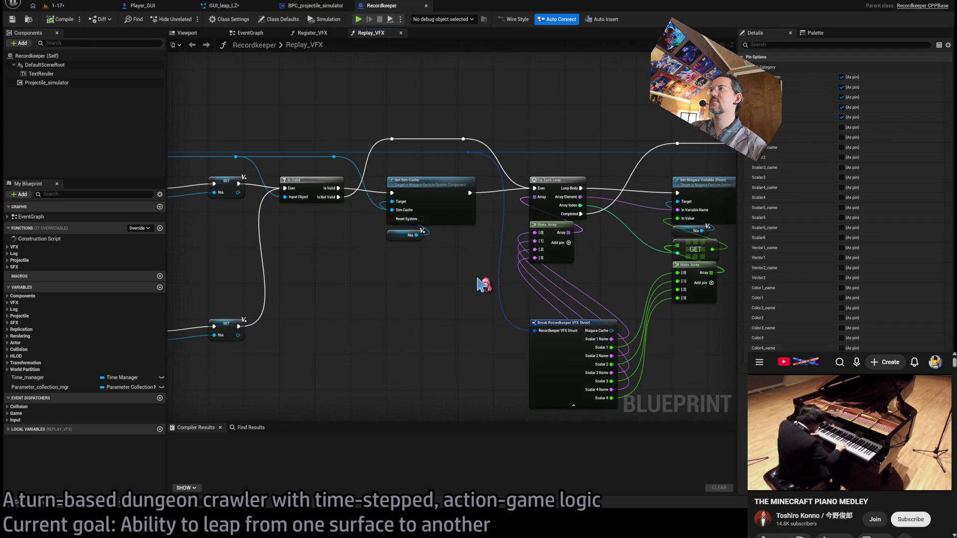
pyautogui.moveTo(485, 259); pyautogui.dragTo(269, 263)
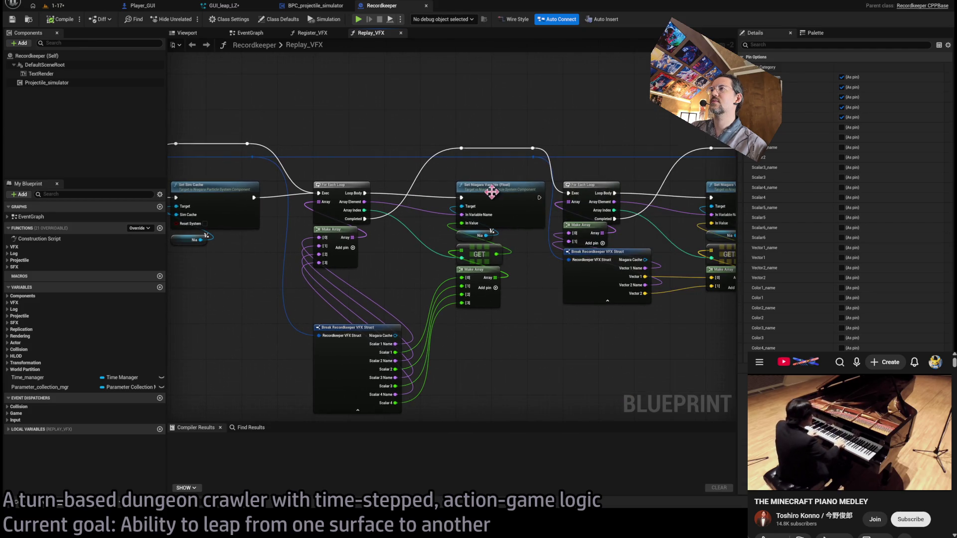
pyautogui.moveTo(436, 282); pyautogui.dragTo(410, 176)
pyautogui.moveTo(526, 291)
pyautogui.mouseDown()
pyautogui.moveTo(306, 305)
pyautogui.moveTo(423, 309)
pyautogui.moveTo(704, 289)
pyautogui.moveTo(584, 252)
pyautogui.mouseUp()
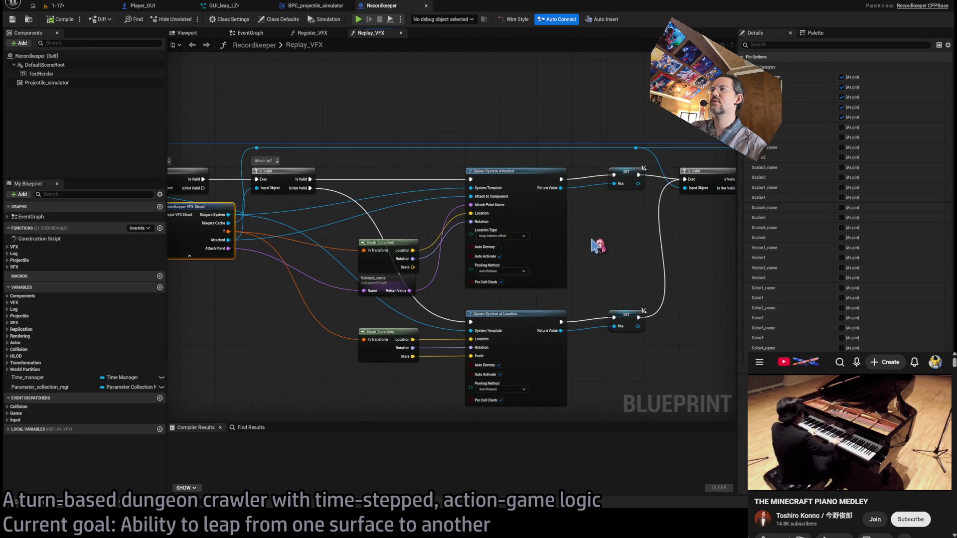
# Inspect the Spawn System Attached node and the nearby Set Sim Cache, loop and Break Struct nodes
pyautogui.click(536, 241)
pyautogui.click(484, 102)
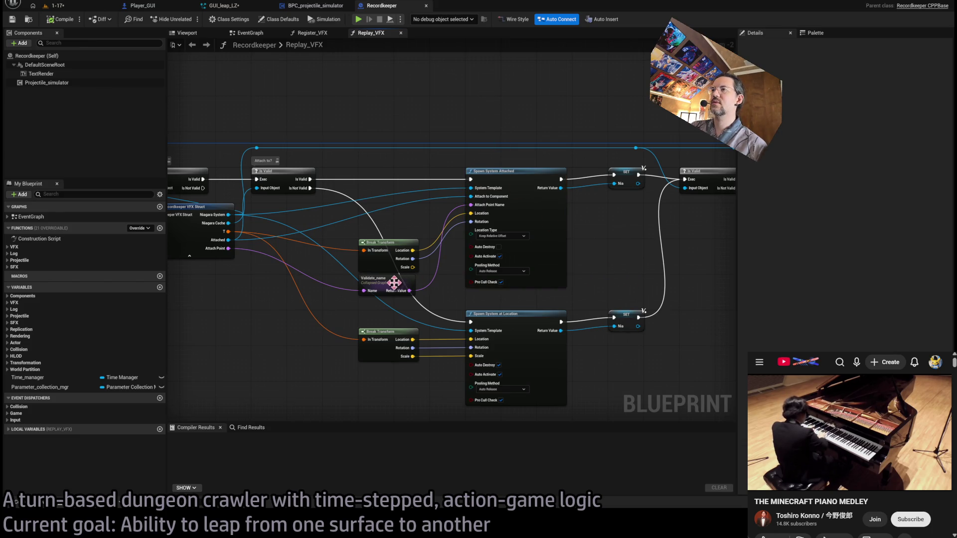
pyautogui.click(535, 190)
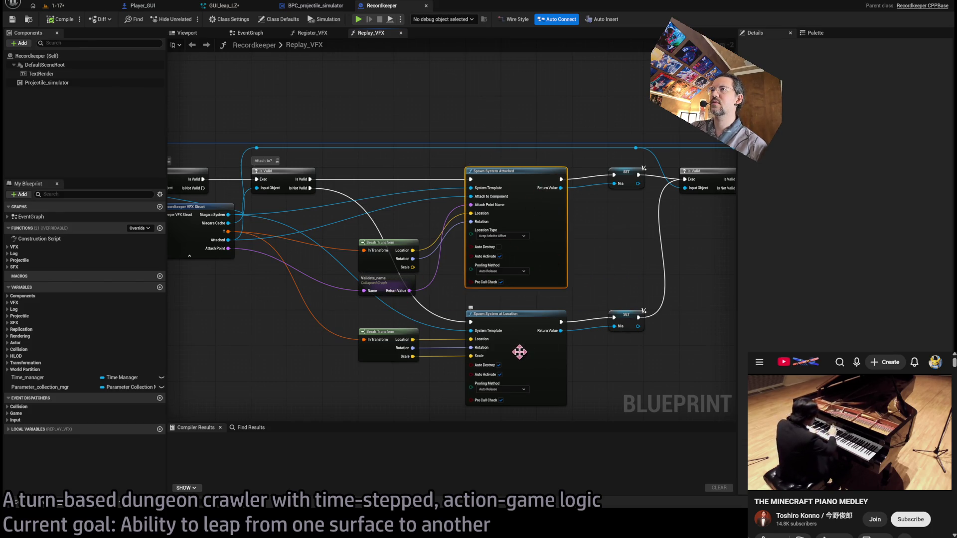
pyautogui.moveTo(602, 289); pyautogui.dragTo(350, 280)
pyautogui.moveTo(486, 246); pyautogui.dragTo(370, 258)
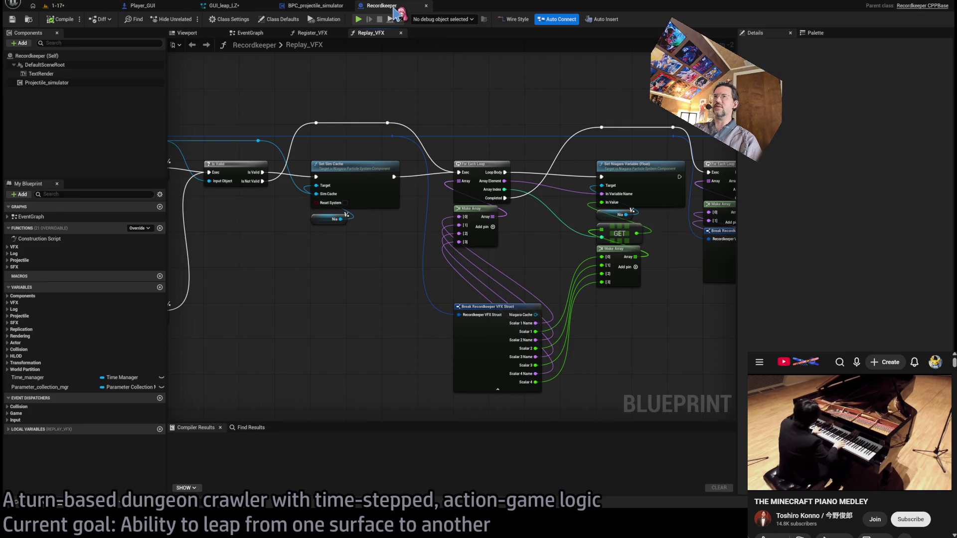
pyautogui.click(334, 7)
# In Player_GUI, turn off Auto Activate for the GUI_leap_ribbons component
pyautogui.click(142, 5)
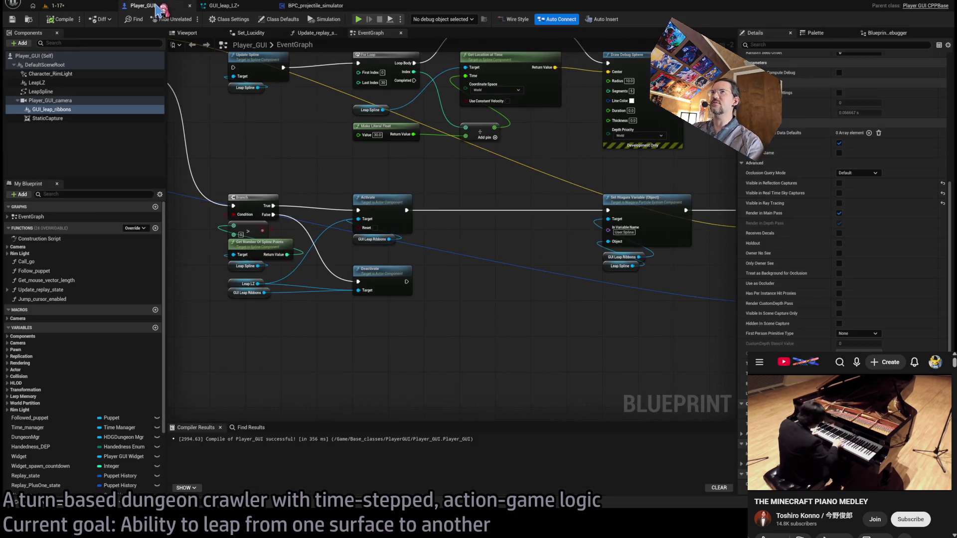
pyautogui.moveTo(493, 209); pyautogui.dragTo(378, 215)
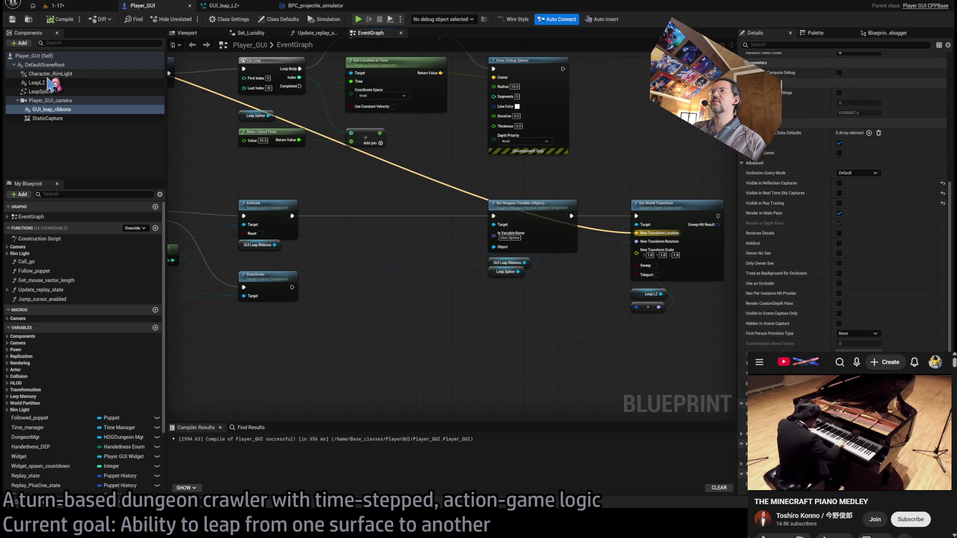
pyautogui.scroll(-3, 406, 284)
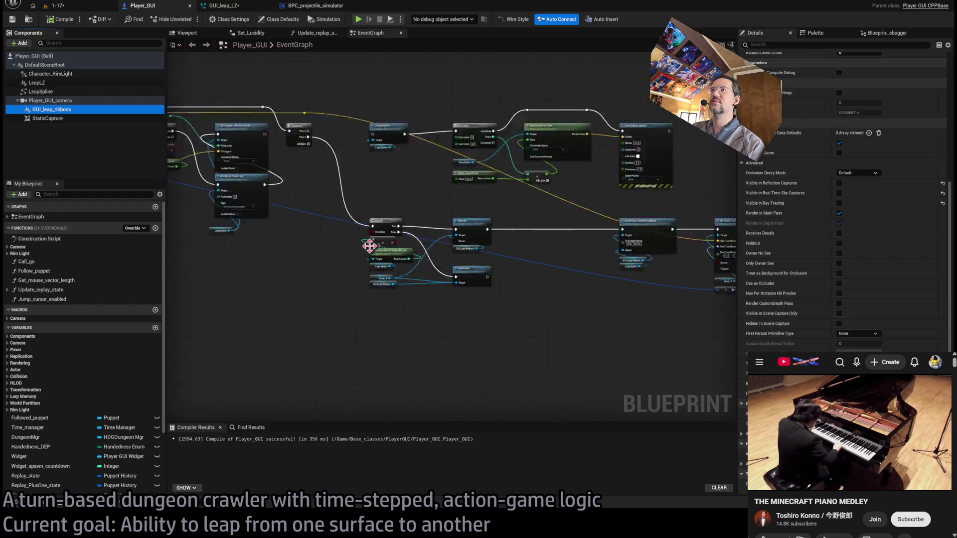
pyautogui.scroll(-5, 370, 246)
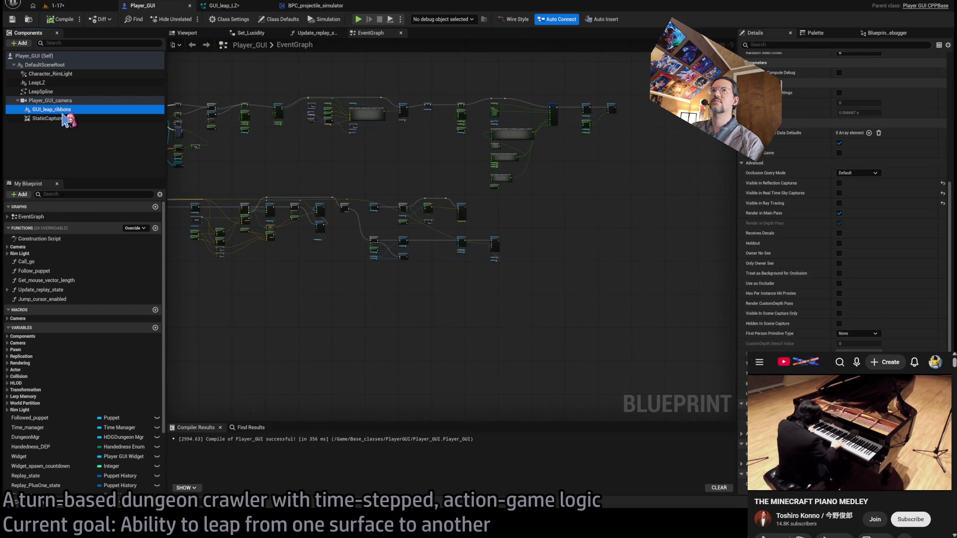
pyautogui.scroll(-3, 869, 339)
pyautogui.scroll(1, 835, 261)
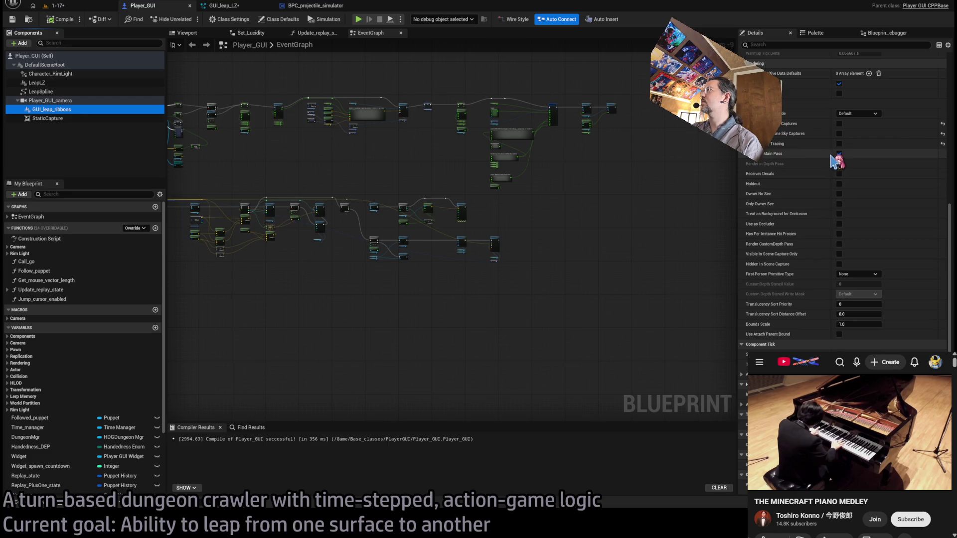
pyautogui.scroll(10, 843, 200)
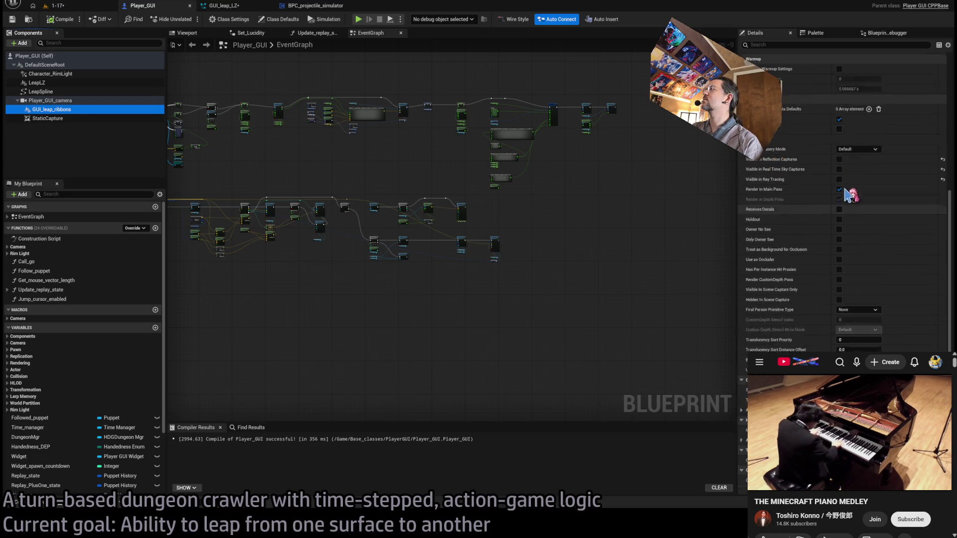
pyautogui.scroll(3, 843, 204)
pyautogui.click(838, 289)
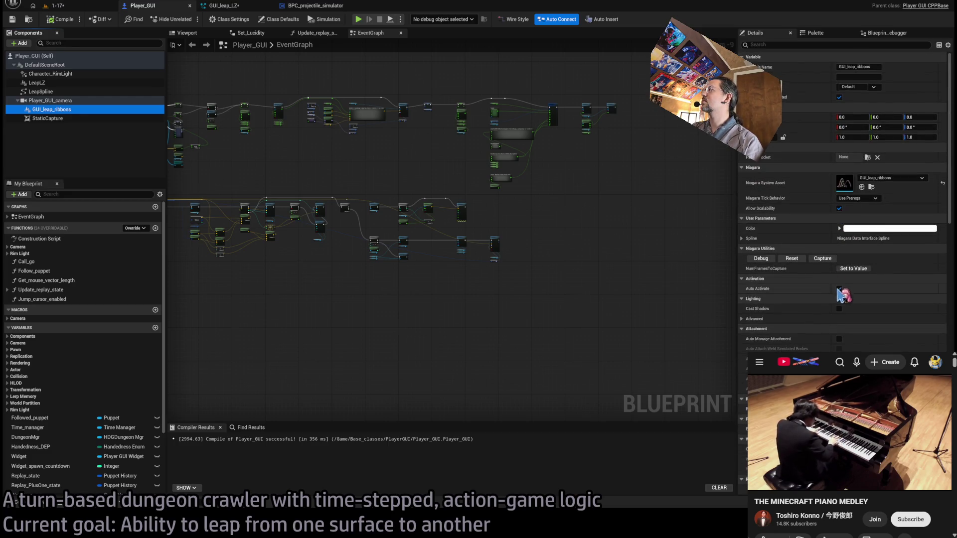
# Place a GUI Leap Ribbons reference node in the upper EventGraph area
pyautogui.moveTo(208, 111); pyautogui.dragTo(452, 240)
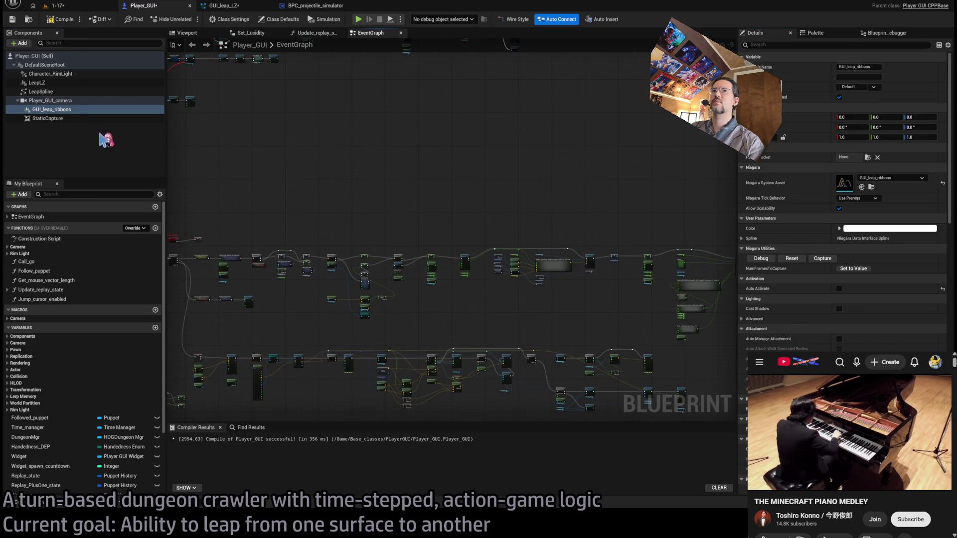
pyautogui.scroll(6, 634, 226)
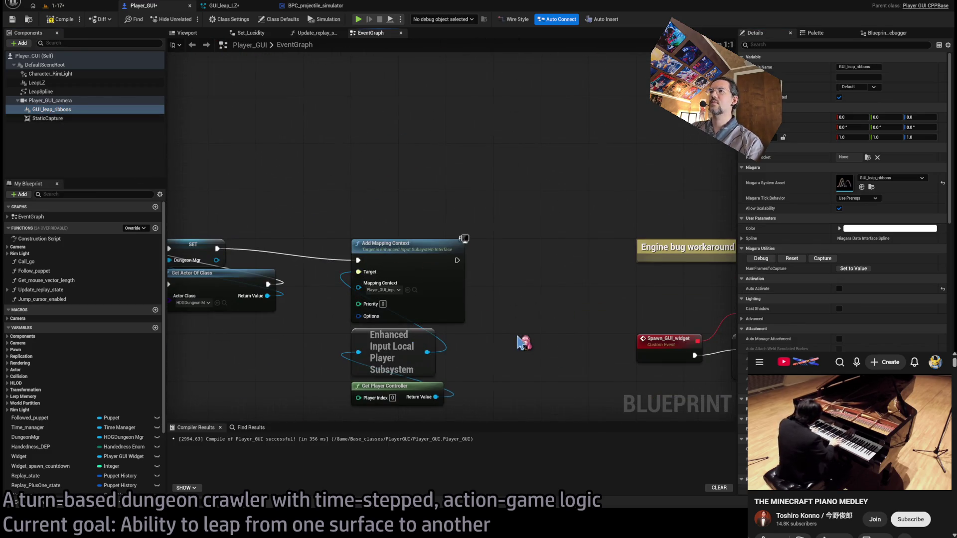
pyautogui.scroll(-6, 285, 164)
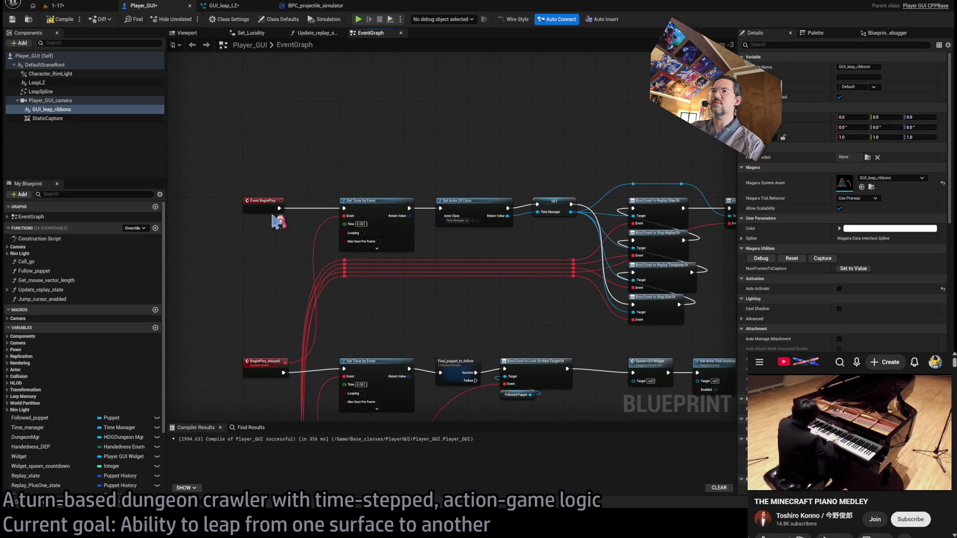
pyautogui.scroll(5, 508, 275)
pyautogui.moveTo(55, 109)
pyautogui.mouseDown()
pyautogui.moveTo(373, 155)
pyautogui.moveTo(439, 141)
pyautogui.moveTo(508, 170)
pyautogui.mouseUp()
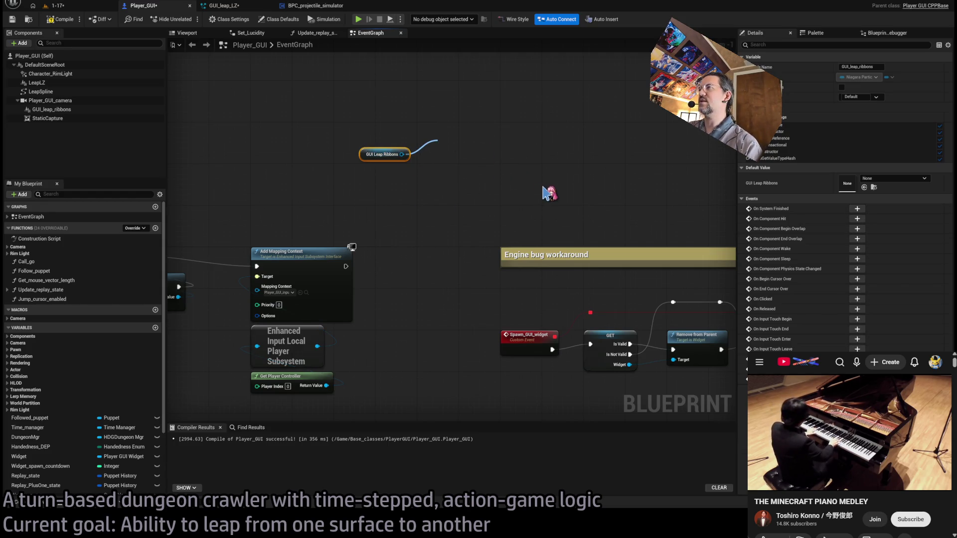
# Add a Set & enable custom stencil depth node for GUI Leap Ribbons after Add Mapping Context
pyautogui.click(550, 193)
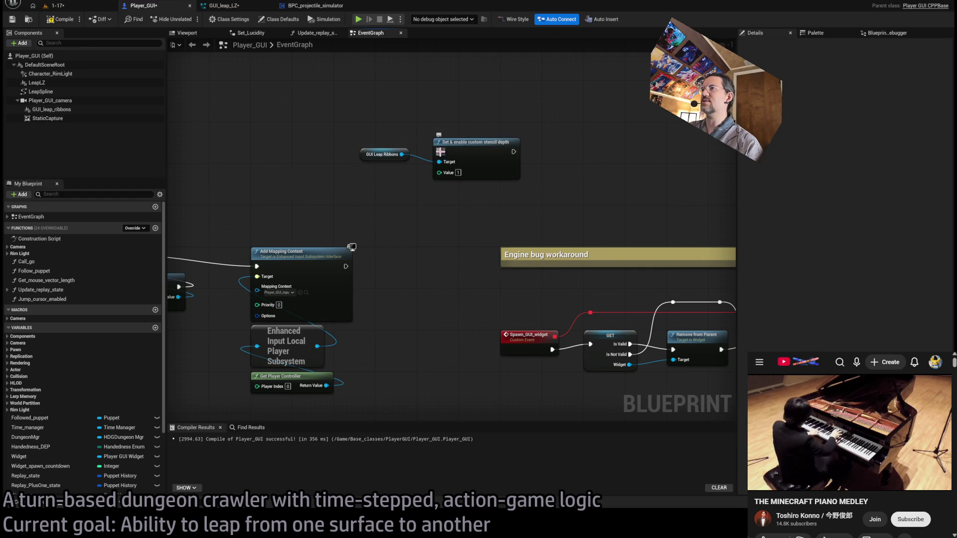
pyautogui.moveTo(440, 151); pyautogui.dragTo(346, 266)
pyautogui.click(458, 157)
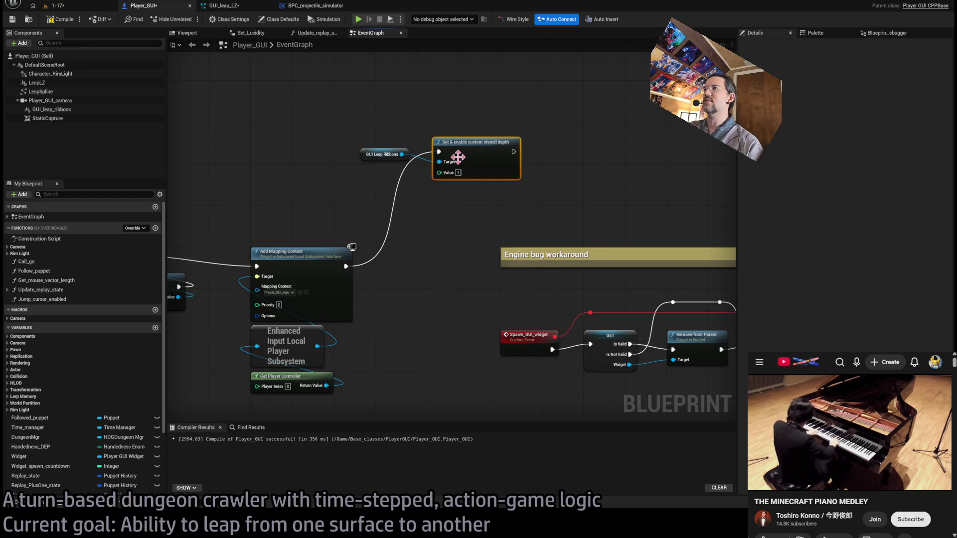
pyautogui.click(374, 154)
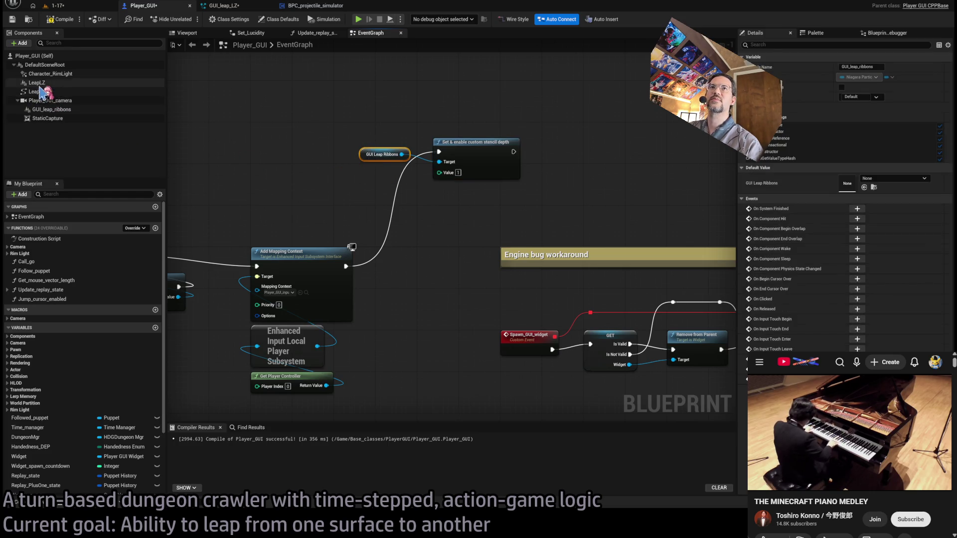
# Chain a duplicate stencil depth node for Leap LZ before it, compile Player_GUI, and play-test
pyautogui.moveTo(75, 106)
pyautogui.mouseDown()
pyautogui.moveTo(371, 180)
pyautogui.moveTo(441, 220)
pyautogui.moveTo(463, 196)
pyautogui.moveTo(398, 184)
pyautogui.mouseUp()
pyautogui.hotkey('ctrl', 'v')
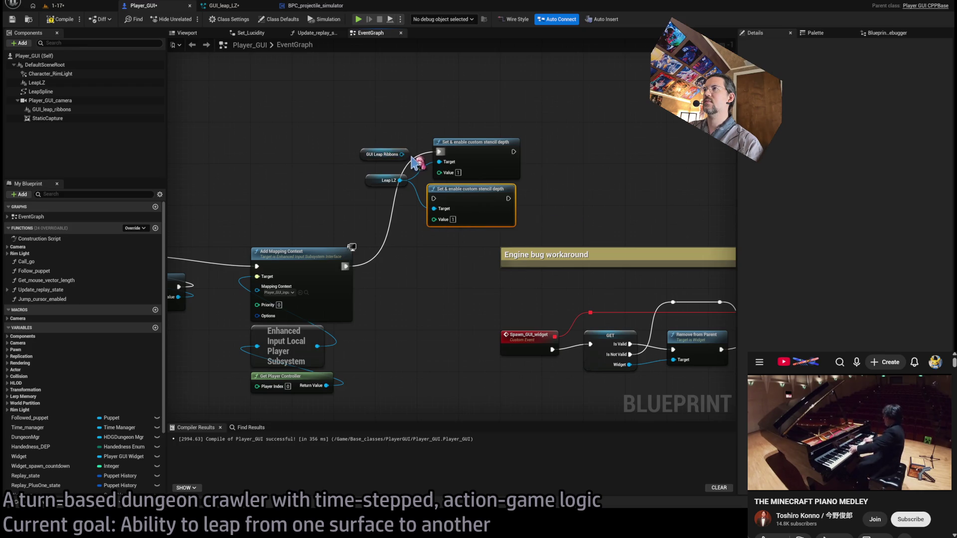
pyautogui.moveTo(346, 267); pyautogui.dragTo(431, 207)
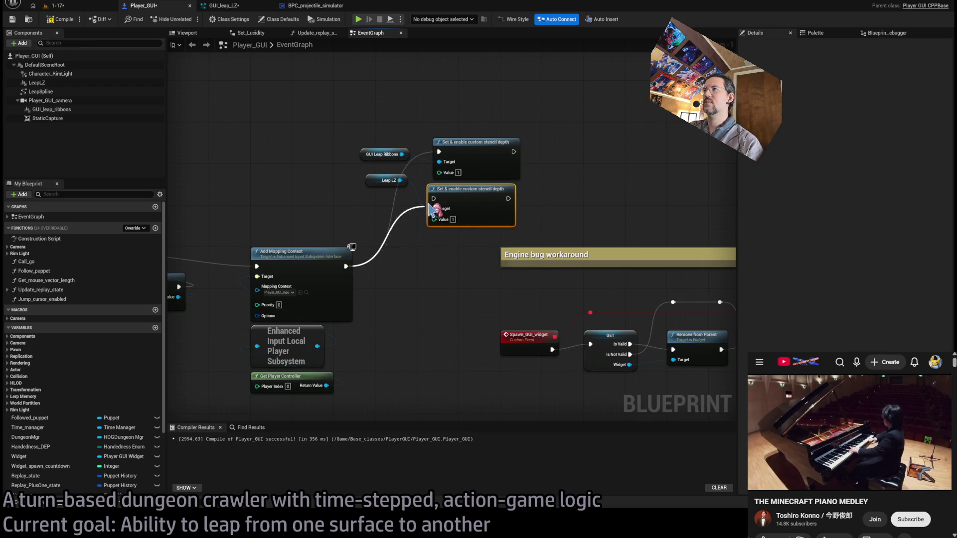
pyautogui.moveTo(508, 198); pyautogui.dragTo(439, 152)
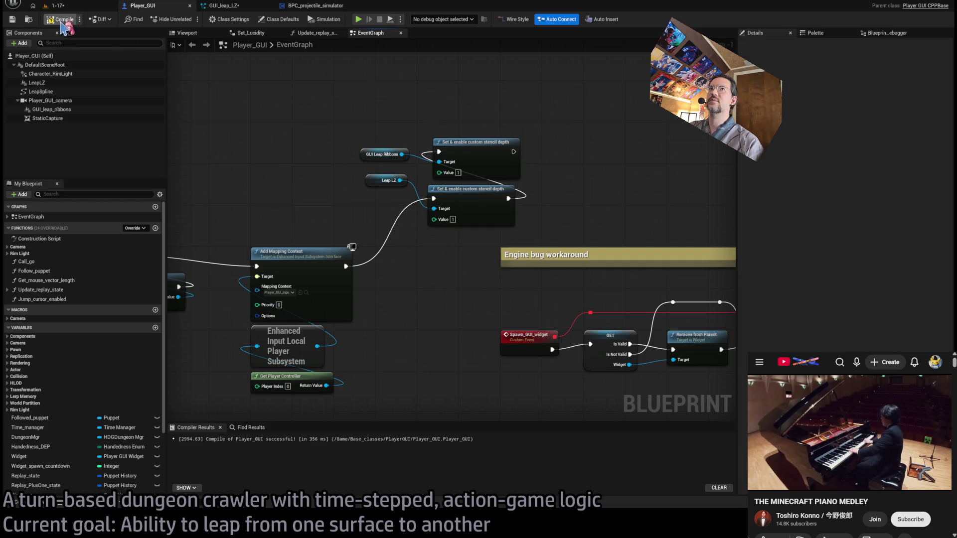
pyautogui.click(88, 6)
pyautogui.click(188, 18)
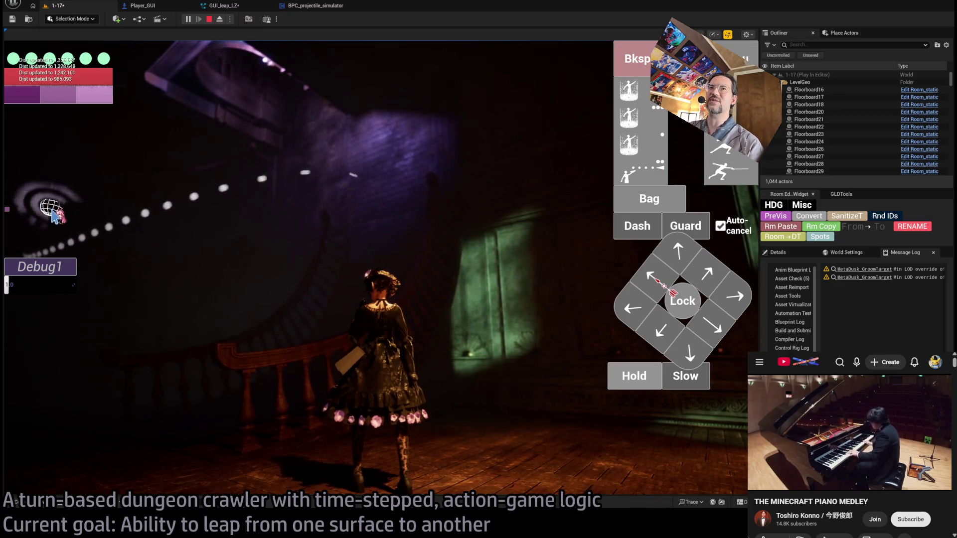
# Stop the play-test and return to the BPC_projectile_simulator graph
pyautogui.press('Escape')
pyautogui.click(304, 5)
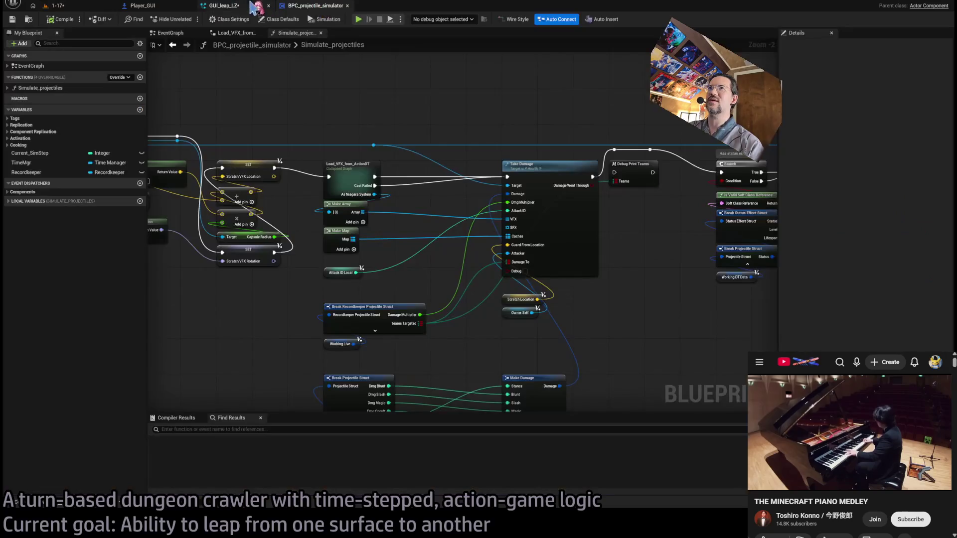
# Return to the Player_GUI EventGraph and box-select the two custom stencil depth nodes
pyautogui.click(221, 6)
pyautogui.click(132, 6)
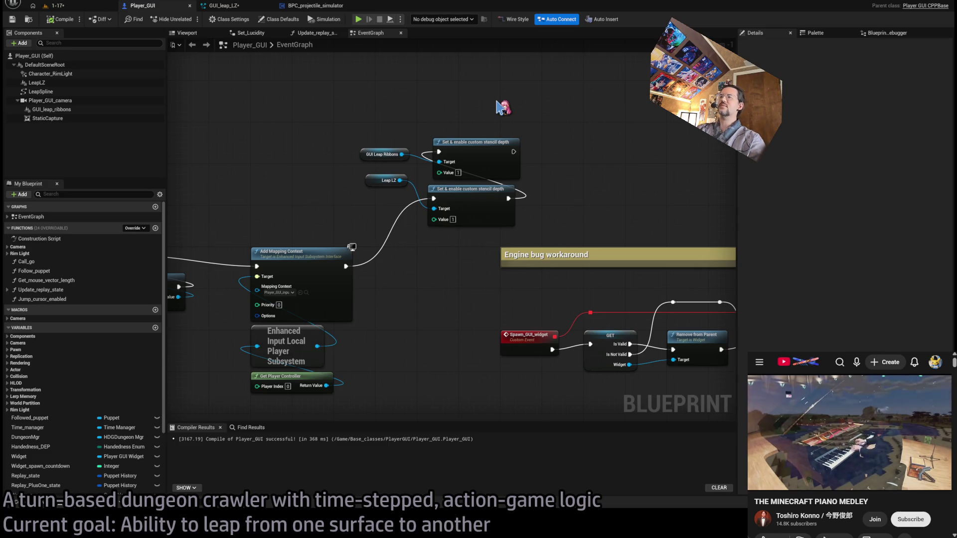
pyautogui.moveTo(502, 108); pyautogui.dragTo(406, 269)
# Zoom around the EventGraph, then go back to the 1-17 level viewport
pyautogui.scroll(-6, 433, 199)
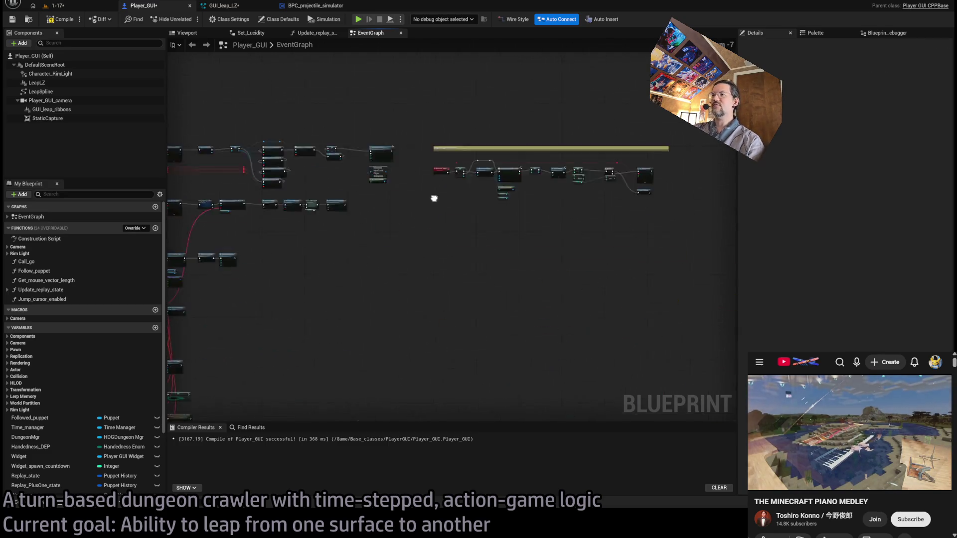
pyautogui.scroll(4, 569, 199)
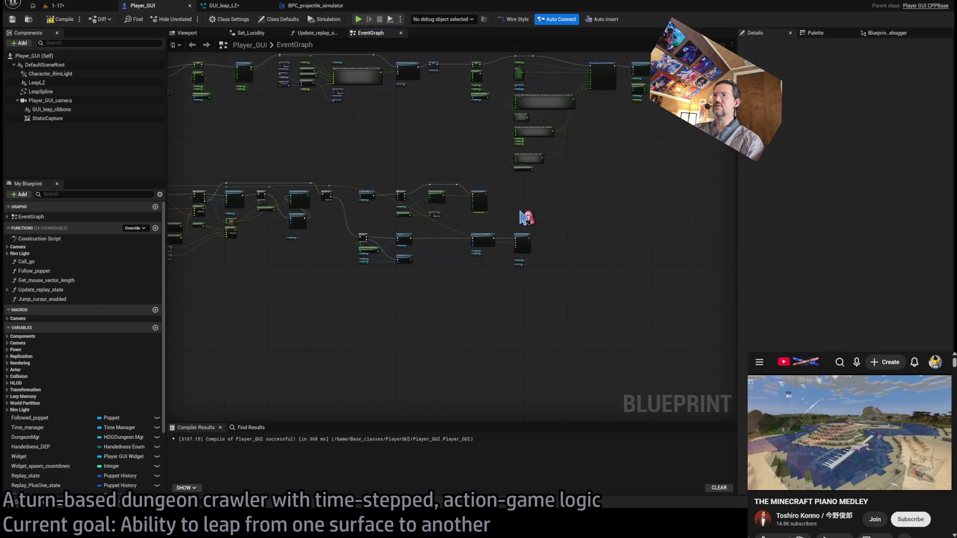
pyautogui.scroll(3, 521, 214)
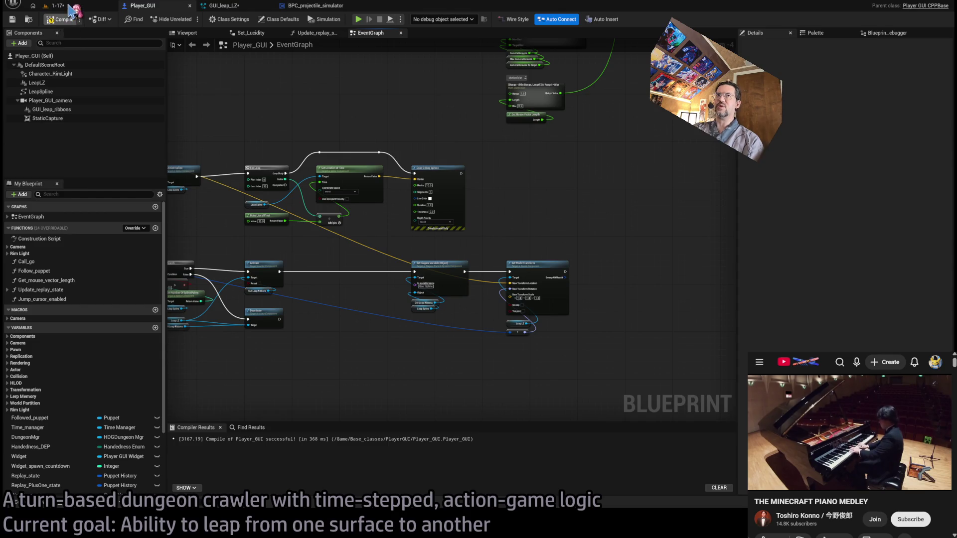
pyautogui.click(84, 7)
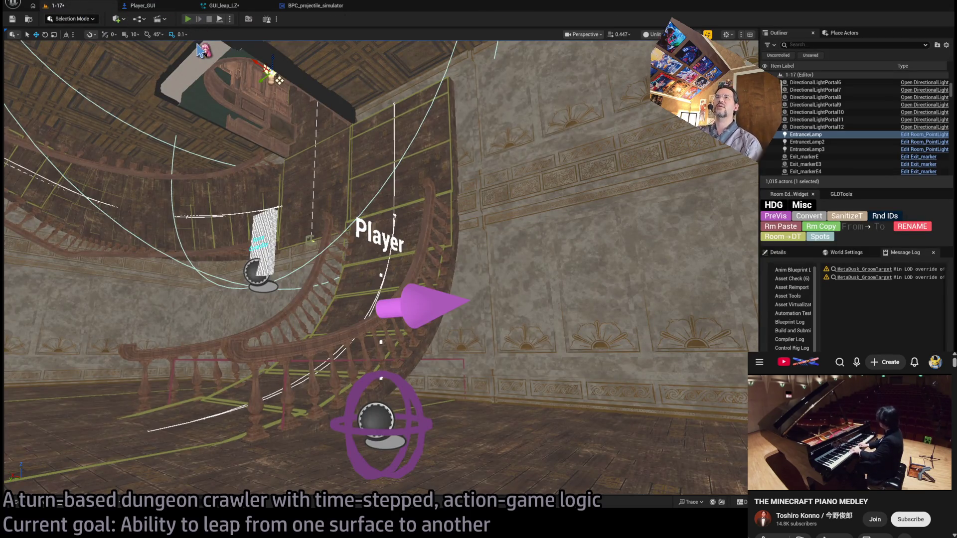
pyautogui.hotkey('alt', 'p')
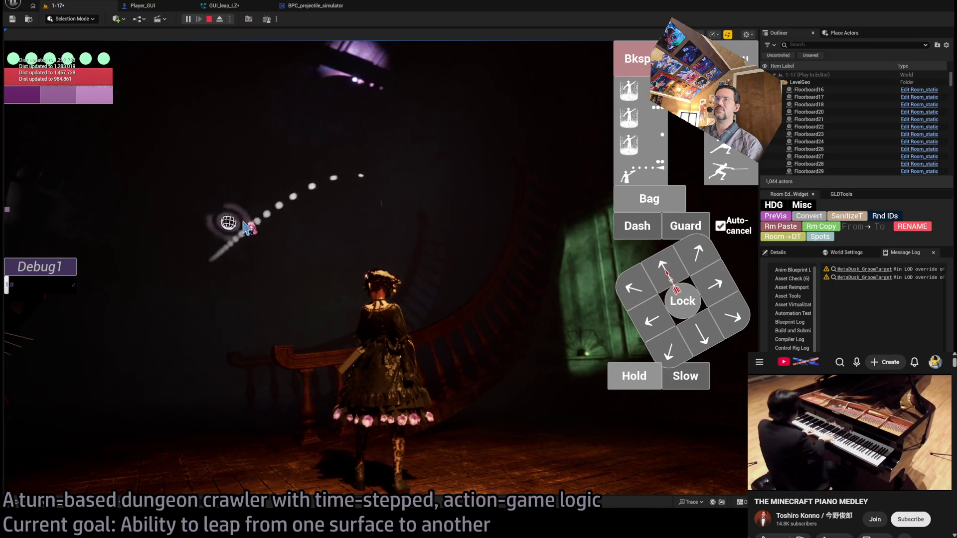
pyautogui.press('BackSpace')
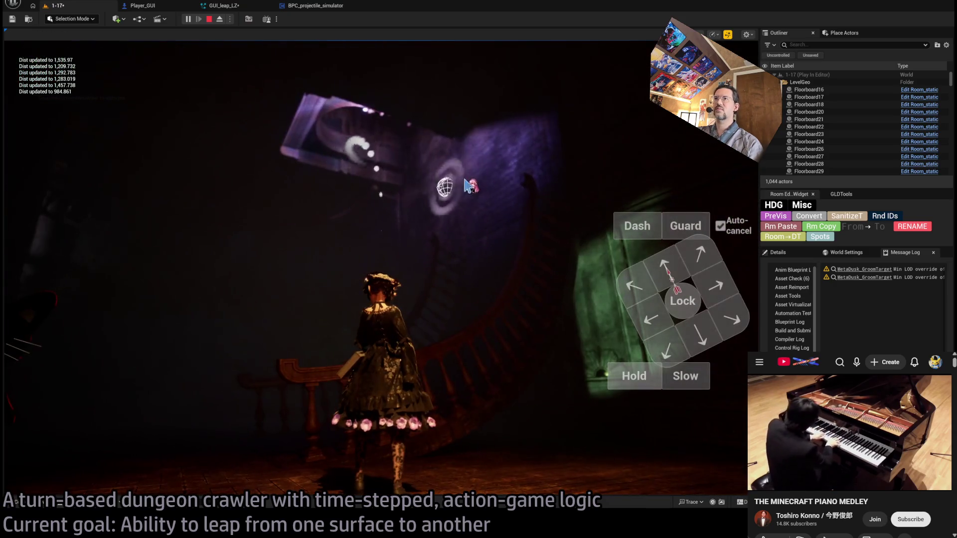
pyautogui.press('BackSpace')
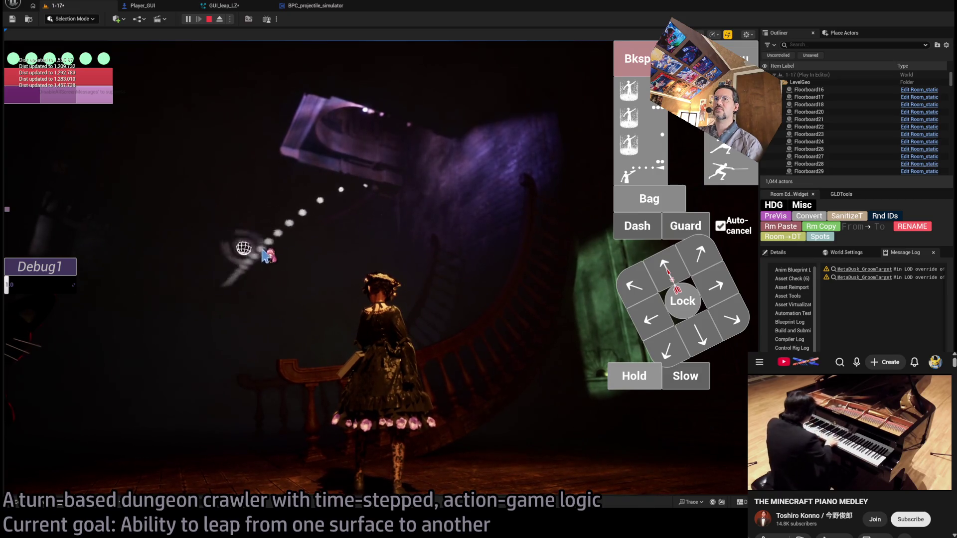
pyautogui.press('Escape')
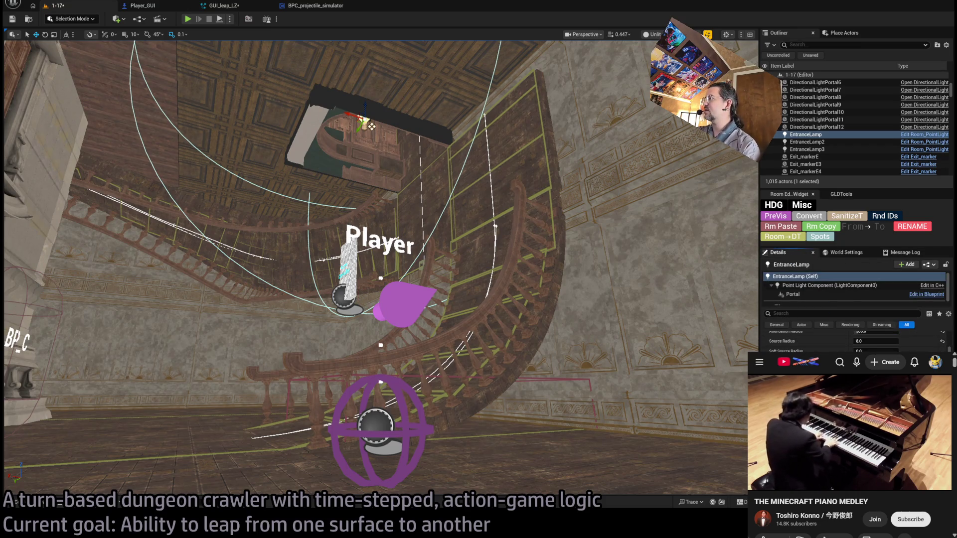
# Inspect the EntranceLamp's LightVisibilityController and actor details, then start a Play In Editor session
pyautogui.scroll(-1, 798, 291)
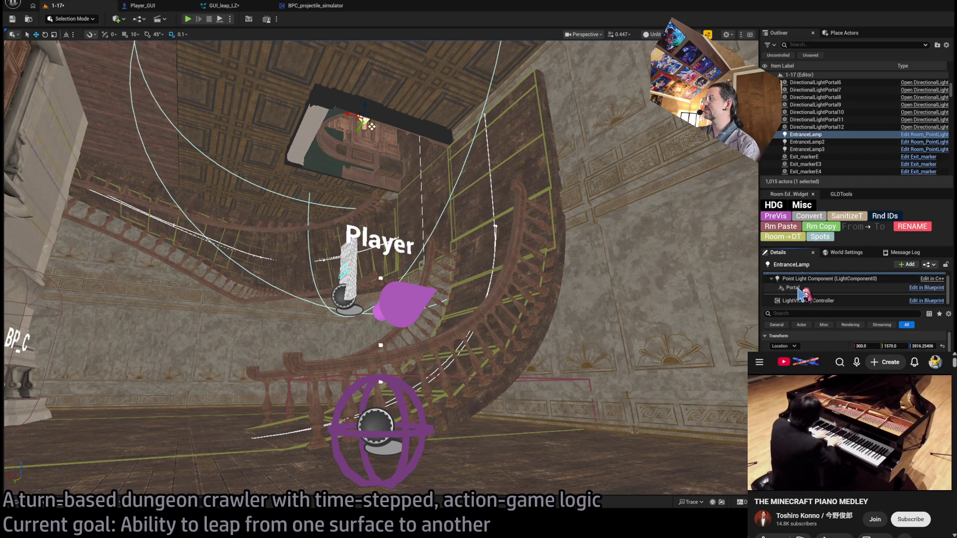
pyautogui.click(813, 300)
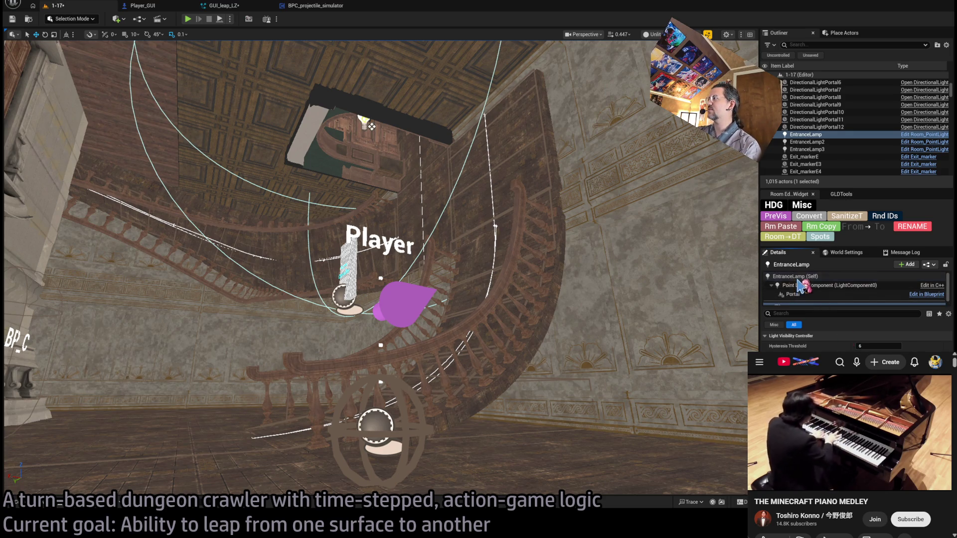
pyautogui.click(810, 278)
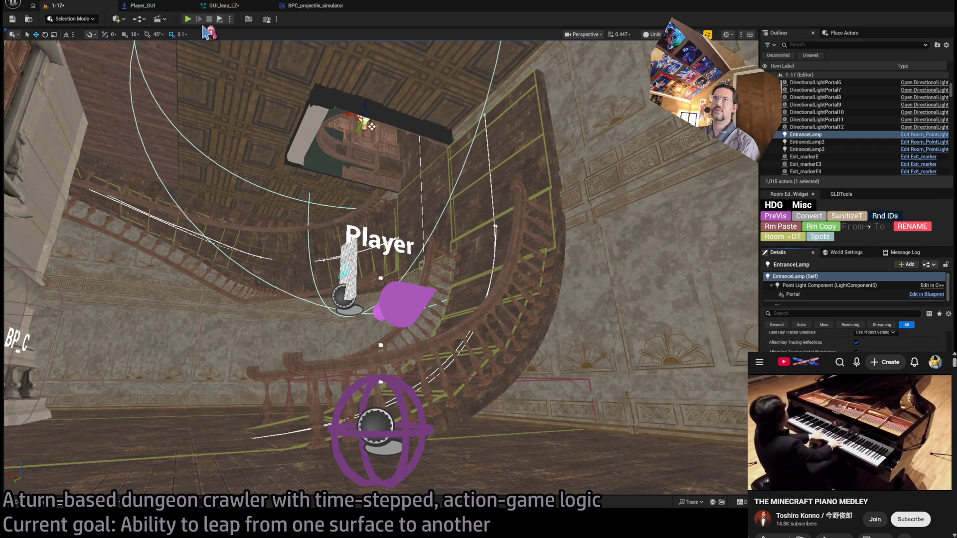
pyautogui.hotkey('alt', 'p')
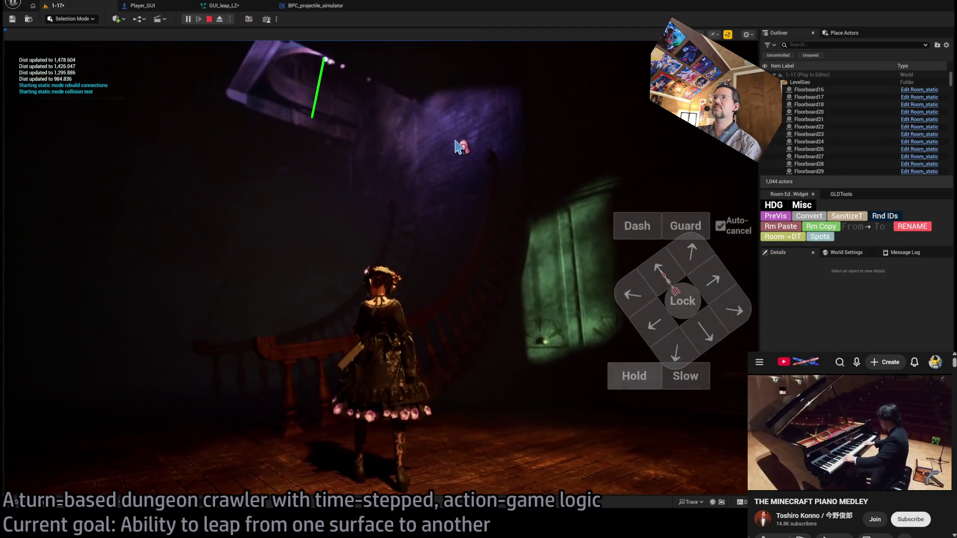
# Play the running game briefly, then eject into the free editor camera
pyautogui.click(321, 118)
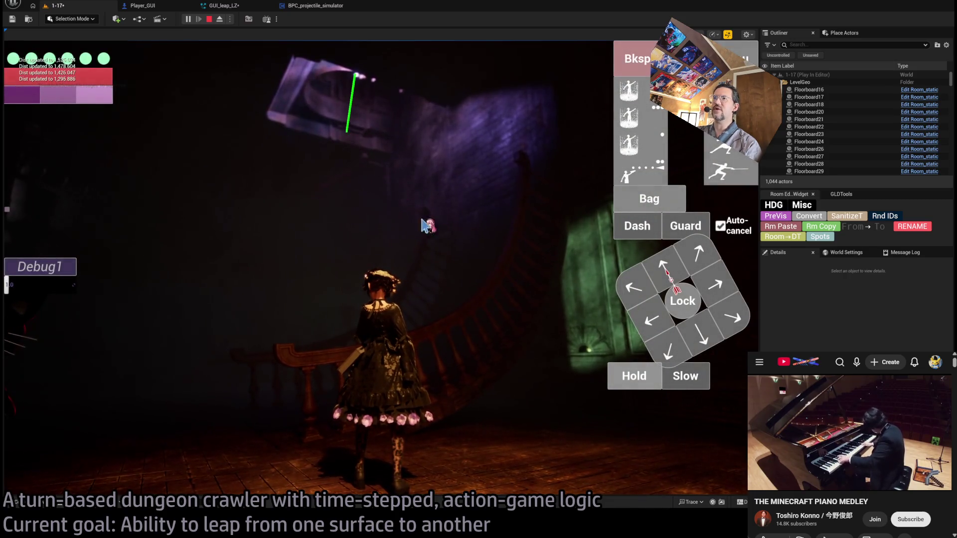
pyautogui.click(443, 267)
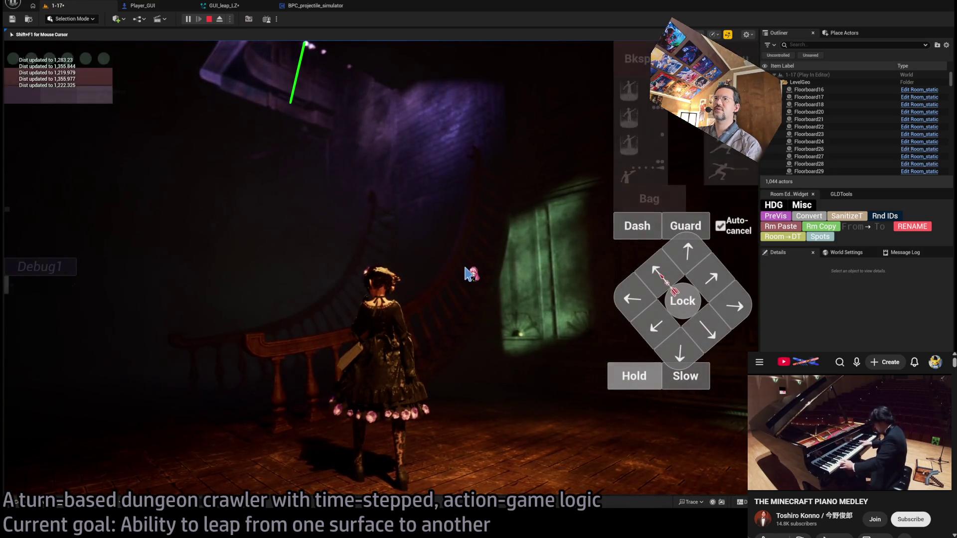
pyautogui.click(222, 21)
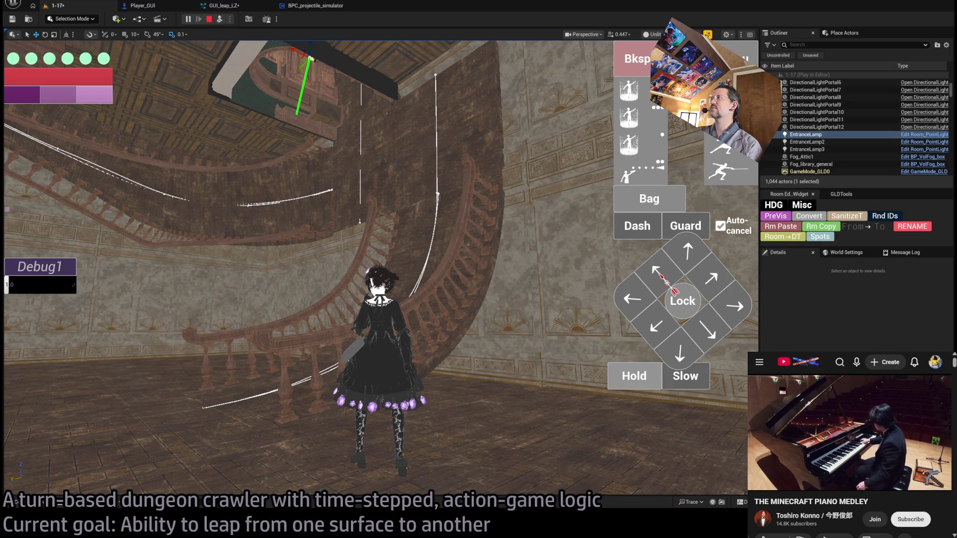
# Toggle the collision wireframes on, off and on again, then stop the play session
pyautogui.hotkey('alt', 'c')
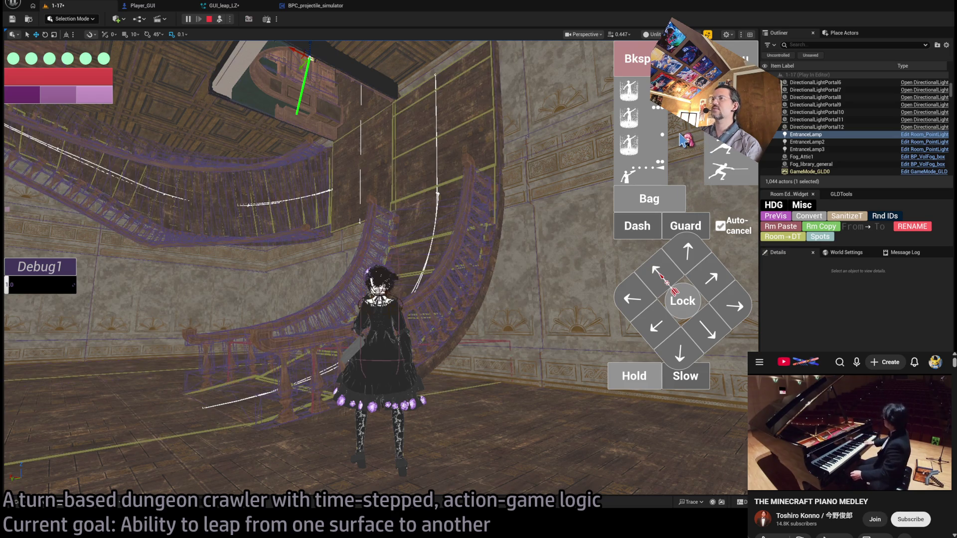
pyautogui.hotkey('alt', 'c')
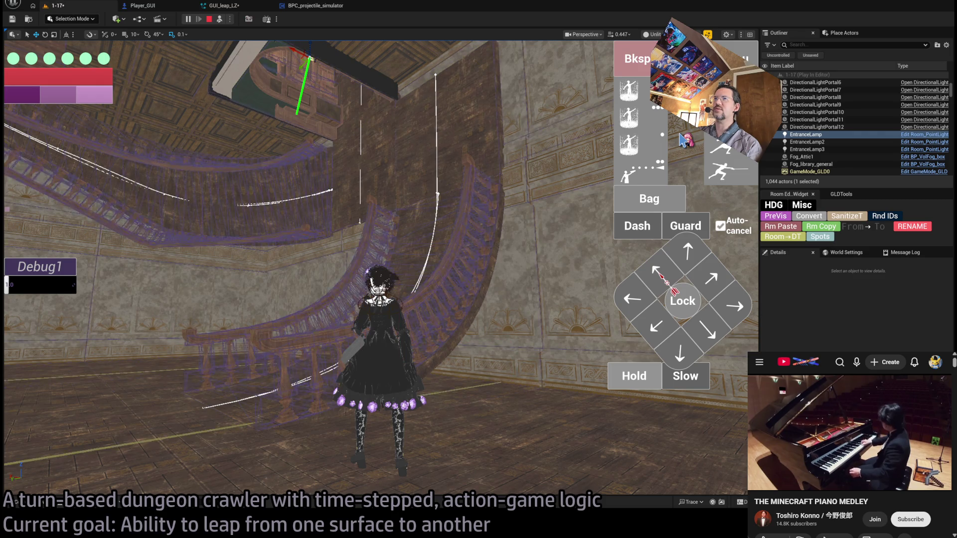
pyautogui.hotkey('alt', 'c')
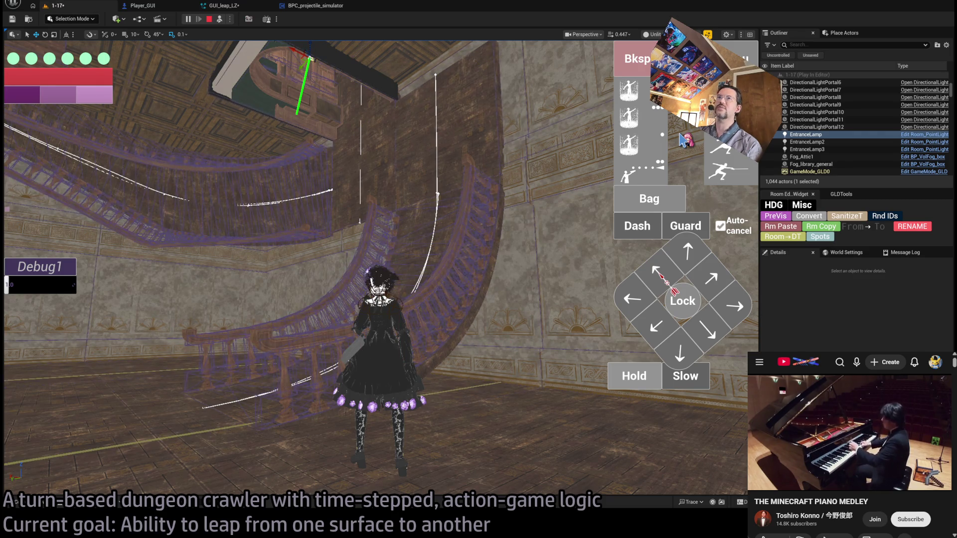
pyautogui.click(209, 18)
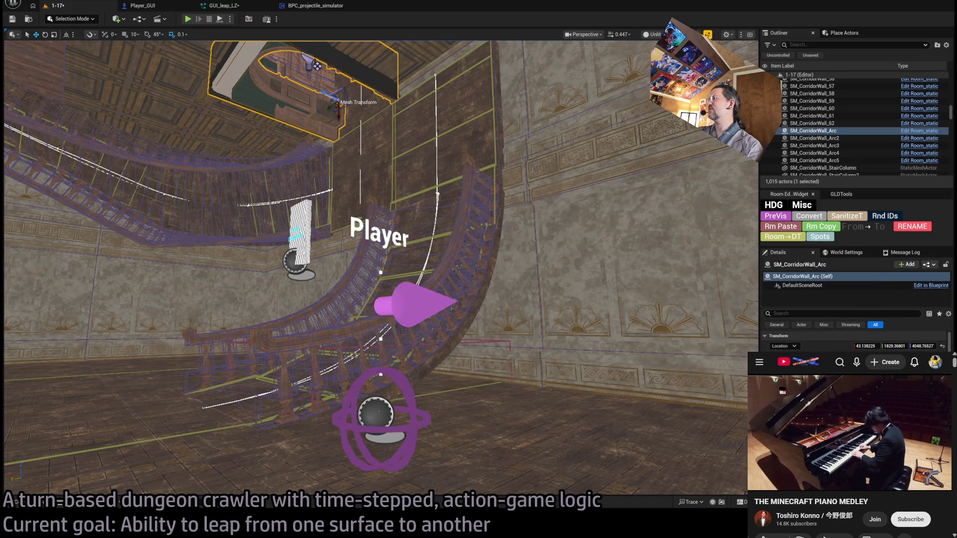
# Open SM_CorridorWall_Arc, orbit around the arch mesh, then close its editor
pyautogui.hotkey('ctrl', 'e')
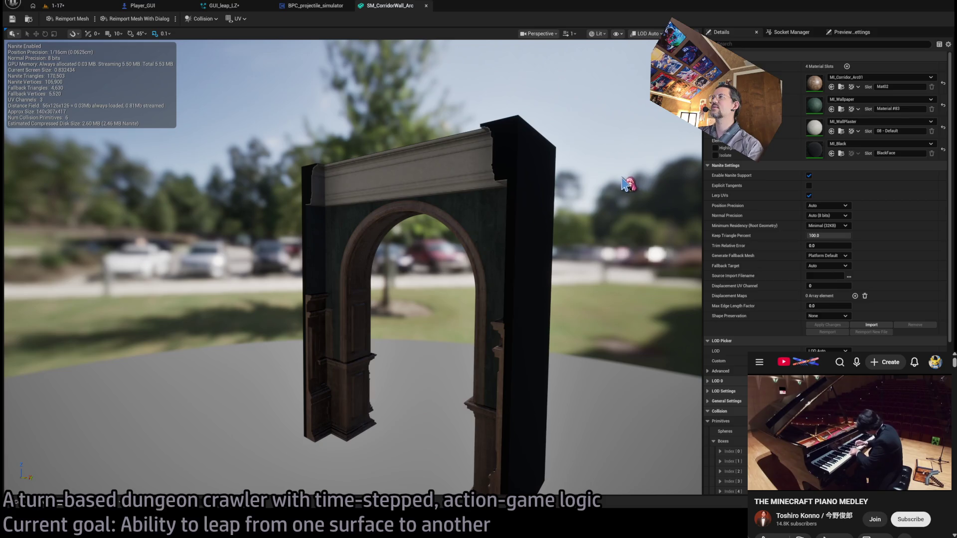
pyautogui.moveTo(552, 257); pyautogui.dragTo(569, 297)
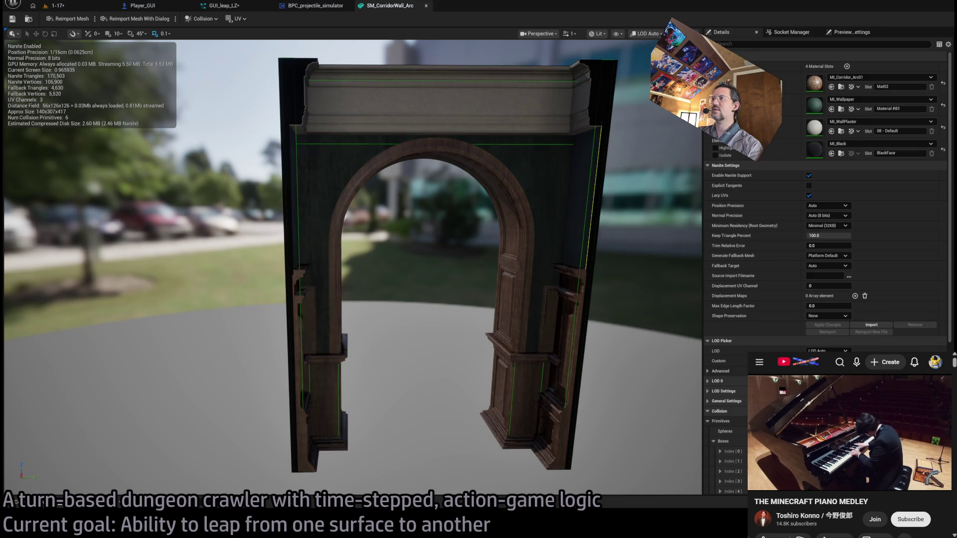
pyautogui.moveTo(536, 152)
pyautogui.mouseDown()
pyautogui.moveTo(523, 127)
pyautogui.moveTo(473, 220)
pyautogui.moveTo(438, 201)
pyautogui.mouseUp()
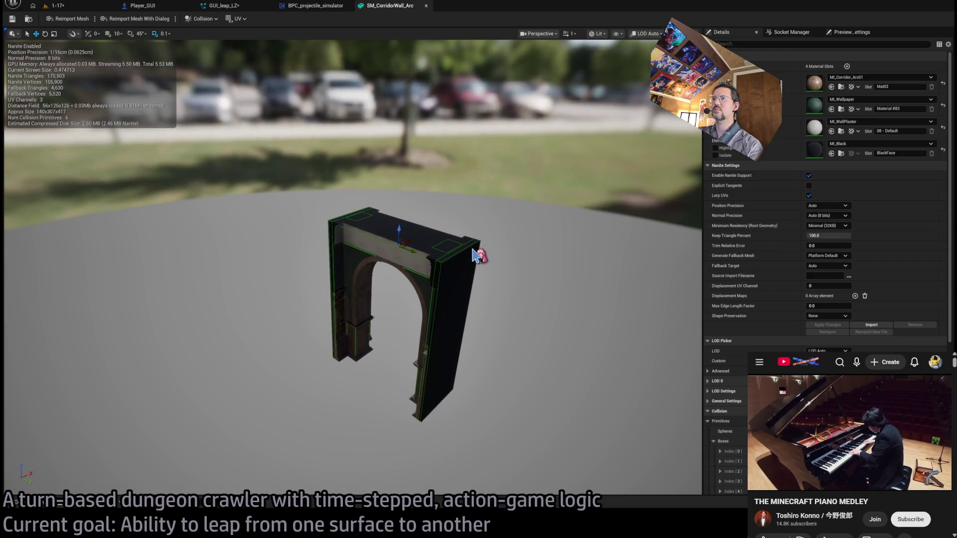
pyautogui.moveTo(438, 201); pyautogui.dragTo(439, 201)
pyautogui.moveTo(381, 194); pyautogui.dragTo(381, 195)
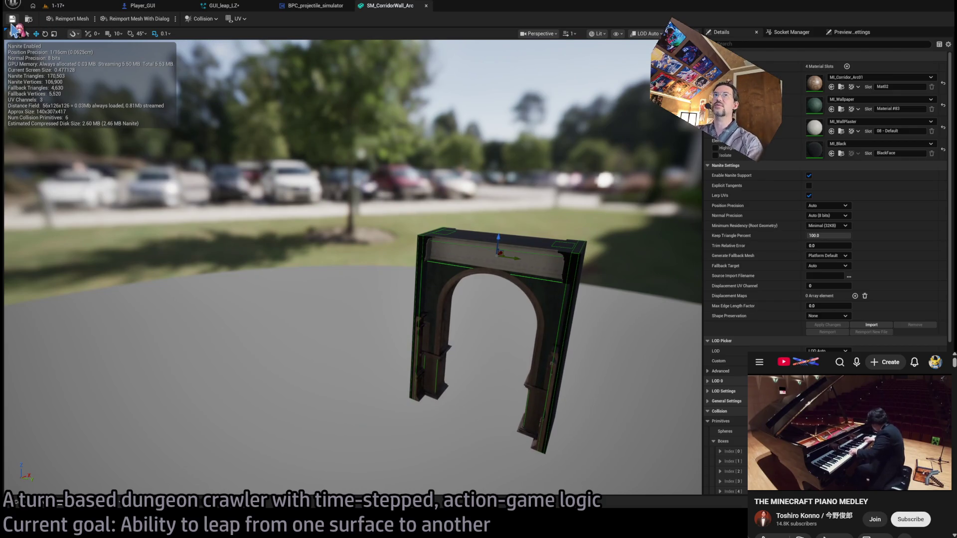
pyautogui.click(425, 5)
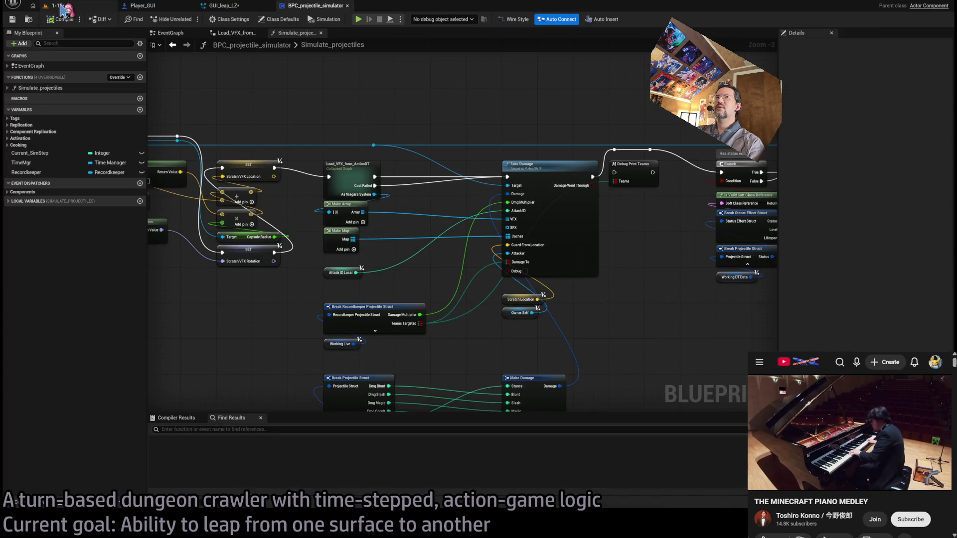
# Start another play-test of level 1-17 and eject into a free camera above the stair hall
pyautogui.click(64, 9)
pyautogui.moveTo(343, 134); pyautogui.dragTo(343, 133)
pyautogui.hotkey('alt', 'p')
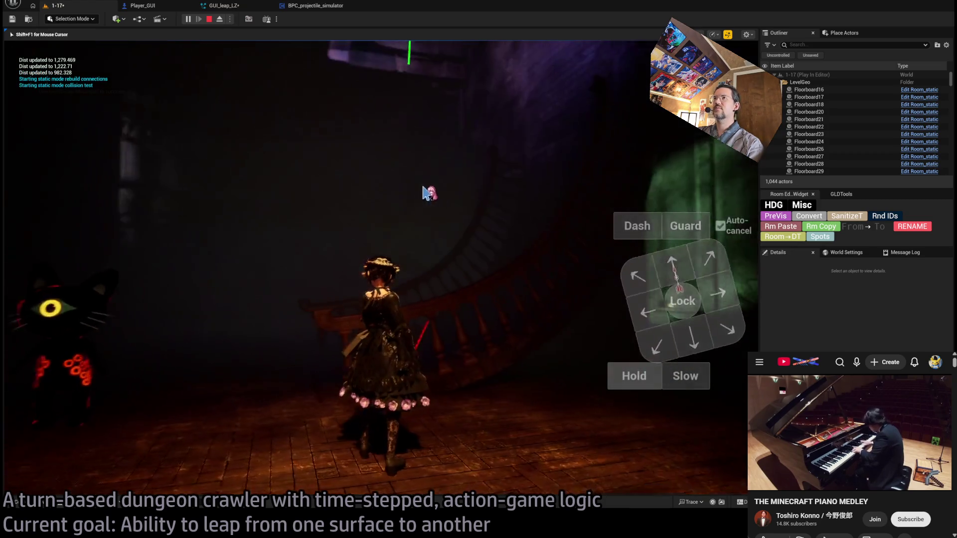
pyautogui.click(466, 171)
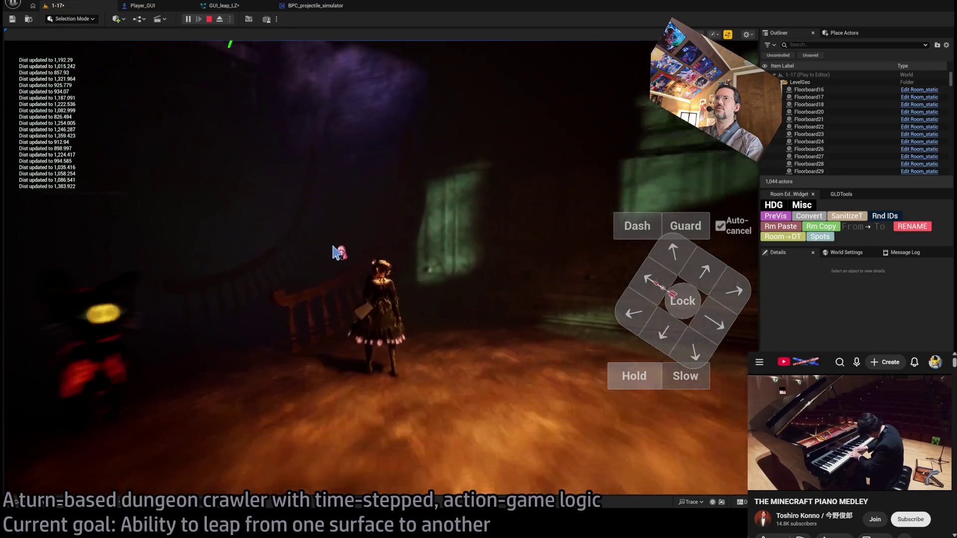
pyautogui.click(379, 245)
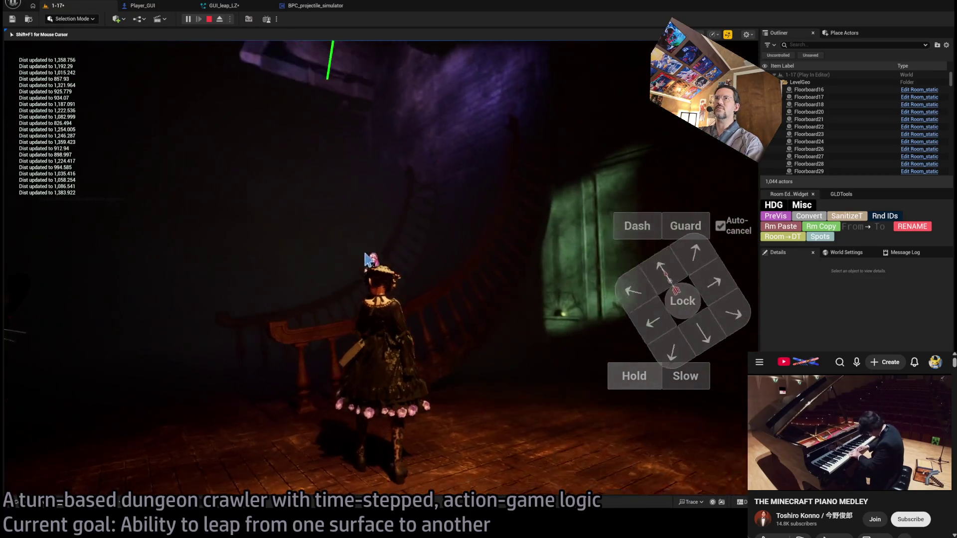
pyautogui.hotkey('shift', 'F1')
pyautogui.click(220, 19)
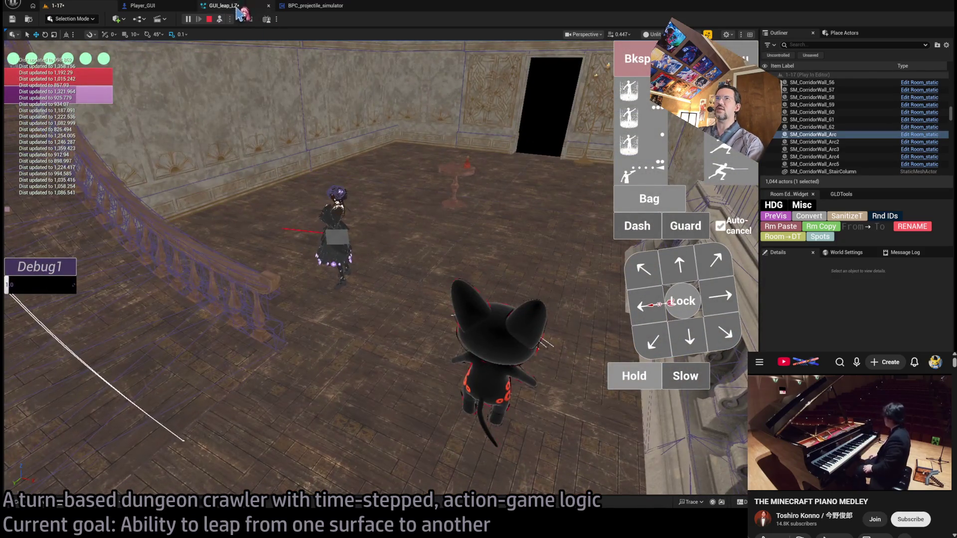
# Stop the play-test, drop the EntranceLamp's Portal component to about Z -125, then replay
pyautogui.press('Escape')
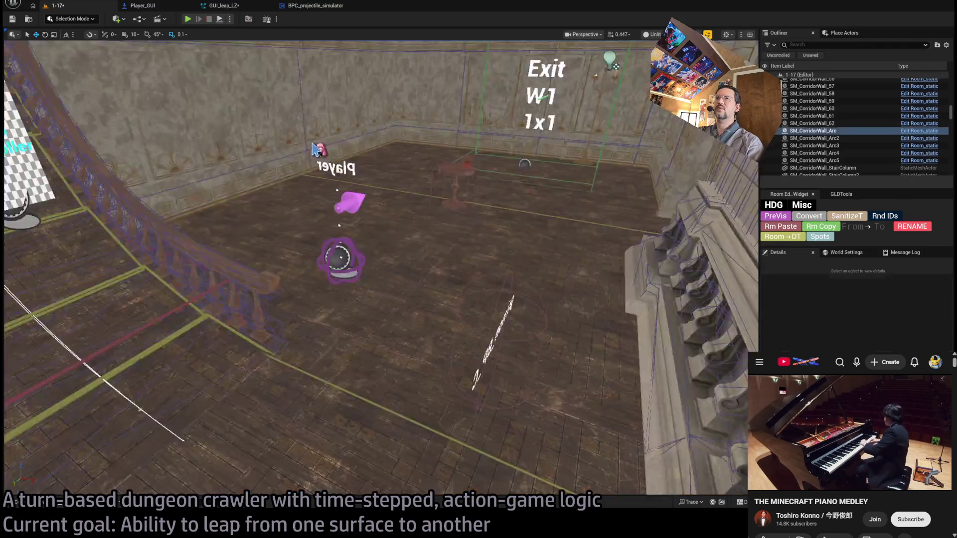
pyautogui.press('f')
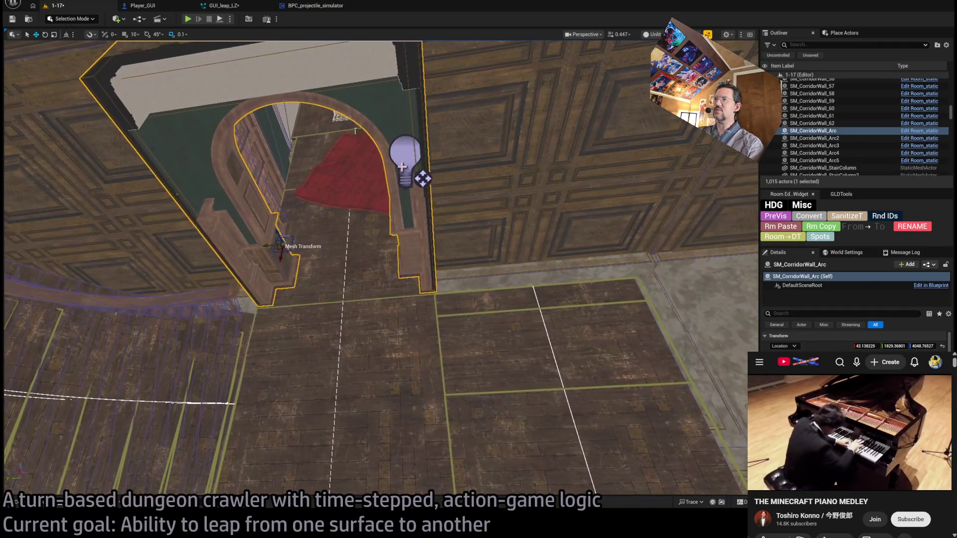
pyautogui.click(402, 167)
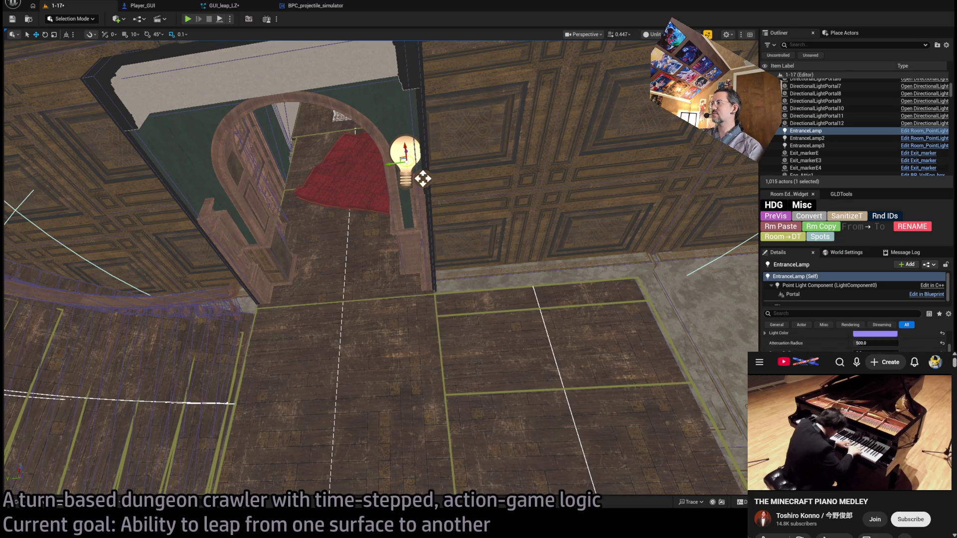
pyautogui.doubleClick(793, 294)
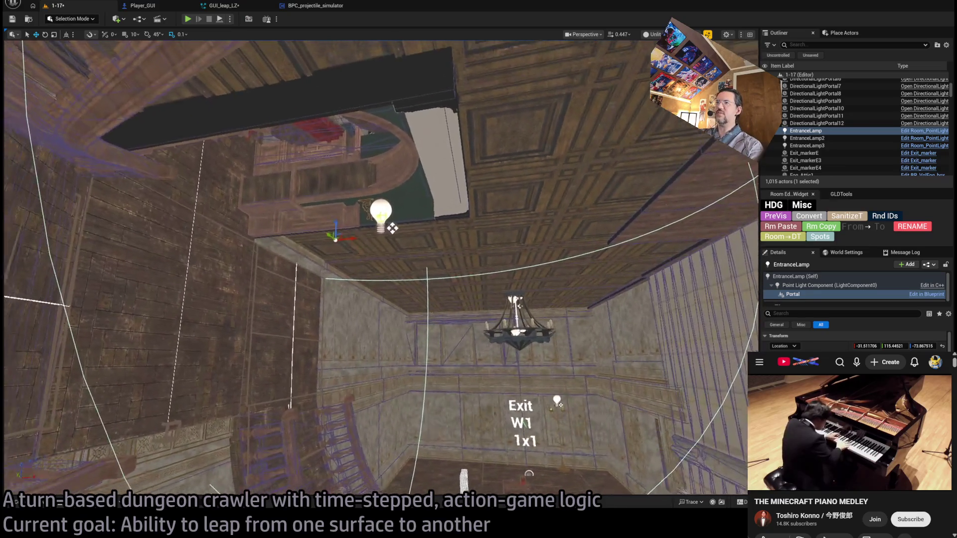
pyautogui.press('End')
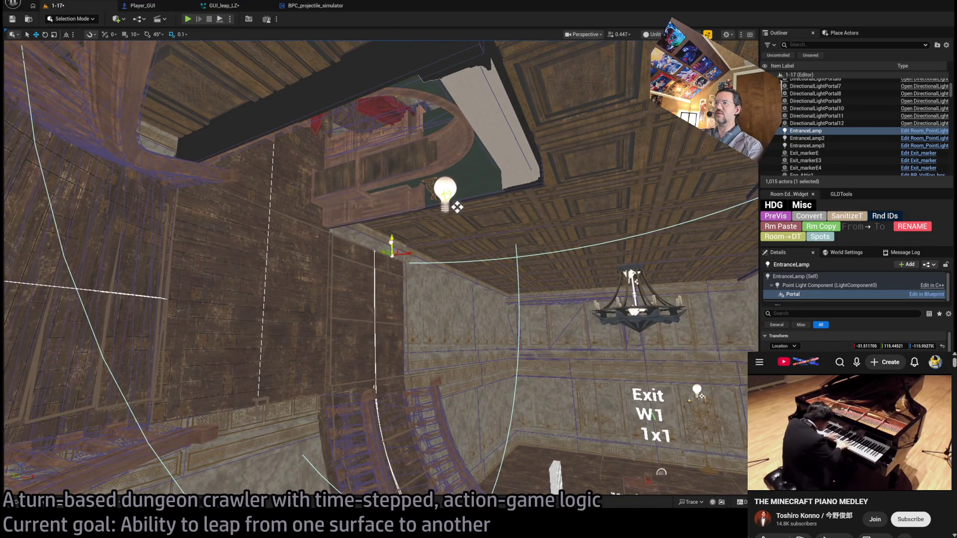
pyautogui.moveTo(513, 267); pyautogui.dragTo(352, 232)
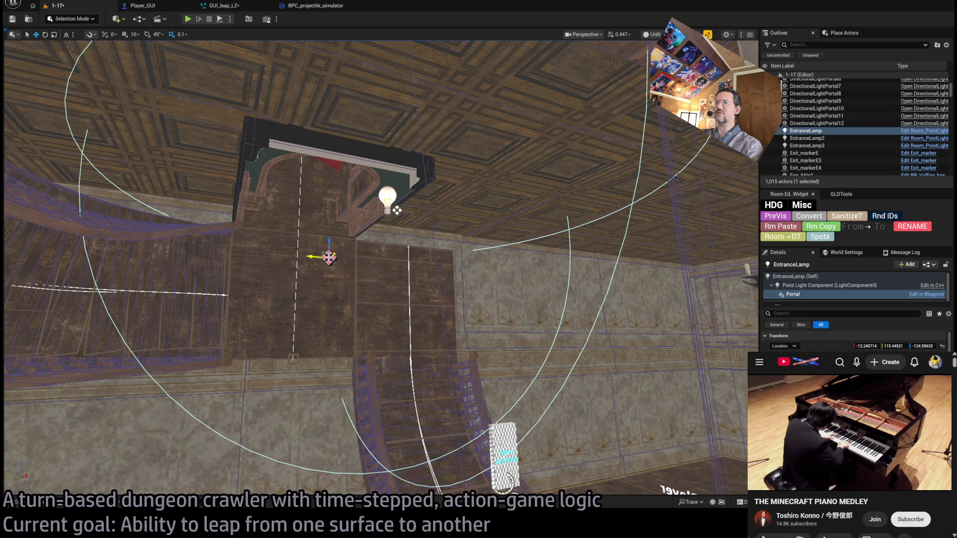
pyautogui.click(187, 19)
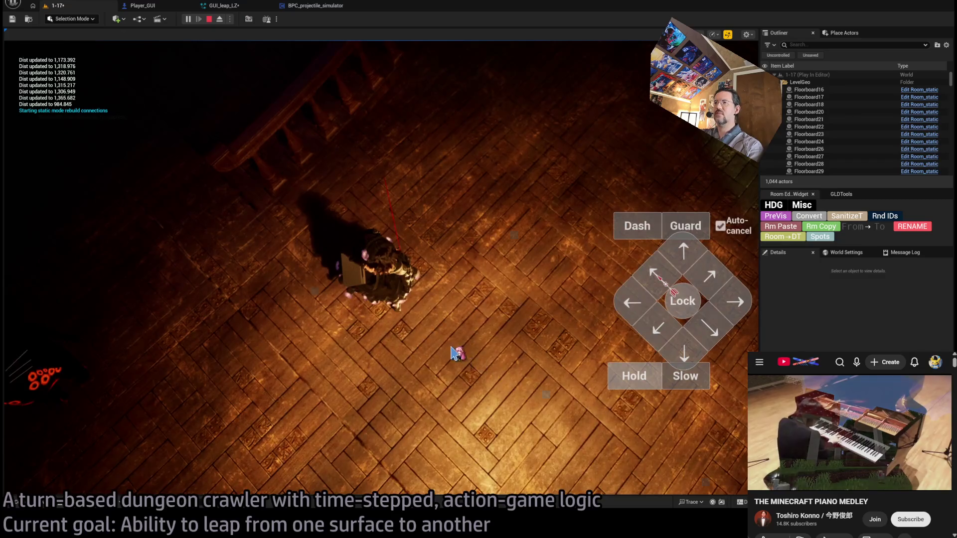
pyautogui.press('Escape')
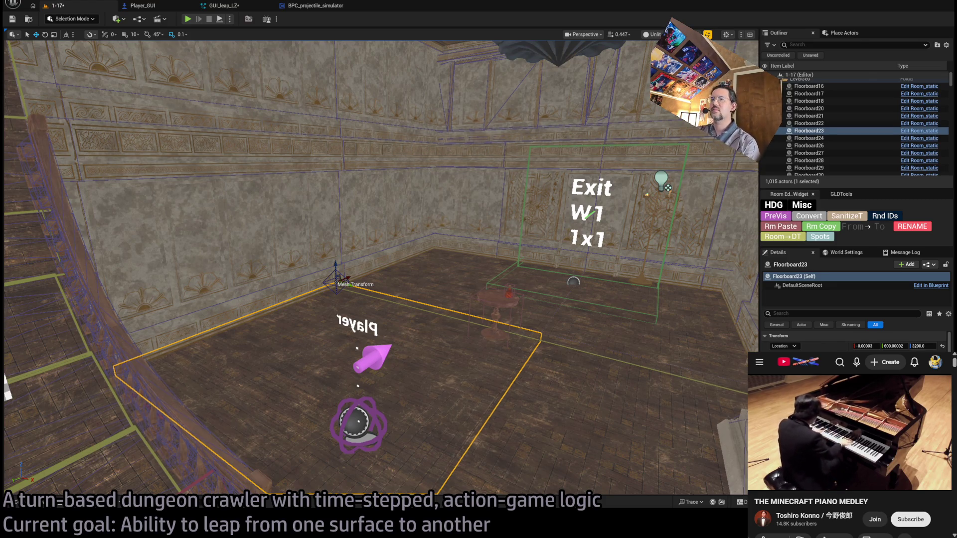
pyautogui.click(314, 6)
pyautogui.click(234, 7)
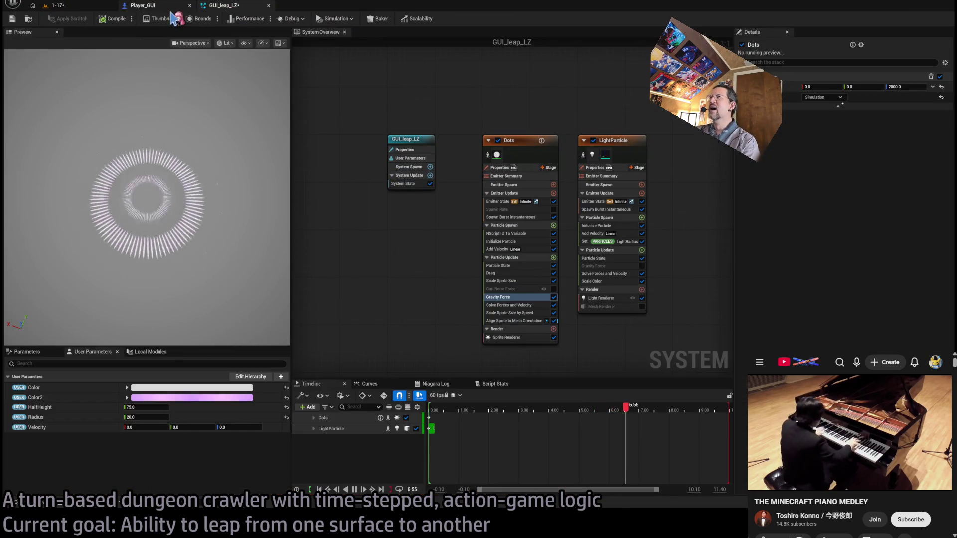
pyautogui.click(92, 6)
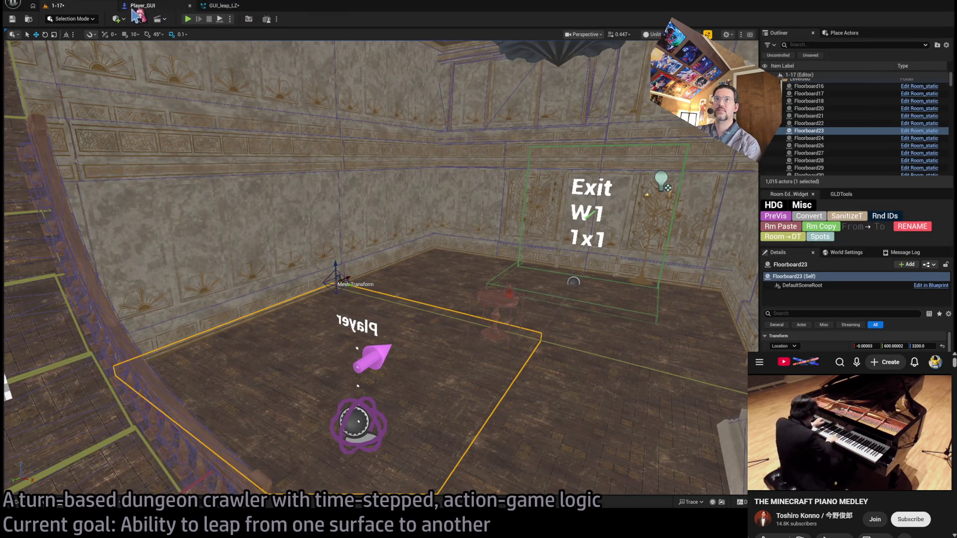
pyautogui.click(188, 19)
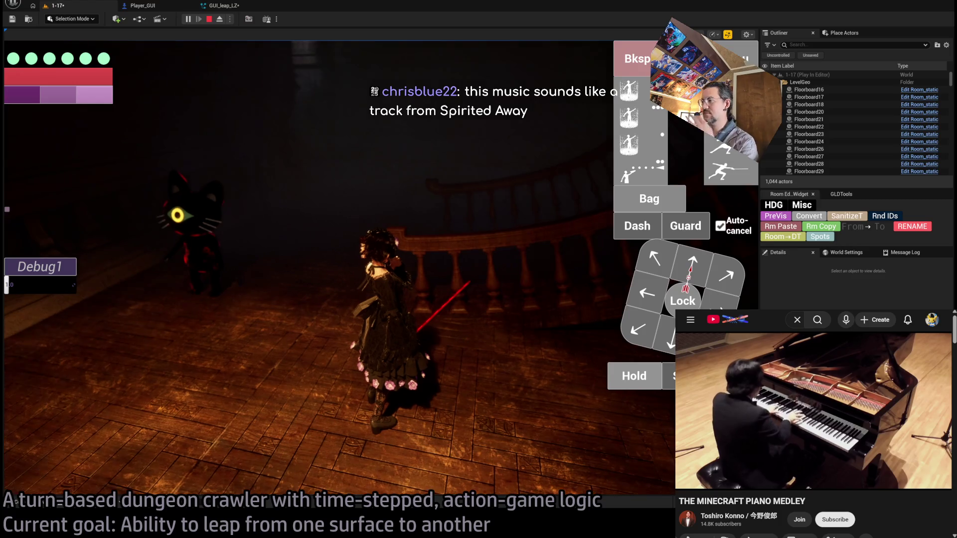
# Play-test level 1-17, stop it, fly up through the stairwell, and maximise the YouTube window
pyautogui.click(486, 274)
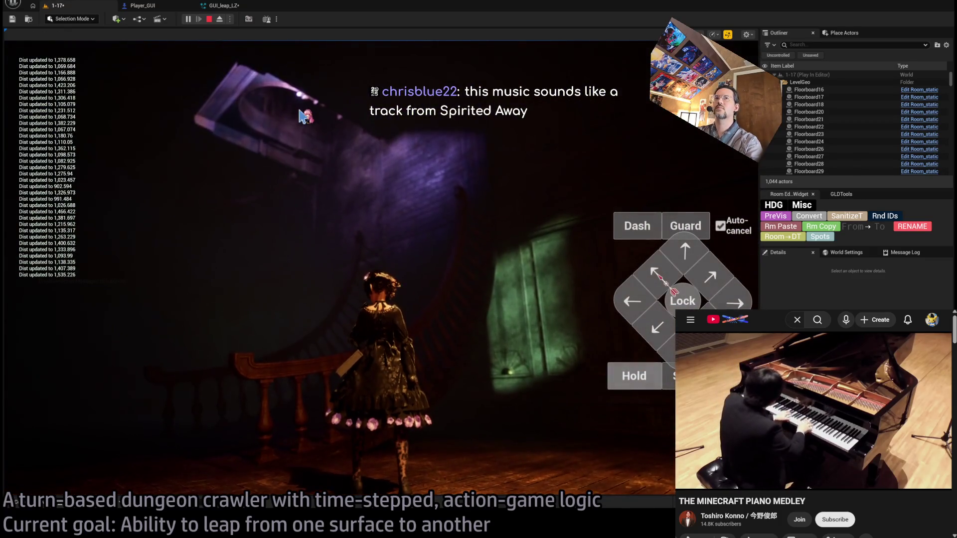
pyautogui.press('Escape')
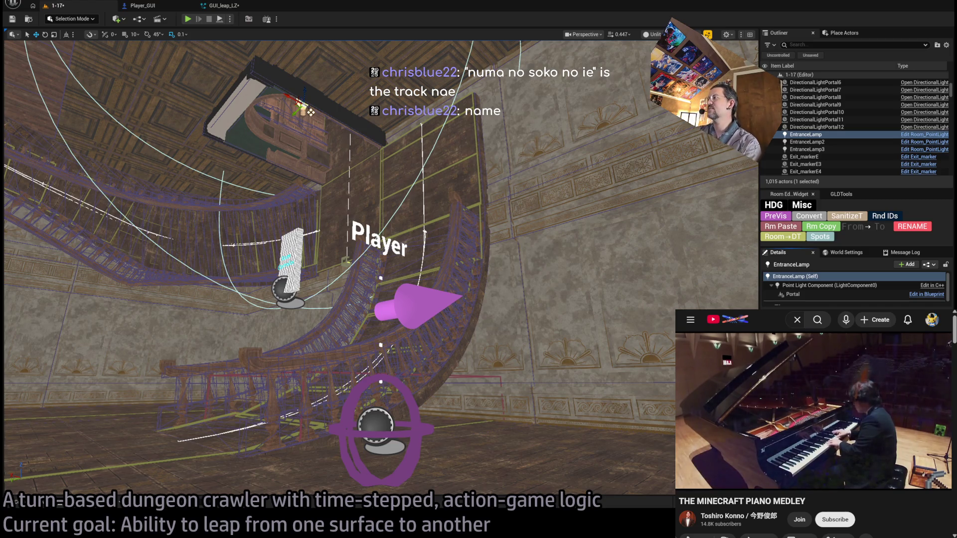
pyautogui.moveTo(933, 476)
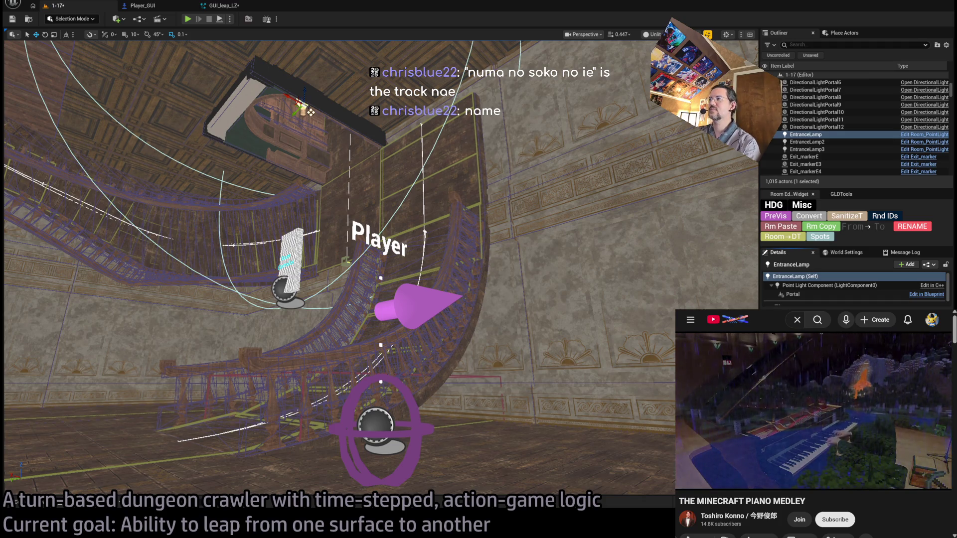
pyautogui.moveTo(361, 176); pyautogui.dragTo(361, 176)
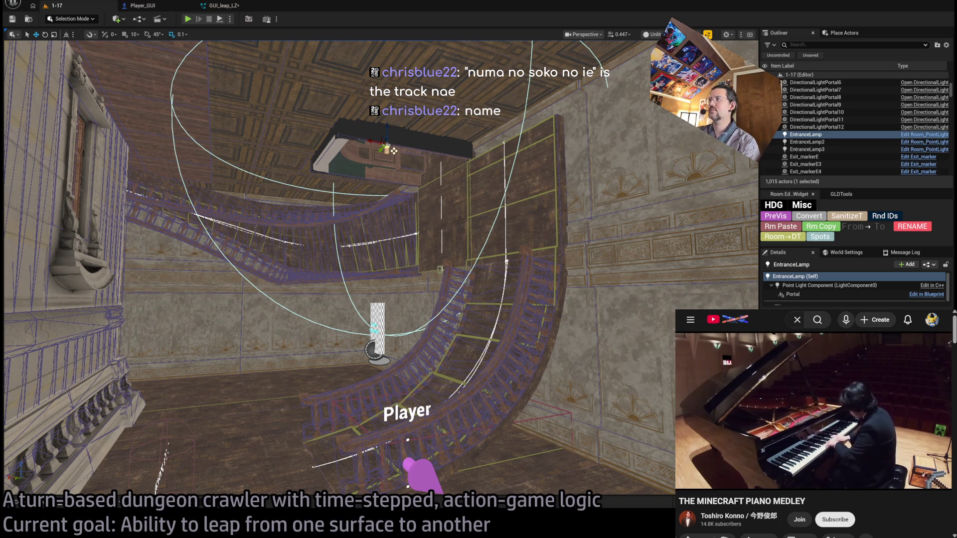
pyautogui.press('super+Up')
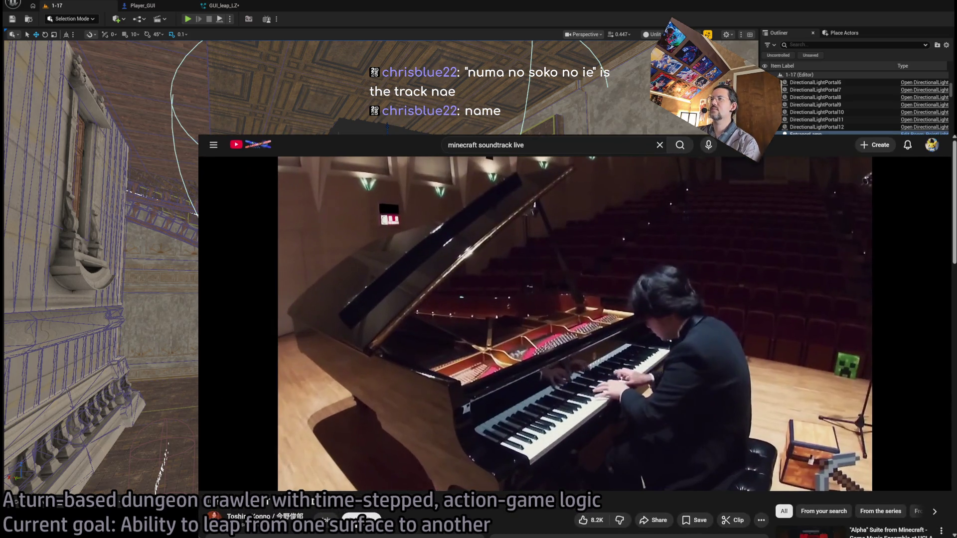
# Google 'what is the game logichich background music' in a new Chrome tab
pyautogui.hotkey('ctrl', 't')
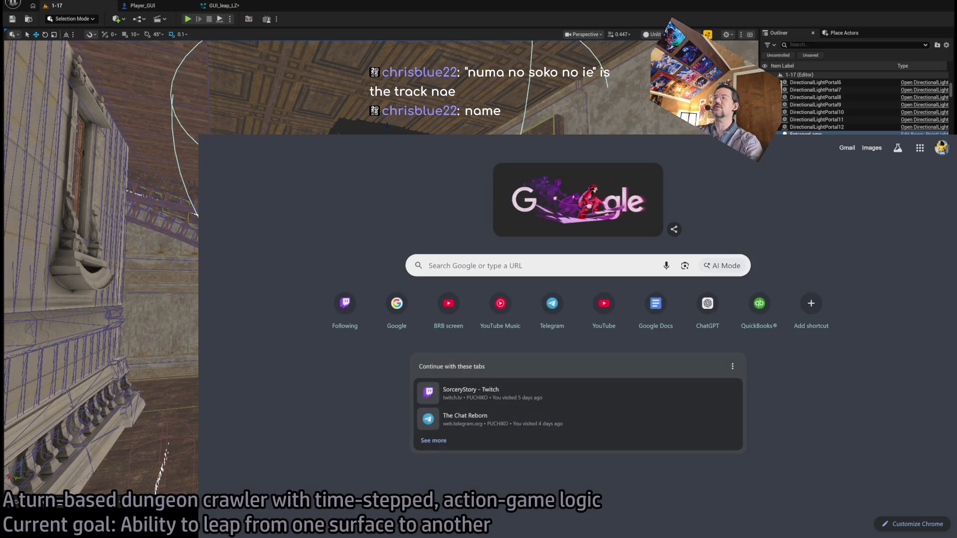
pyautogui.write('what is the game')
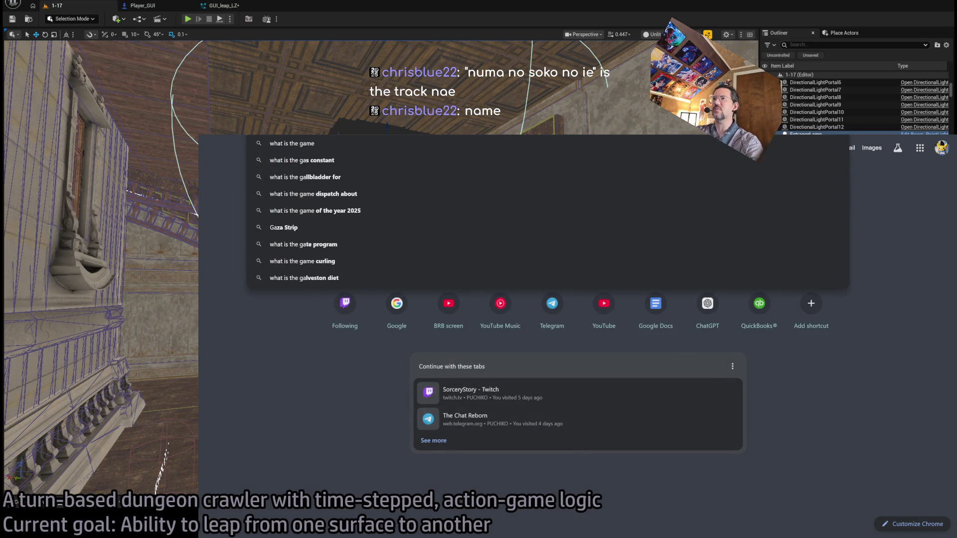
pyautogui.write(' logic')
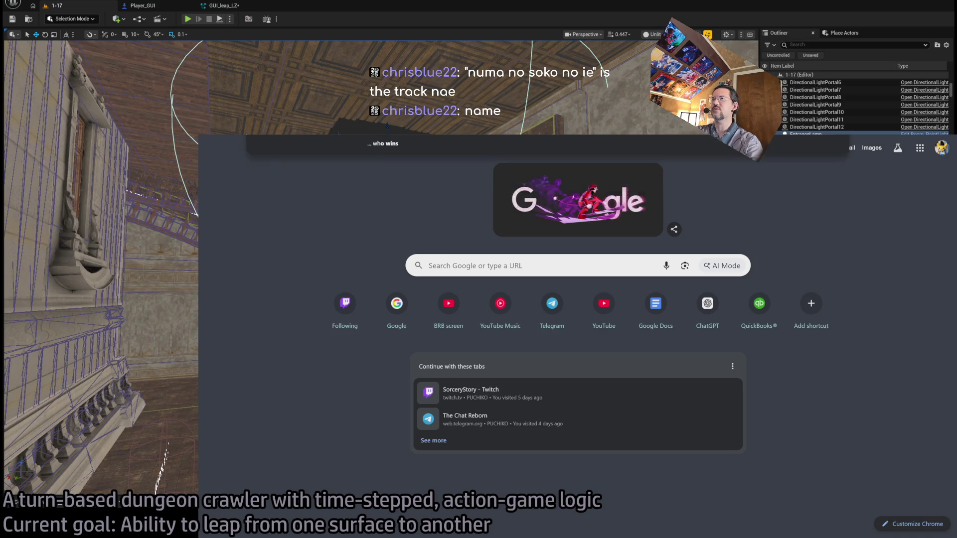
pyautogui.write('hich back')
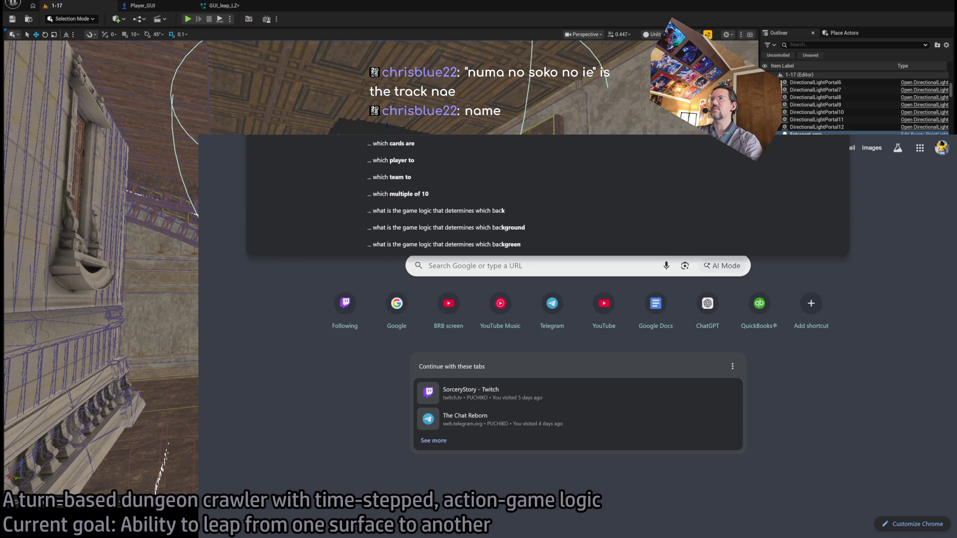
pyautogui.write('ground')
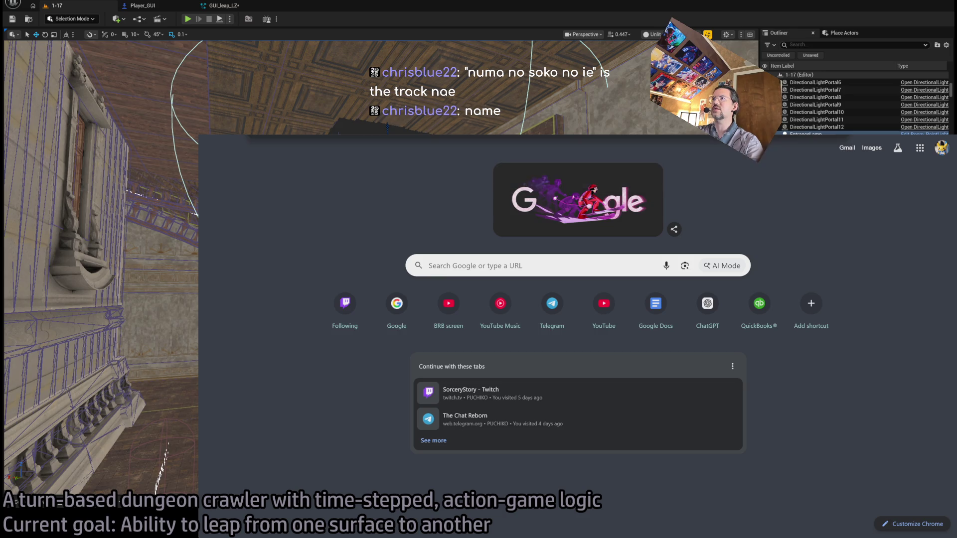
pyautogui.write(' music')
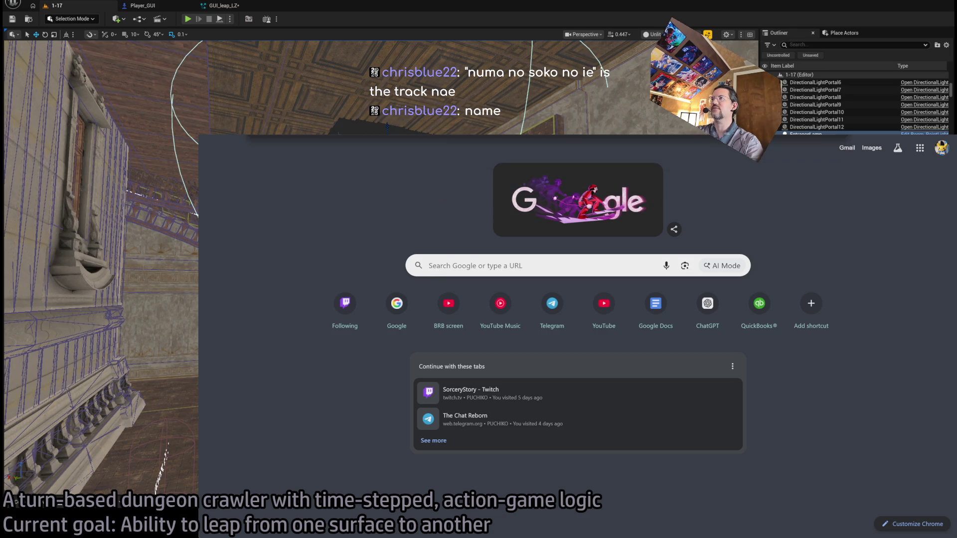
pyautogui.press('Return')
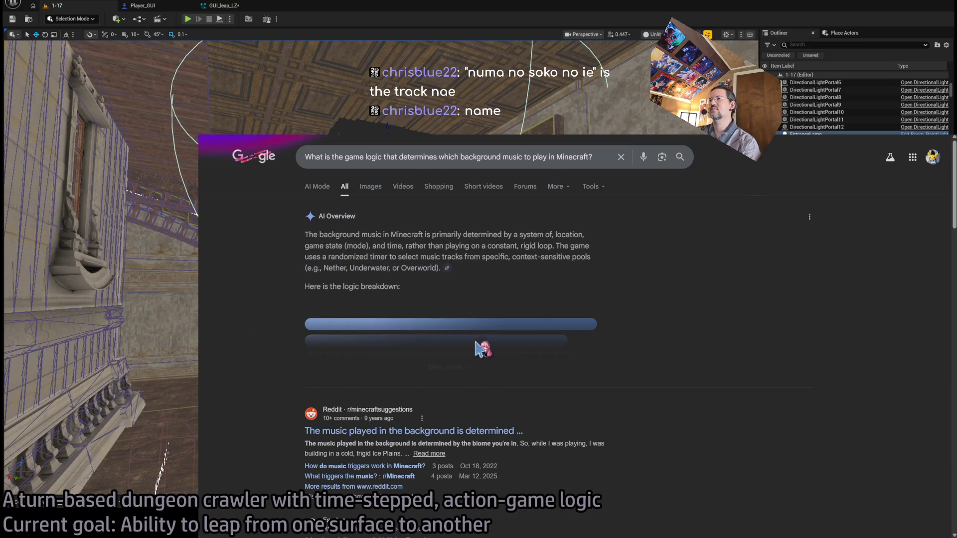
# Read the full AI overview answer, then shrink the piano video window beside the Unreal editor
pyautogui.click(458, 369)
pyautogui.scroll(-2, 284, 359)
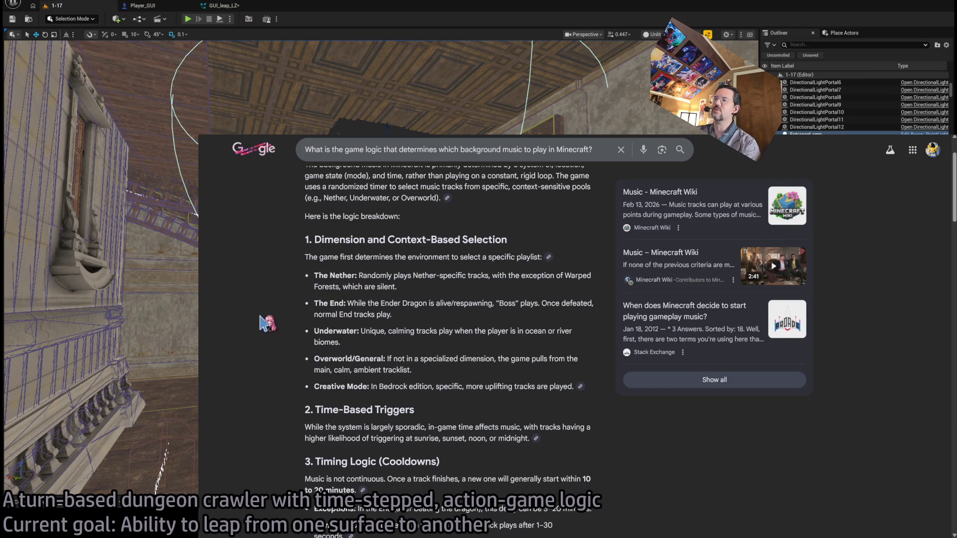
pyautogui.scroll(-1, 256, 270)
pyautogui.scroll(-1, 255, 270)
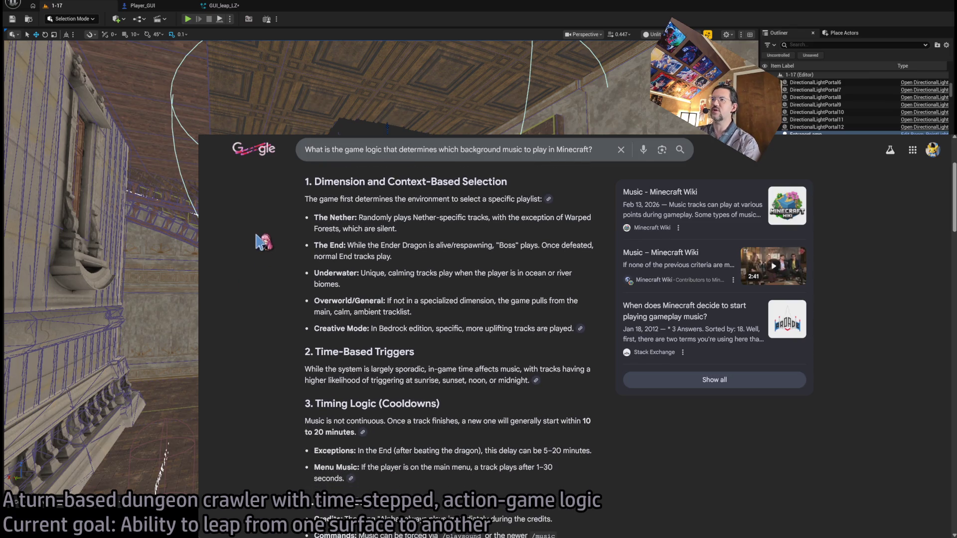
pyautogui.scroll(-1, 249, 271)
pyautogui.scroll(-1, 259, 278)
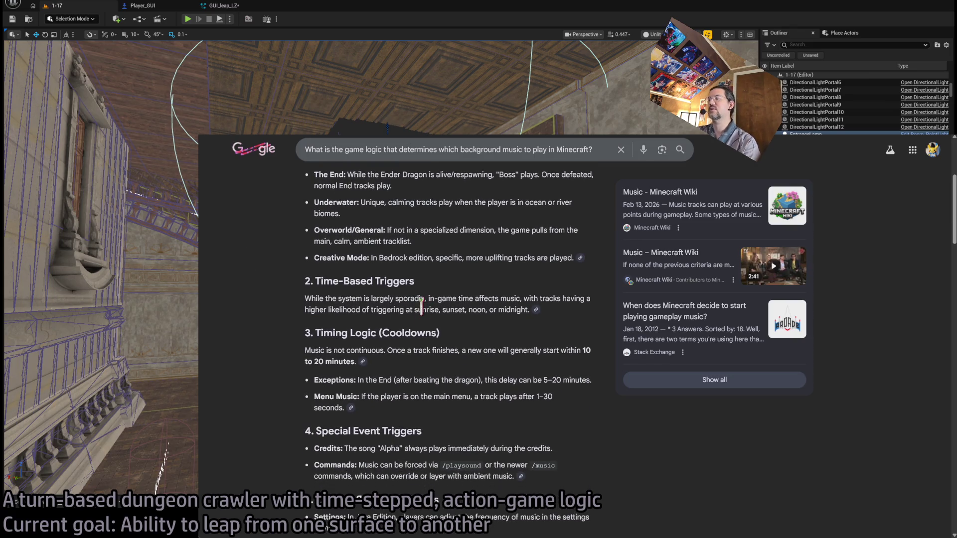
pyautogui.scroll(-2, 348, 246)
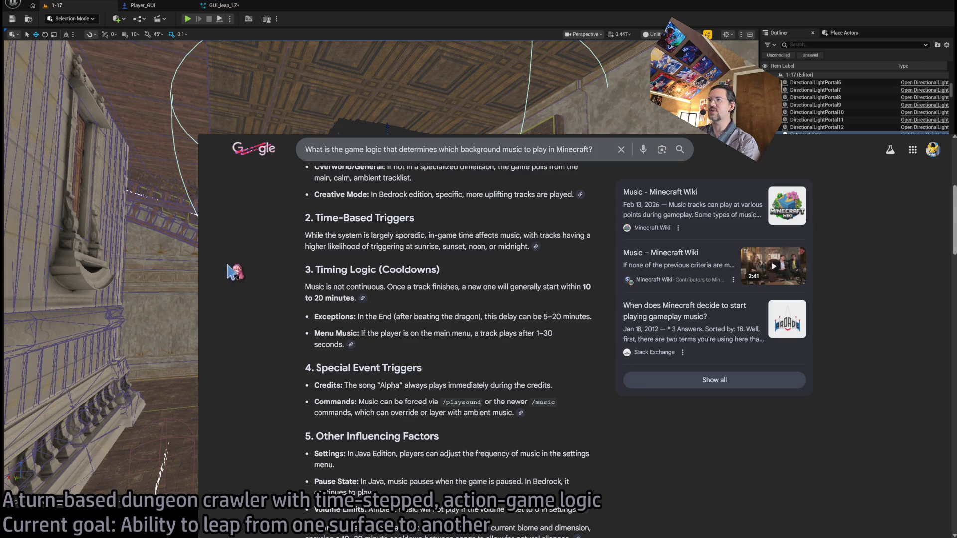
pyautogui.middleClick(233, 272)
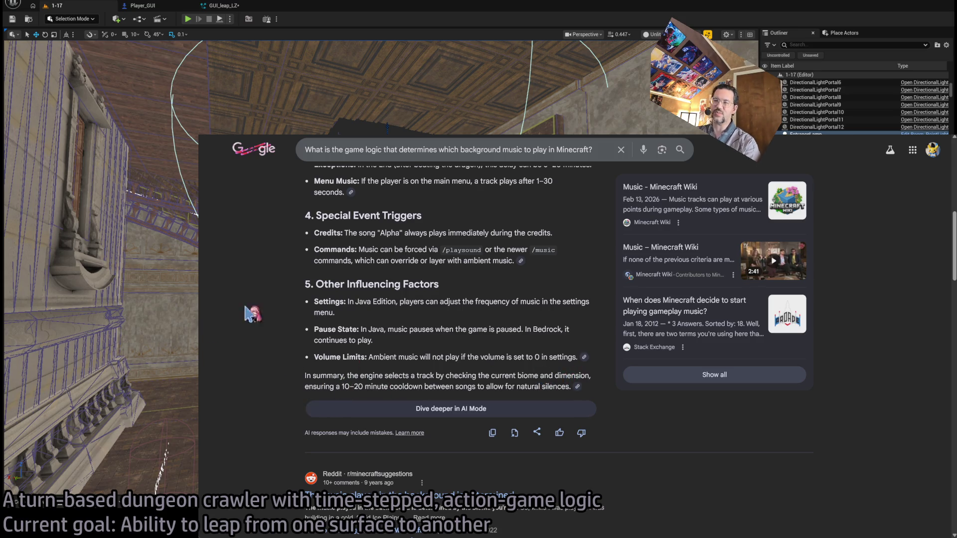
pyautogui.hotkey('ctrl', 'Tab')
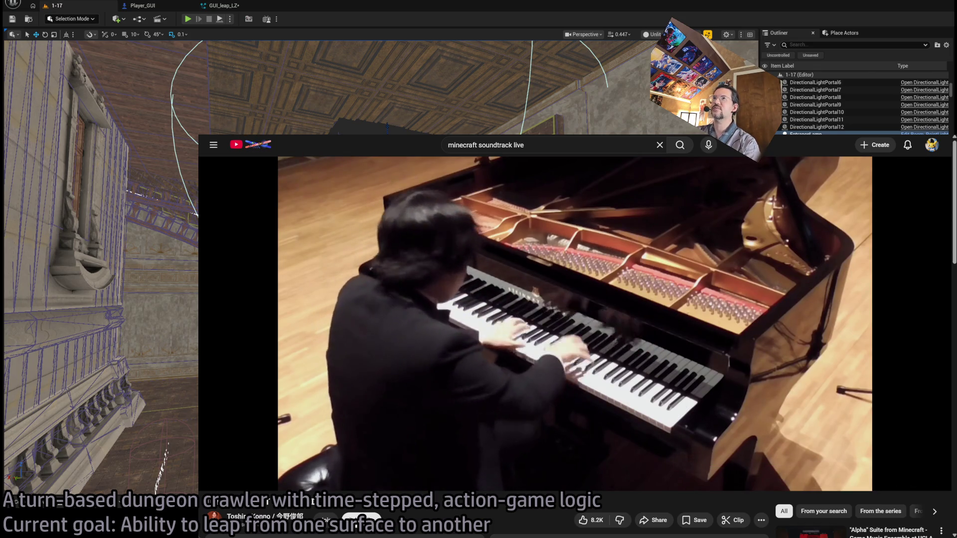
pyautogui.press('super+Down')
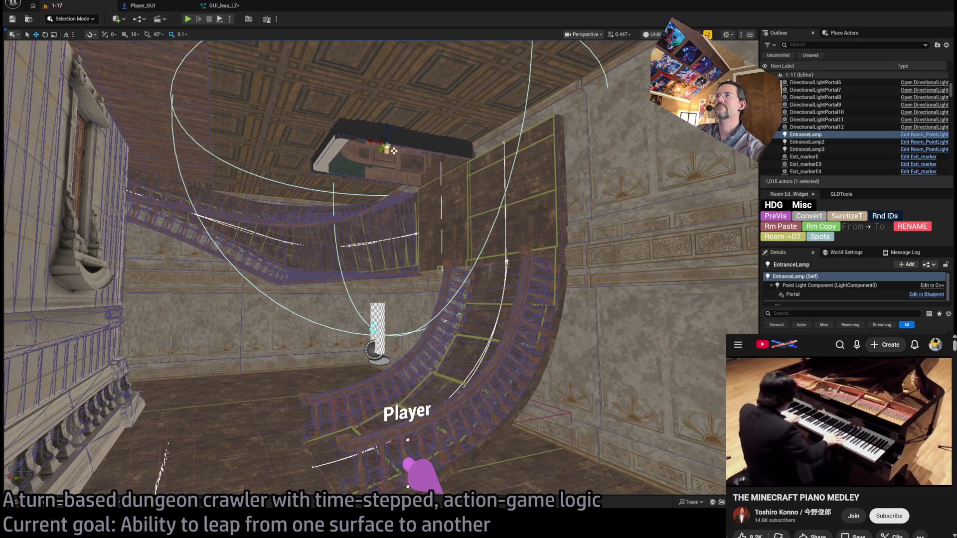
# Glance at GUI_leap_LZ, then play-test the glowing ring and dotted leap arc in level 1-17
pyautogui.moveTo(466, 164); pyautogui.dragTo(466, 260)
pyautogui.click(224, 6)
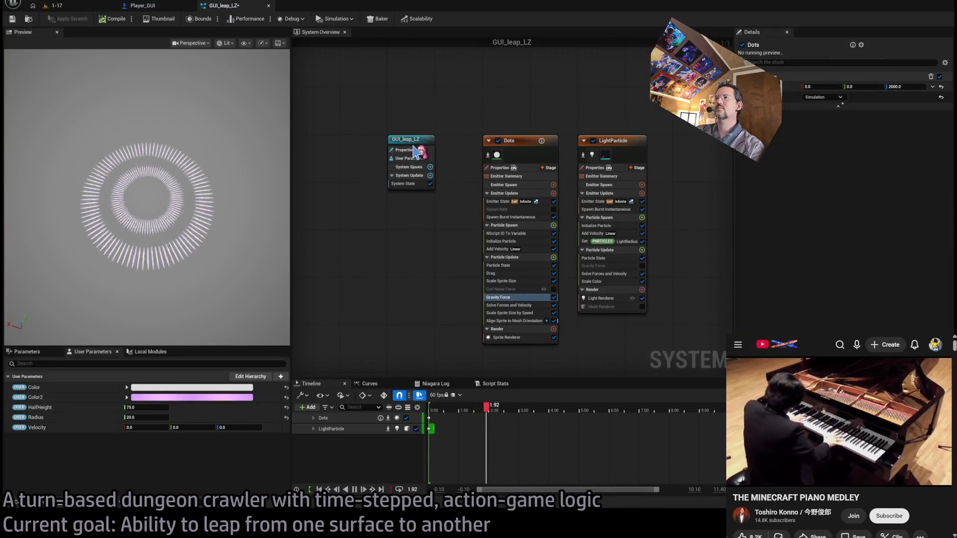
pyautogui.click(76, 5)
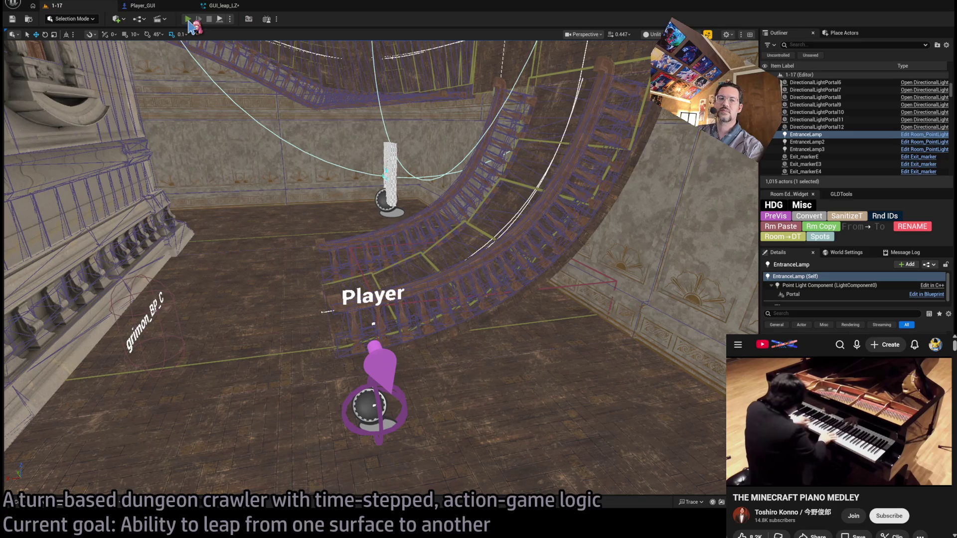
pyautogui.hotkey('alt', 'p')
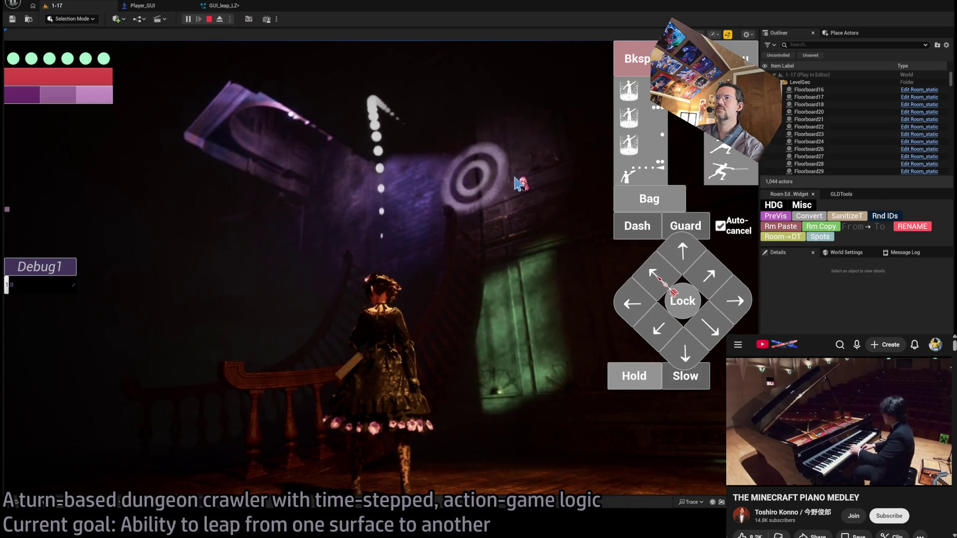
pyautogui.press('Escape')
pyautogui.click(222, 5)
# Look over the Player_GUI event graph and the GUI_leap_LZ particle system
pyautogui.click(143, 6)
pyautogui.scroll(-3, 363, 217)
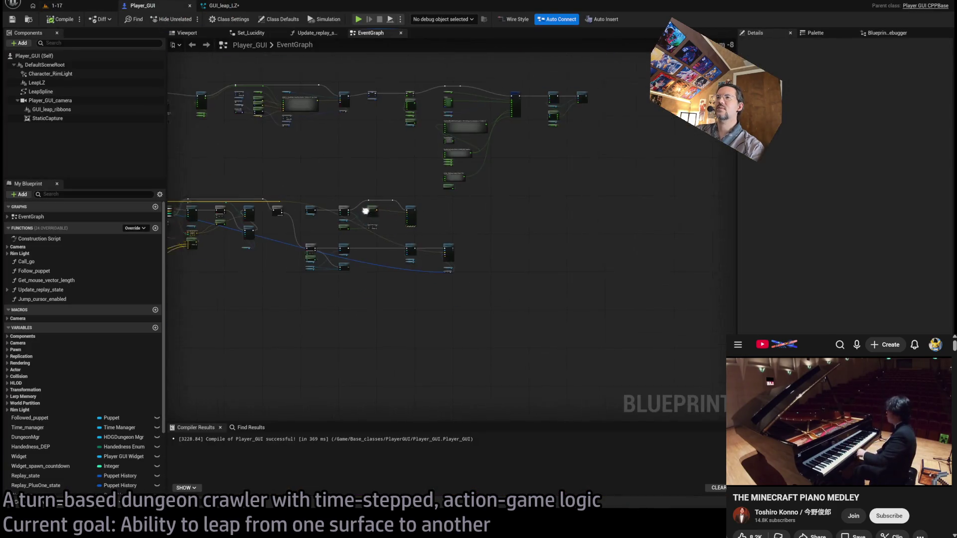
pyautogui.moveTo(365, 217); pyautogui.dragTo(490, 212)
pyautogui.click(222, 5)
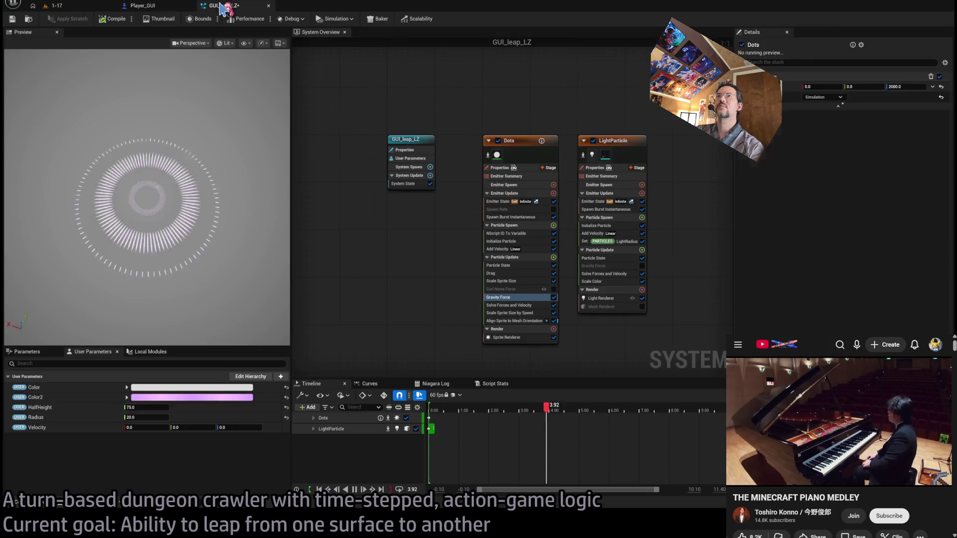
pyautogui.click(177, 8)
pyautogui.moveTo(345, 263); pyautogui.dragTo(373, 212)
pyautogui.click(212, 6)
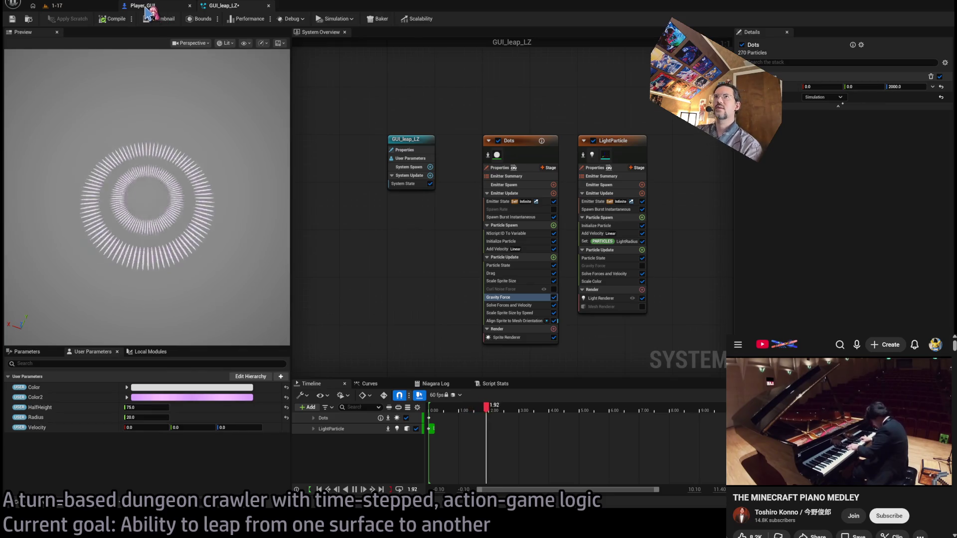
pyautogui.click(143, 5)
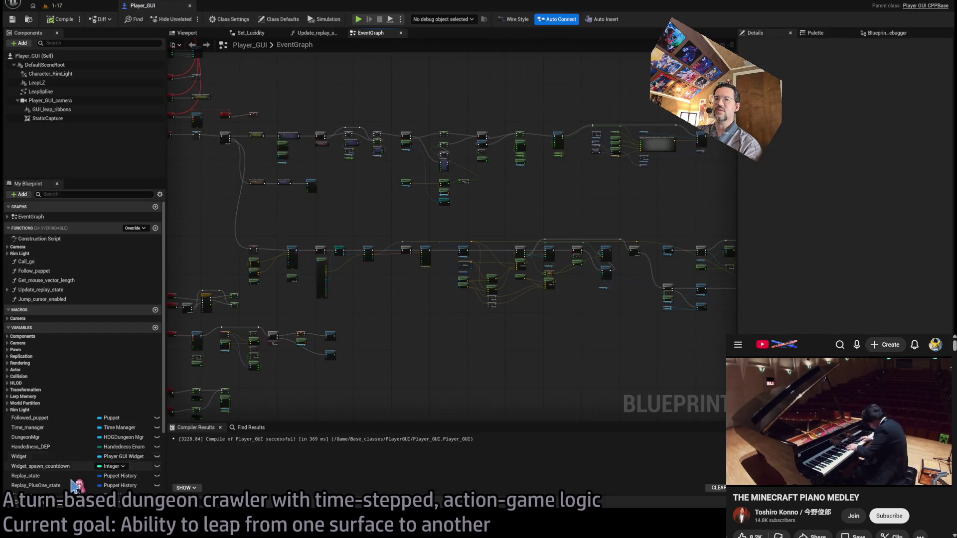
# Briefly view GUI_arrow_VFX, then open GUI_leap_ribbons and select its Tracer emitter
pyautogui.hotkey('ctrl', 'space')
pyautogui.doubleClick(116, 403)
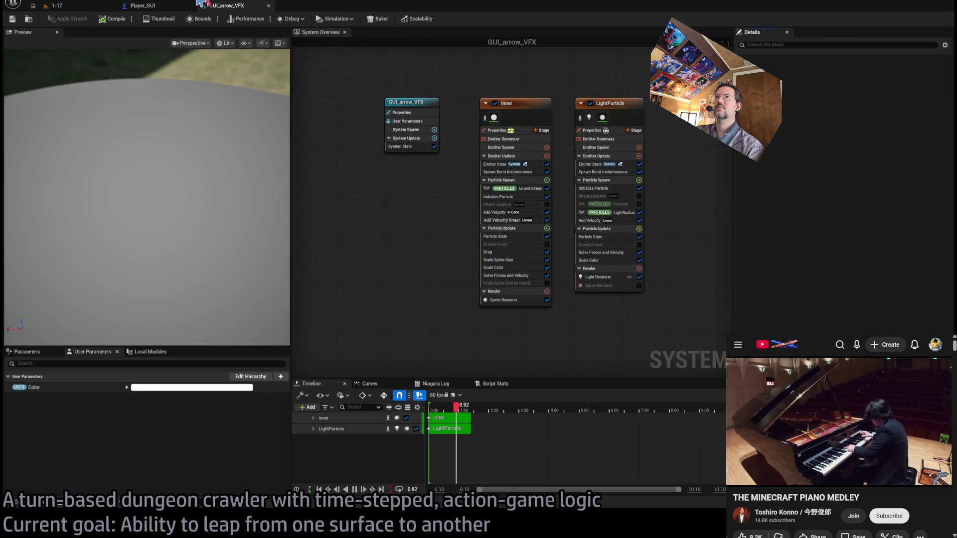
pyautogui.click(269, 5)
pyautogui.hotkey('ctrl', 'space')
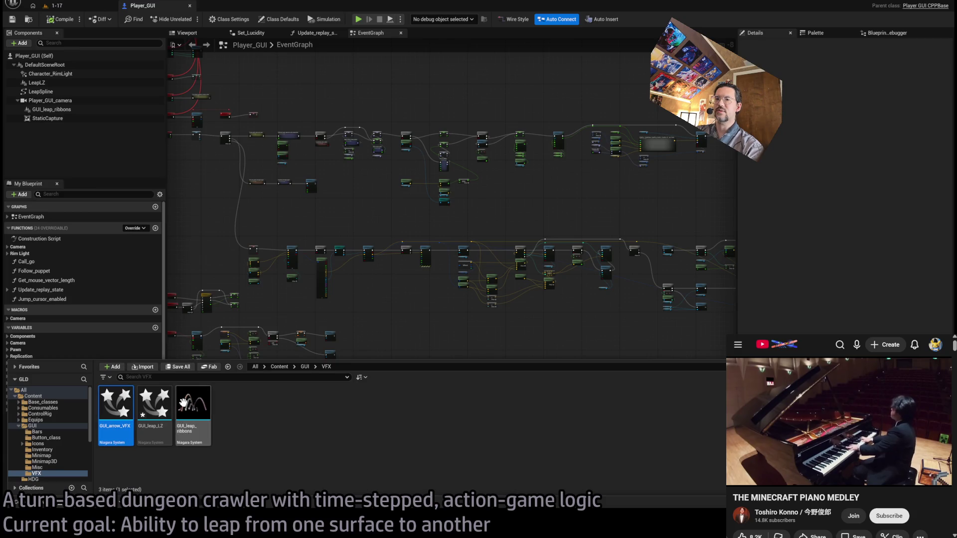
pyautogui.doubleClick(204, 410)
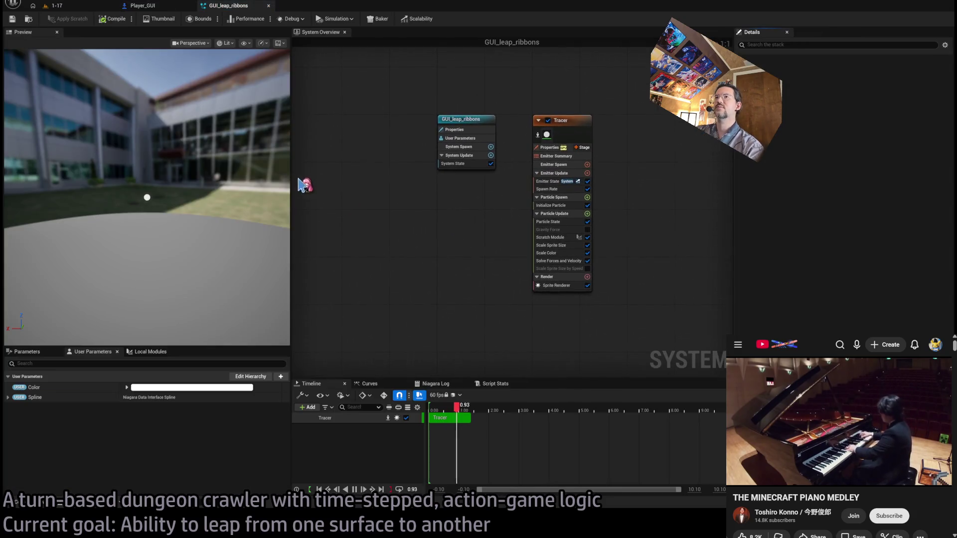
pyautogui.click(564, 132)
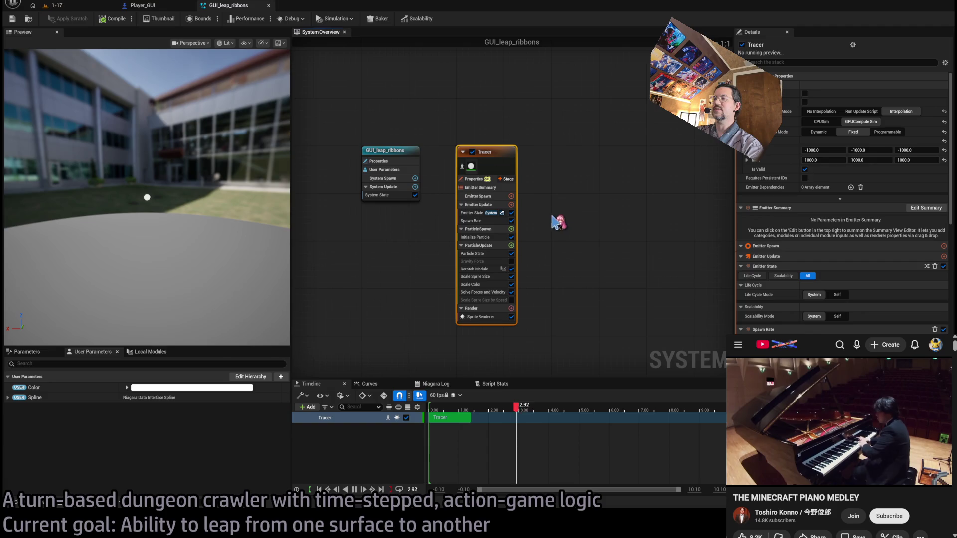
# Change the Tracer's Initialize Particle value from 0.3 to 0.1
pyautogui.click(481, 222)
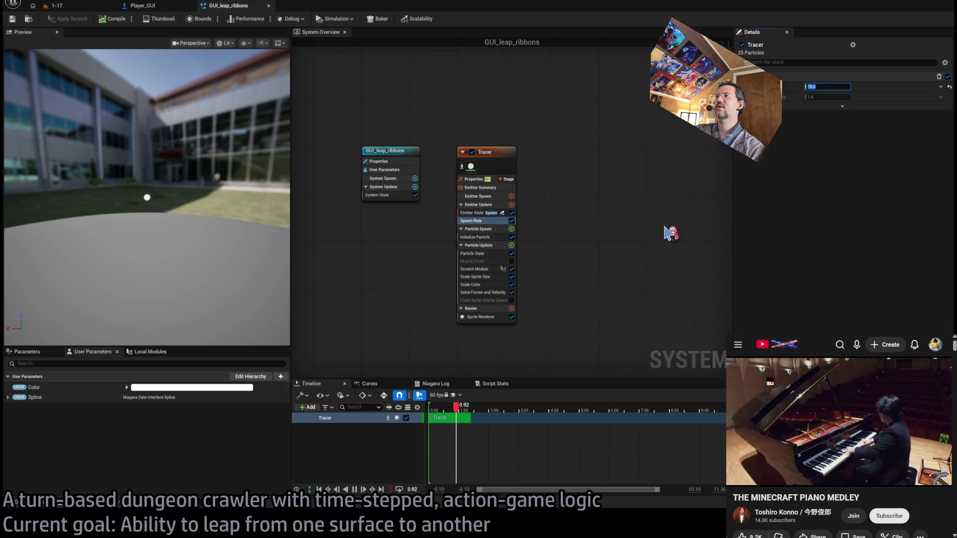
pyautogui.click(496, 237)
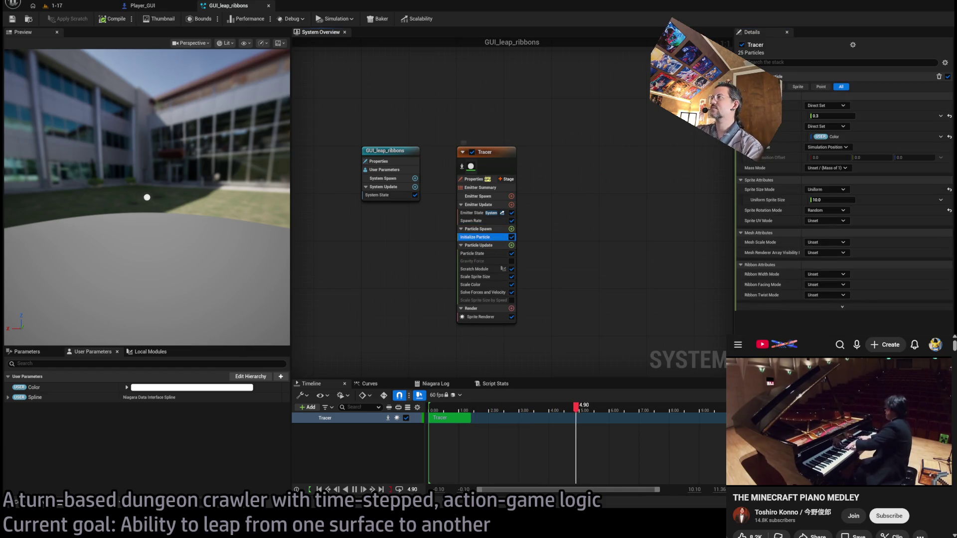
pyautogui.write('1')
pyautogui.press('Return')
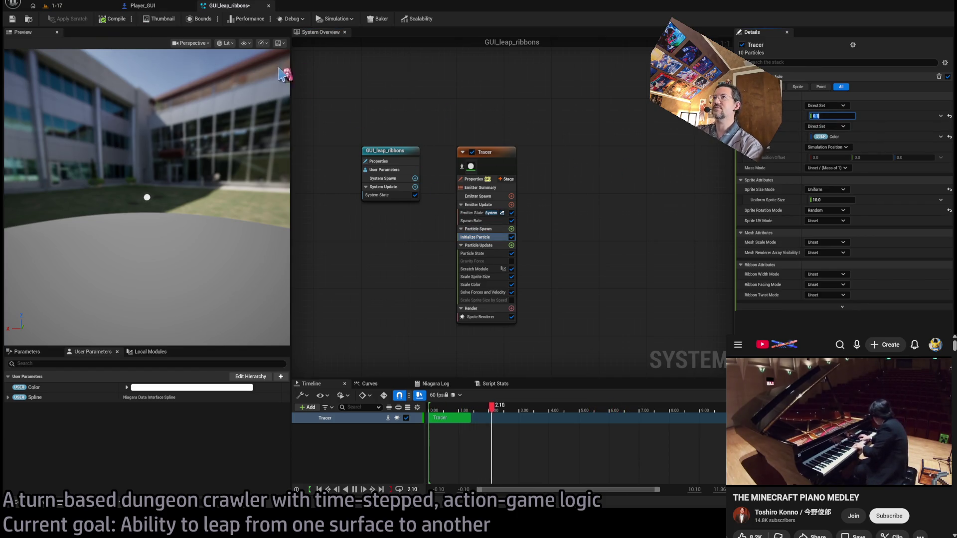
# Play-test level 1-17, then return to GUI_leap_ribbons and open the Tracer's scratch module graph
pyautogui.click(93, 7)
pyautogui.click(194, 20)
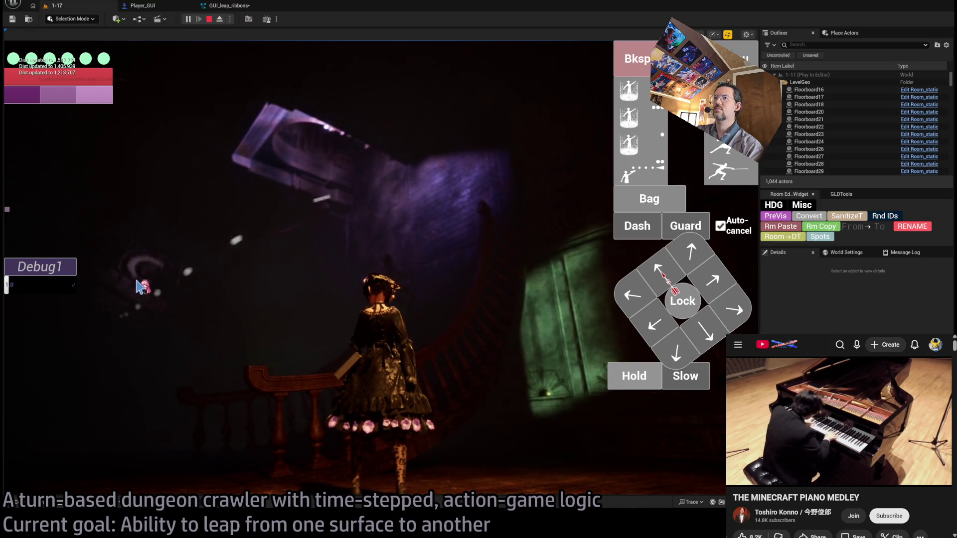
pyautogui.press('Escape')
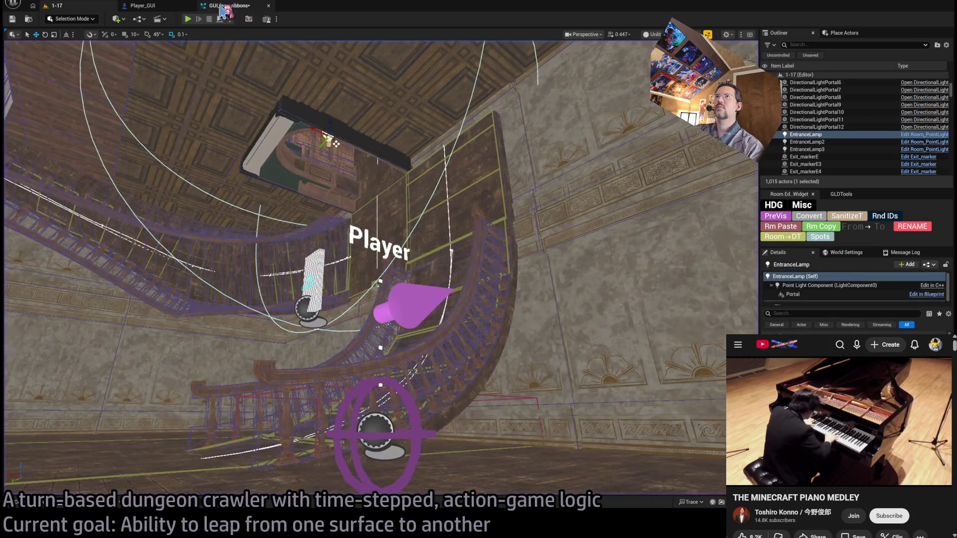
pyautogui.click(157, 13)
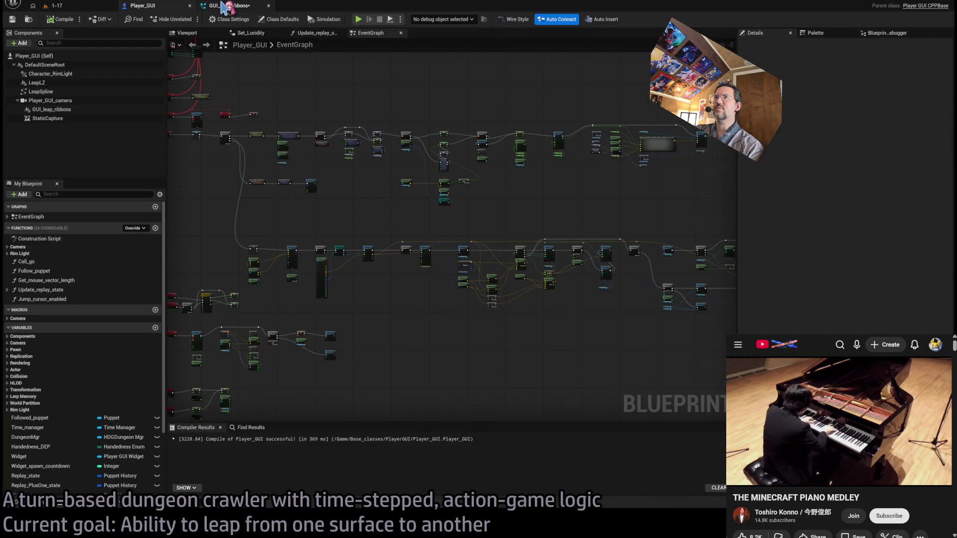
pyautogui.click(225, 7)
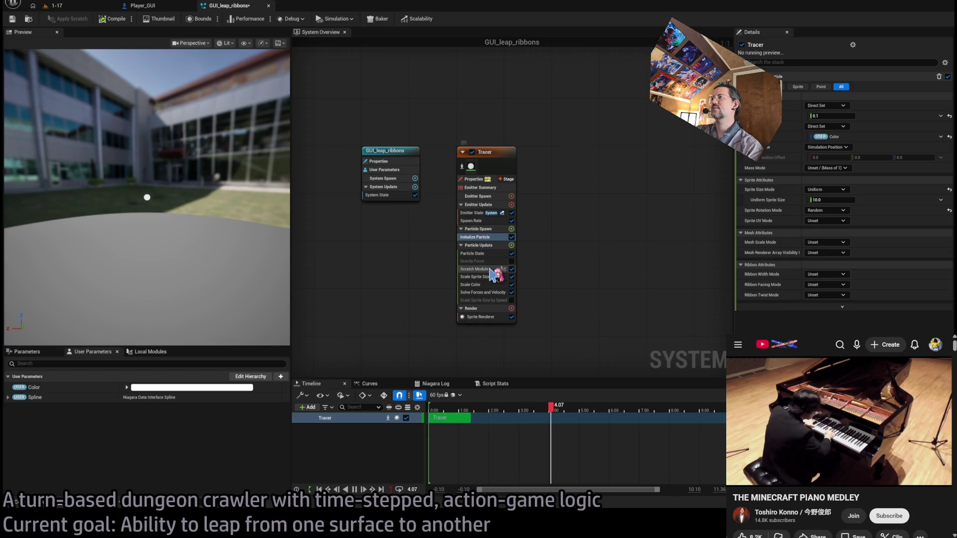
pyautogui.doubleClick(476, 269)
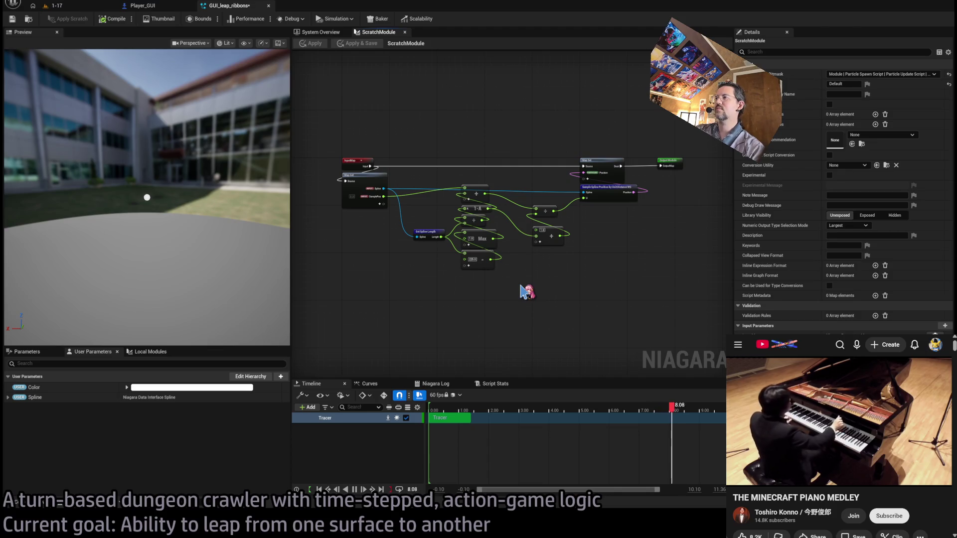
# Add a Pow node with exponent 2.0 on SamplePos and feed its result into the + node
pyautogui.scroll(3, 466, 312)
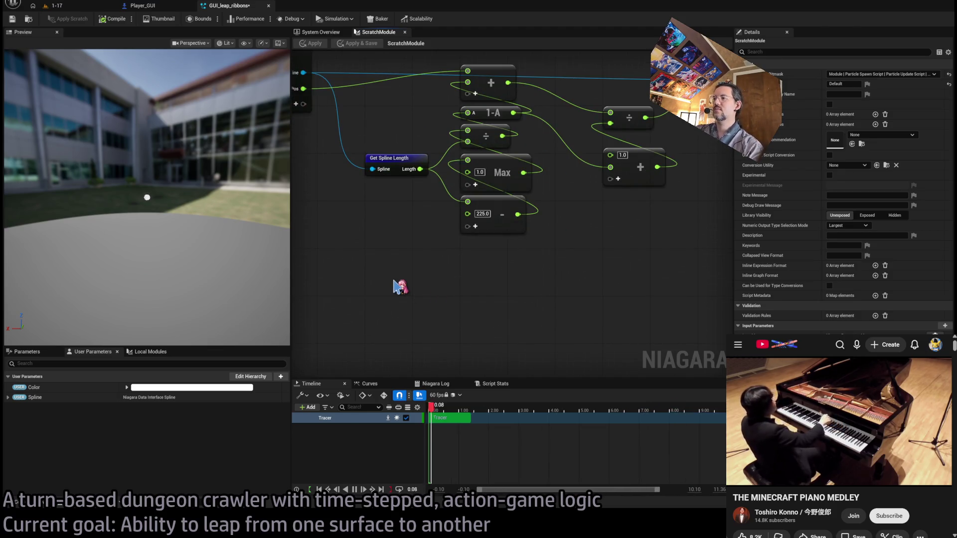
pyautogui.hotkey('ctrl', 'v')
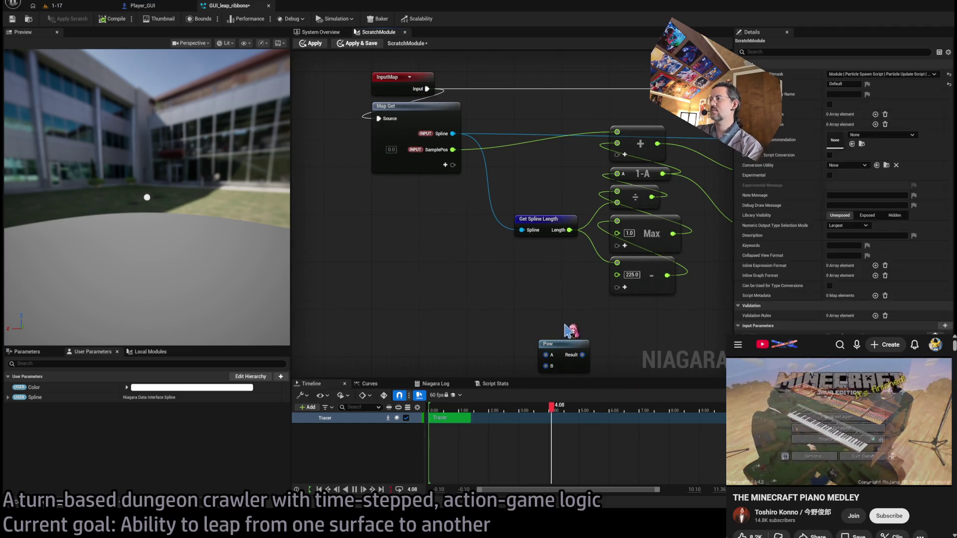
pyautogui.moveTo(571, 324)
pyautogui.mouseDown()
pyautogui.moveTo(568, 265)
pyautogui.moveTo(501, 277)
pyautogui.mouseUp()
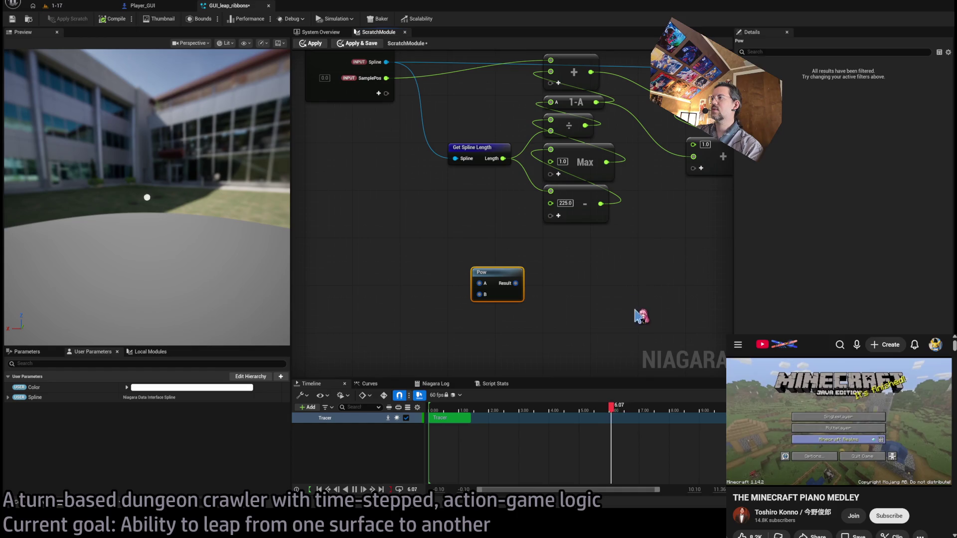
pyautogui.moveTo(618, 337); pyautogui.dragTo(618, 365)
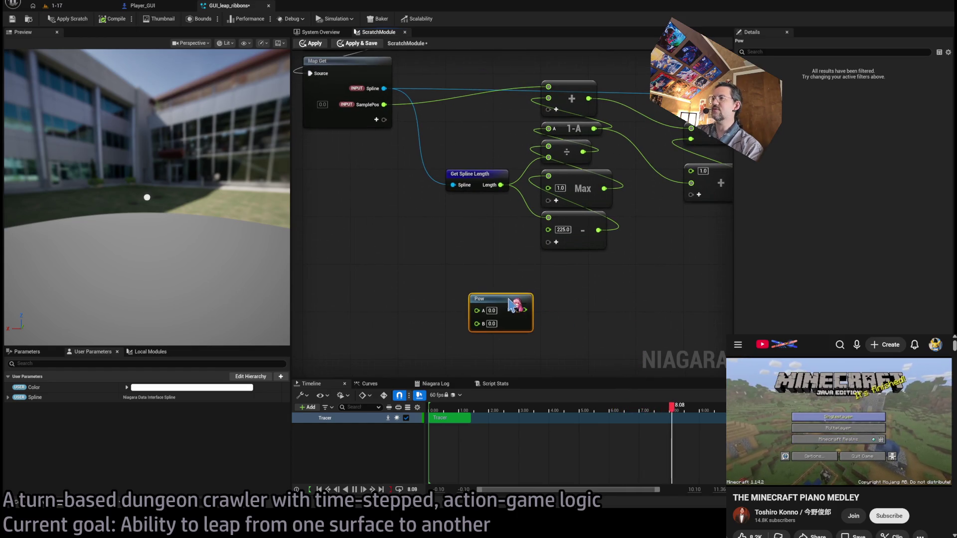
pyautogui.moveTo(479, 299); pyautogui.dragTo(359, 209)
pyautogui.moveTo(384, 126)
pyautogui.mouseDown()
pyautogui.moveTo(445, 197)
pyautogui.moveTo(415, 298)
pyautogui.moveTo(473, 279)
pyautogui.moveTo(612, 158)
pyautogui.mouseUp()
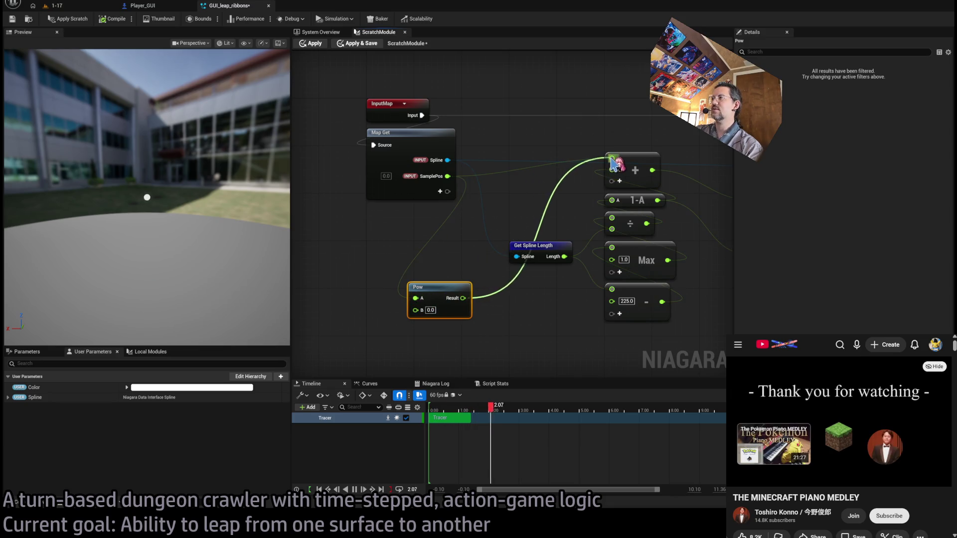
pyautogui.moveTo(456, 297); pyautogui.dragTo(550, 195)
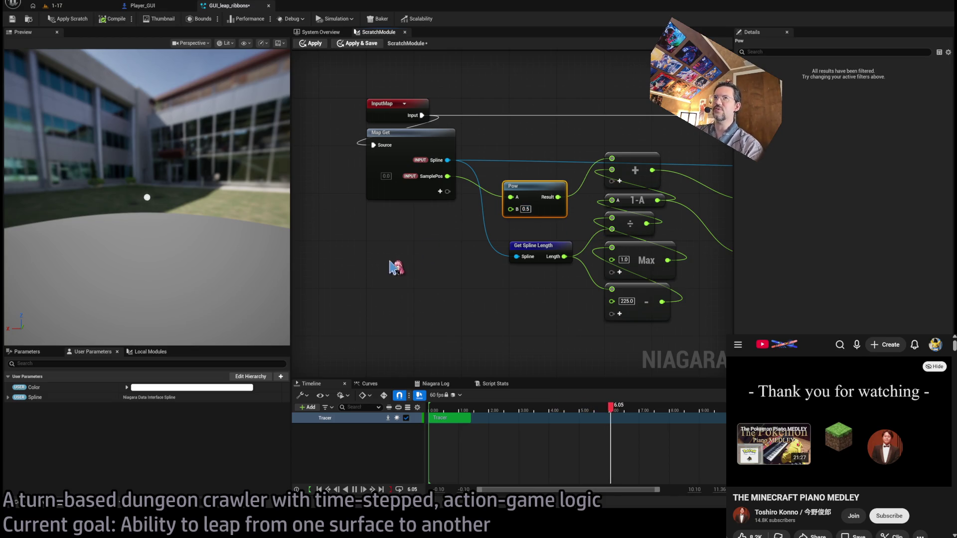
# Play-test level 1-17 with the updated scratch module
pyautogui.click(364, 256)
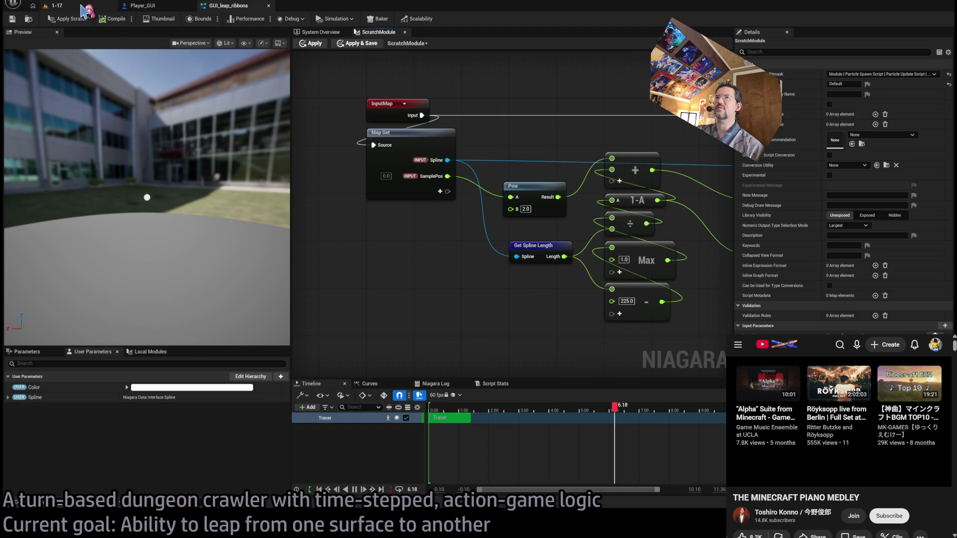
pyautogui.click(95, 9)
pyautogui.hotkey('alt', 'p')
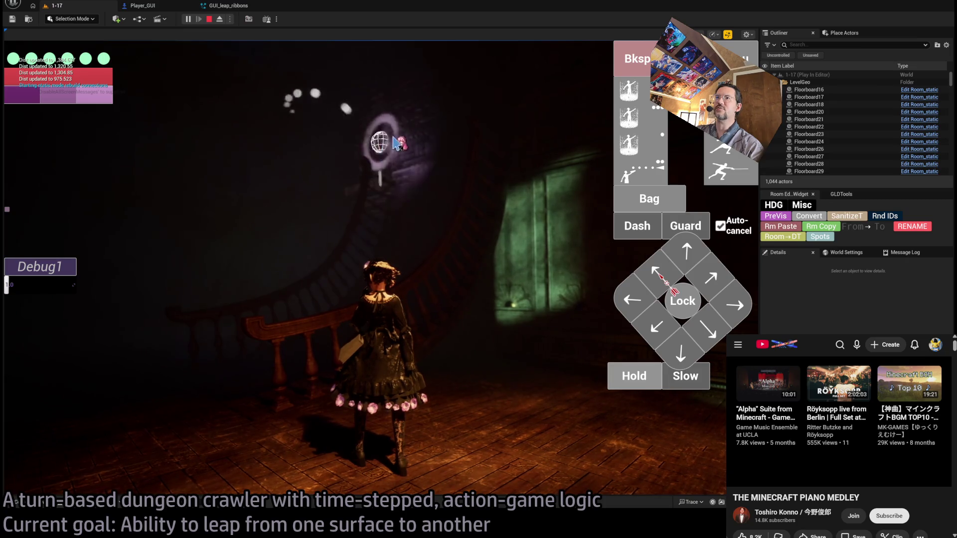
# Aim the leap at the wall ring, eject to inspect the dotted arc, then return to GUI_leap_ribbons
pyautogui.click(422, 125)
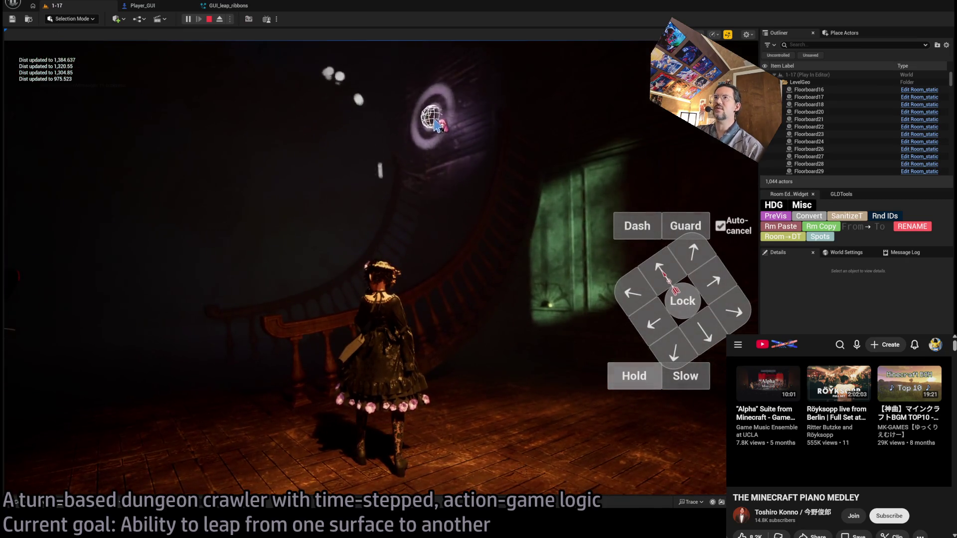
pyautogui.click(220, 20)
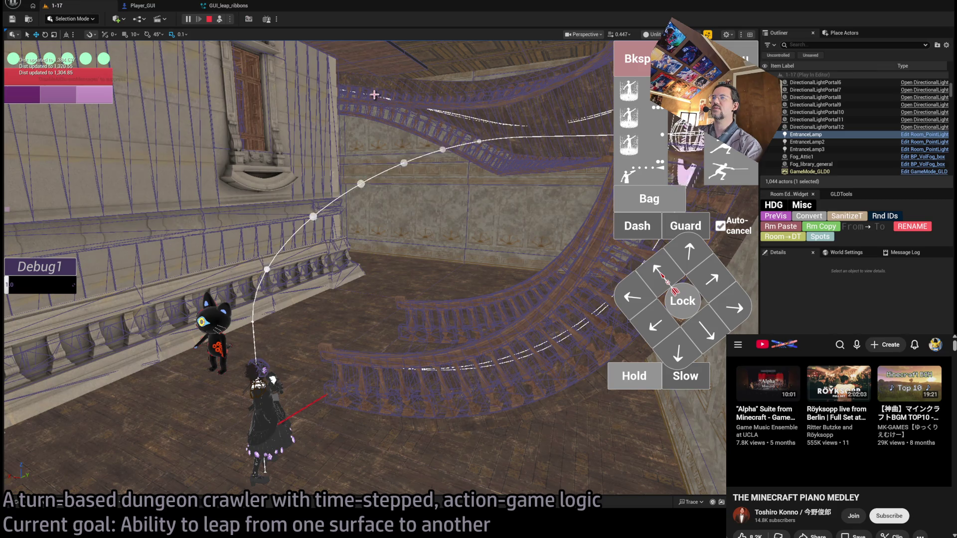
pyautogui.click(234, 5)
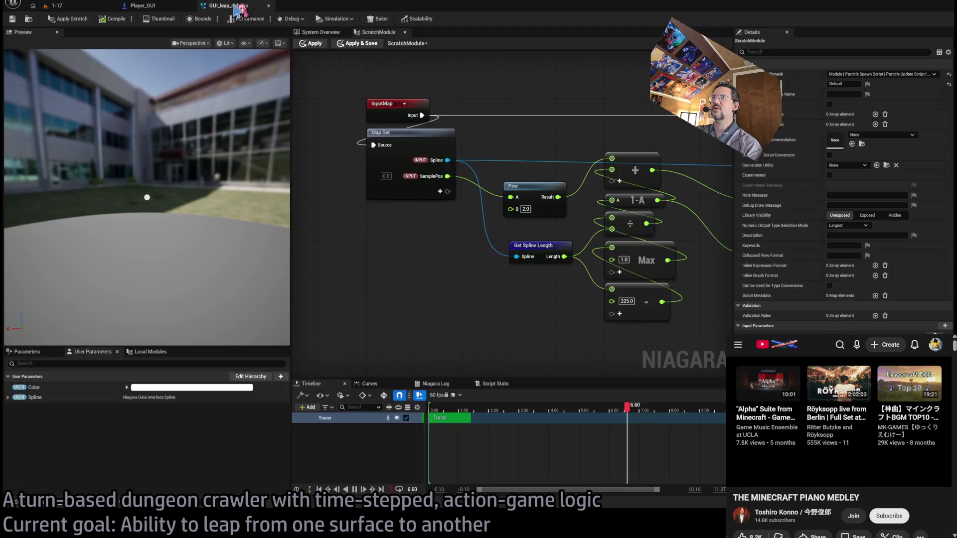
# Apply the scratch module edits and play-test them in level 1-17
pyautogui.click(68, 19)
pyautogui.click(72, 6)
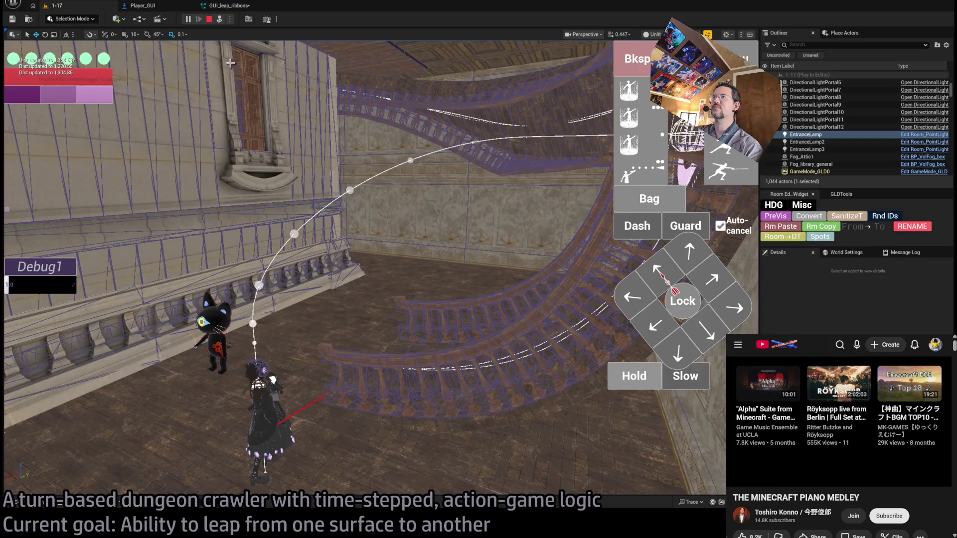
pyautogui.click(219, 20)
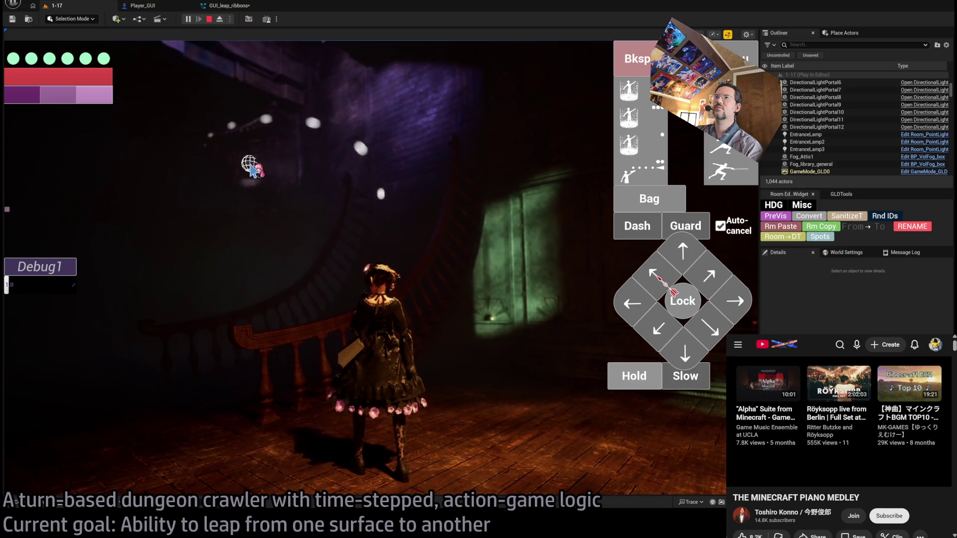
pyautogui.press('Escape')
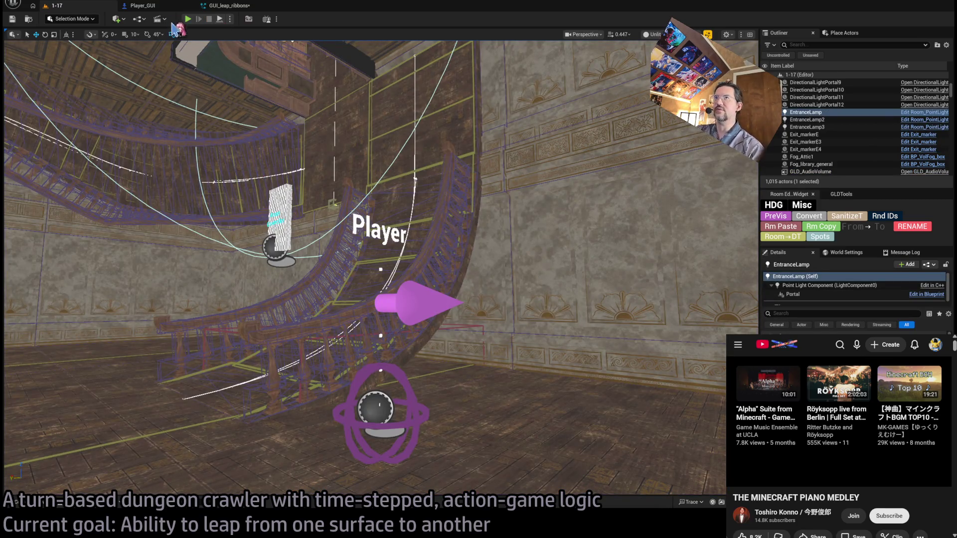
# Return to GUI_leap_ribbons and close the ScratchModule tab to show the system overview
pyautogui.click(232, 6)
pyautogui.click(164, 6)
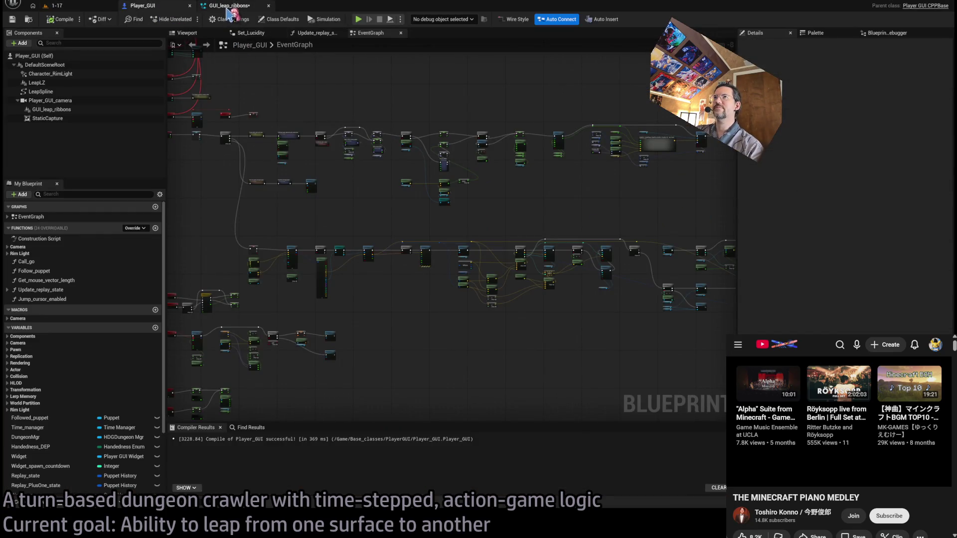
pyautogui.click(227, 7)
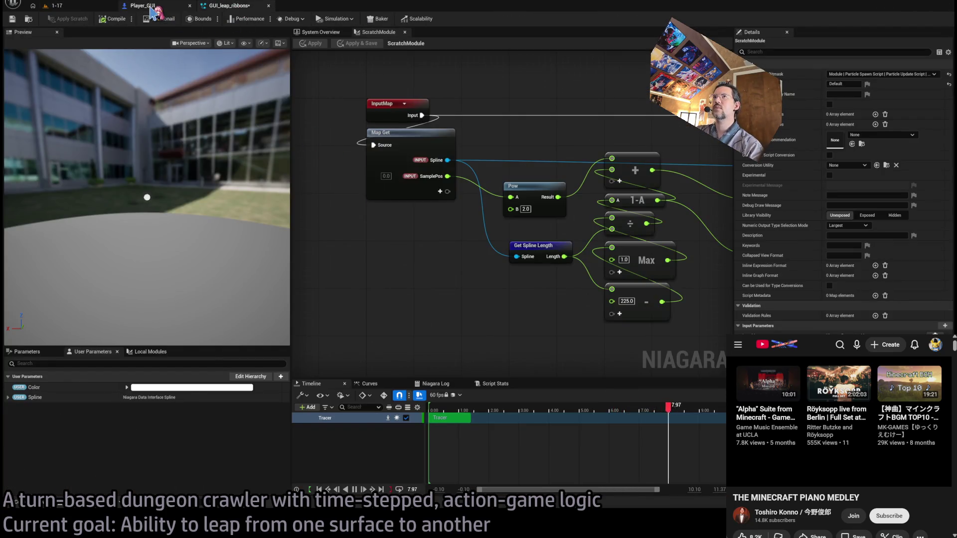
pyautogui.click(151, 8)
pyautogui.click(219, 7)
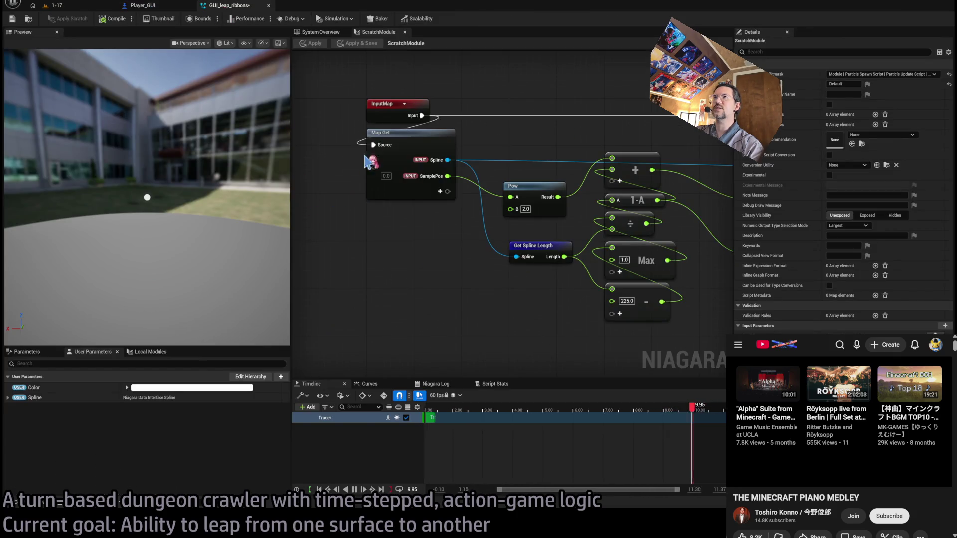
pyautogui.click(405, 32)
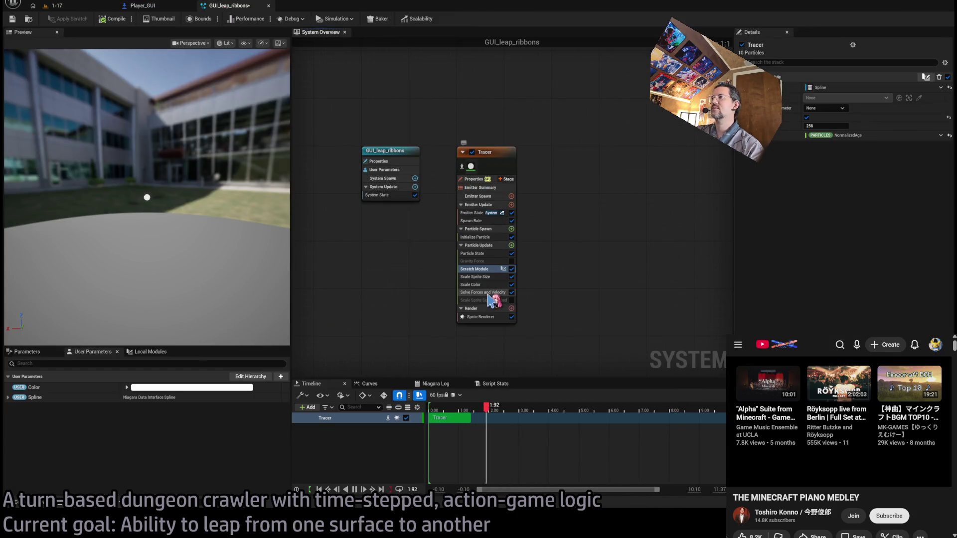
# Set the Tracer sprite alignment to Velocity Aligned and add a copy of Scale Sprite Size by Speed
pyautogui.click(493, 317)
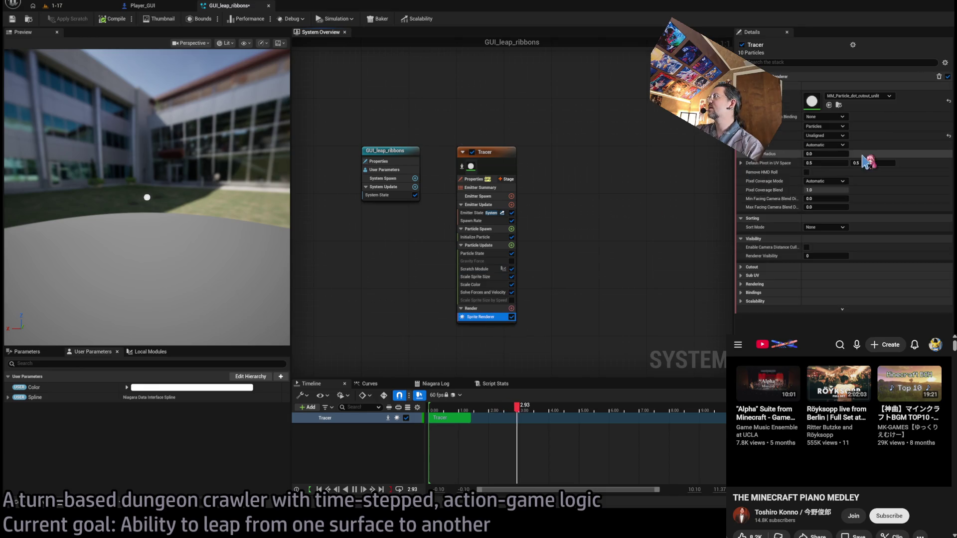
pyautogui.click(825, 136)
pyautogui.click(823, 153)
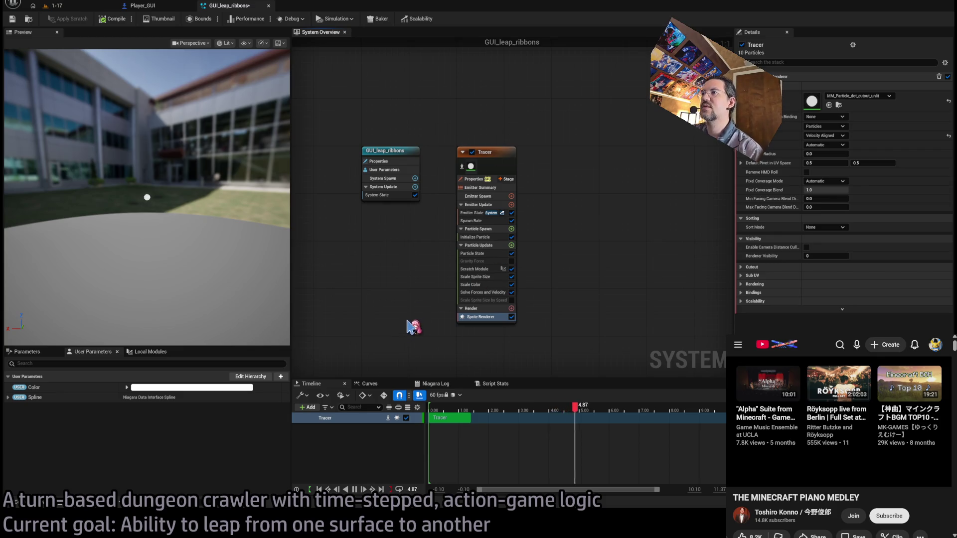
pyautogui.hotkey('ctrl', 'v')
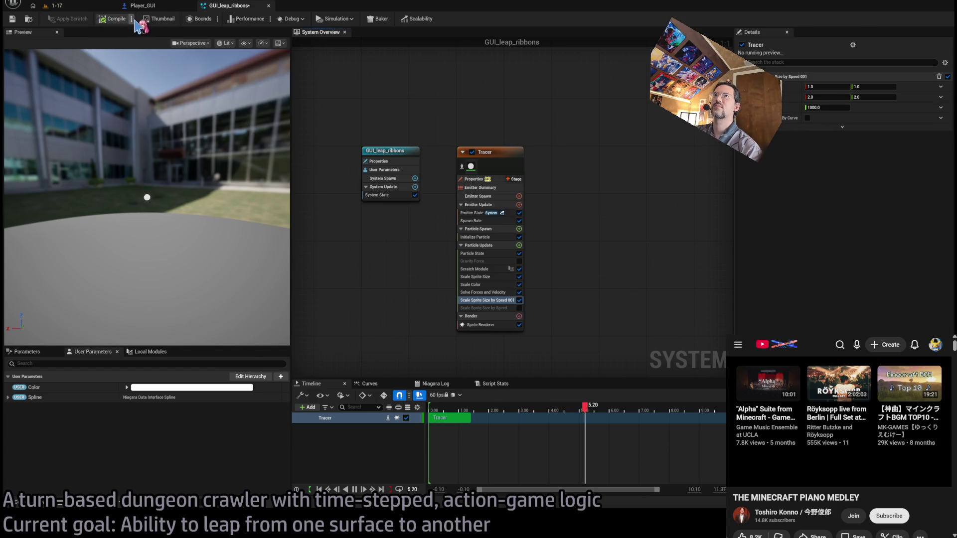
# Play-test level 1-17 and detach from the player to inspect the leap arc
pyautogui.click(92, 7)
pyautogui.hotkey('alt', 'p')
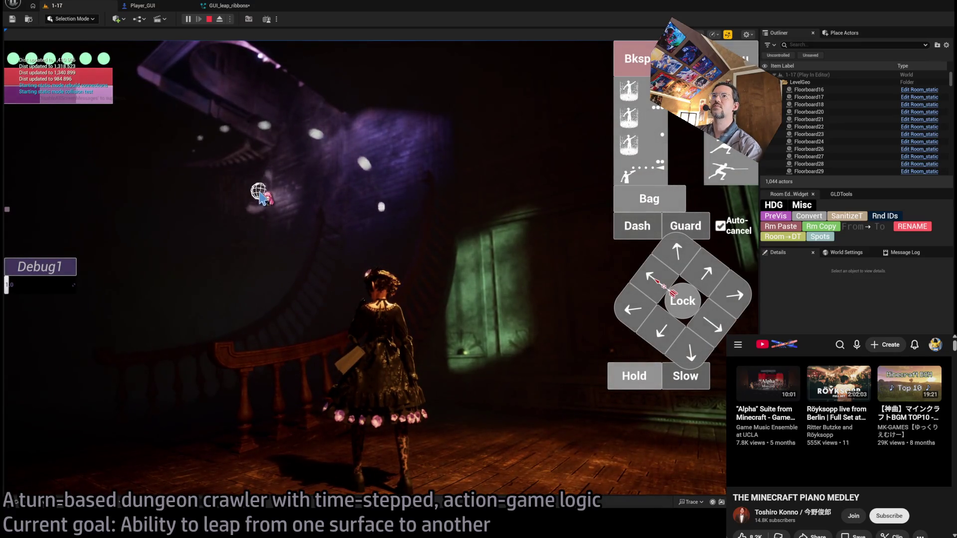
pyautogui.click(274, 194)
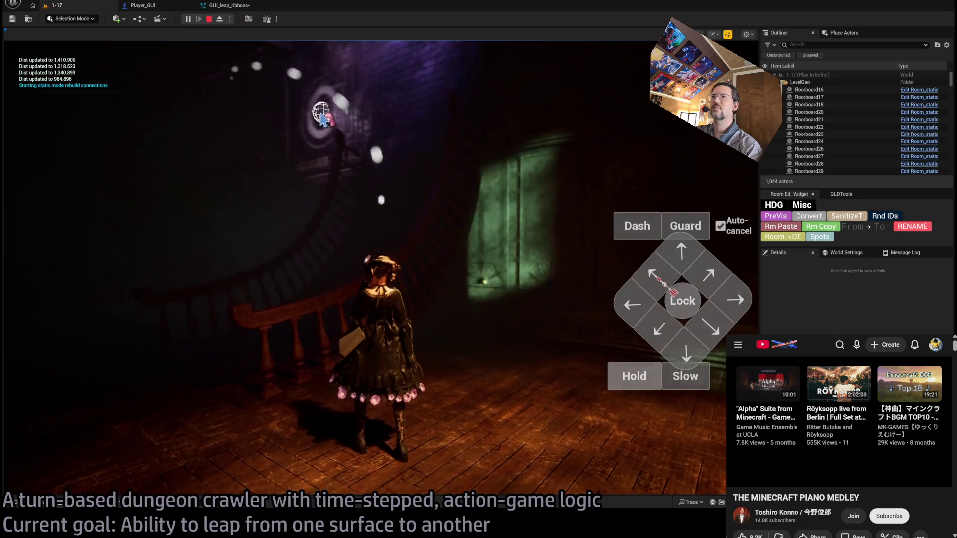
pyautogui.hotkey('shift', 'F1')
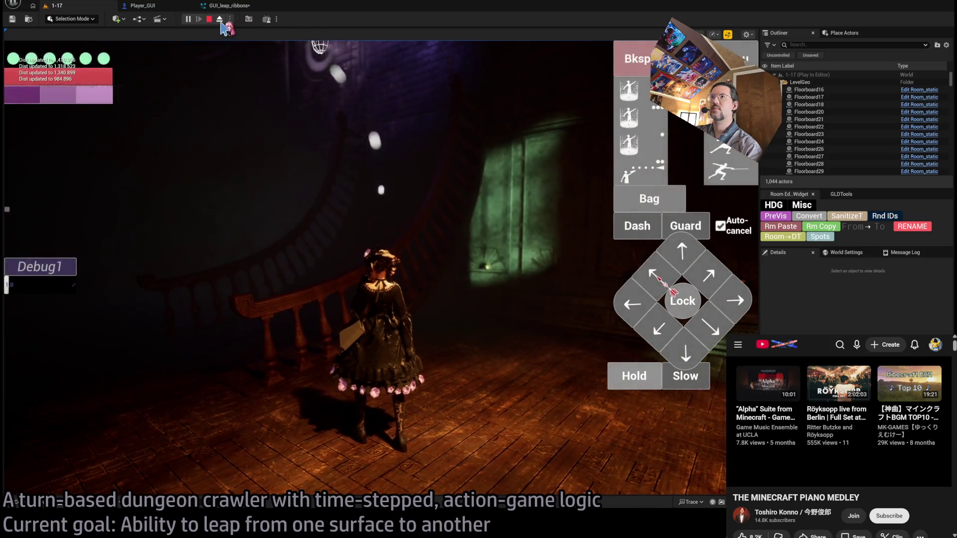
pyautogui.click(220, 20)
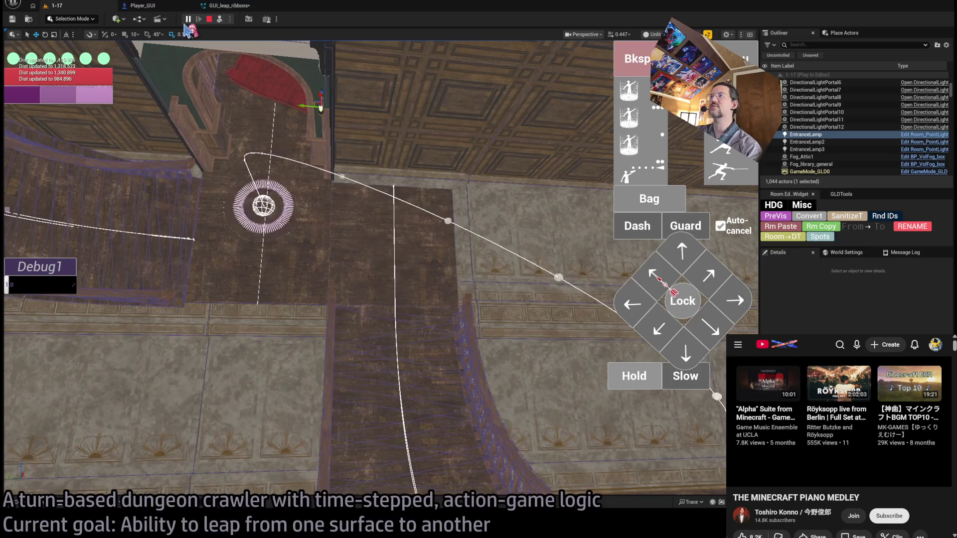
# Give Scale Sprite Size by Speed 001 a velocity threshold of 100 and scale 1.0 to 4.0, then compile
pyautogui.click(229, 6)
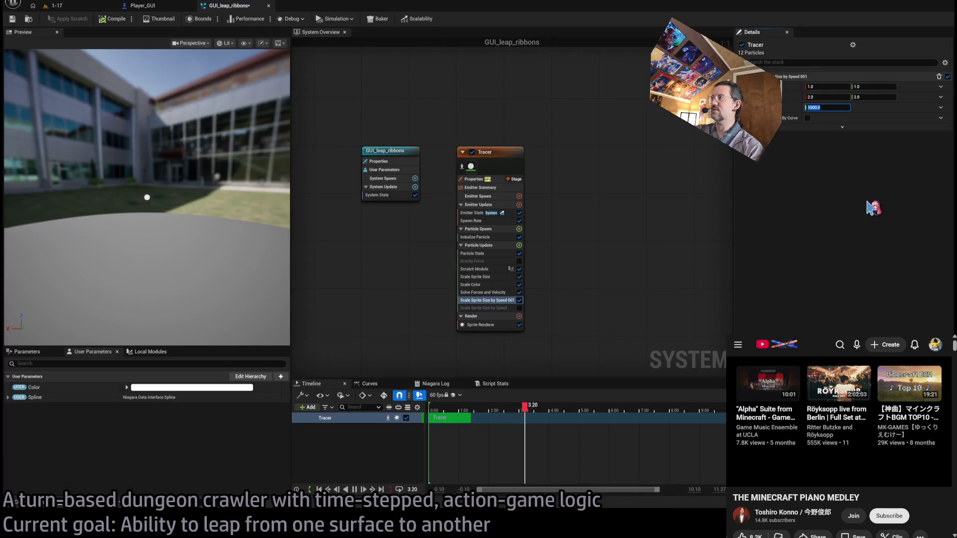
pyautogui.press('Return')
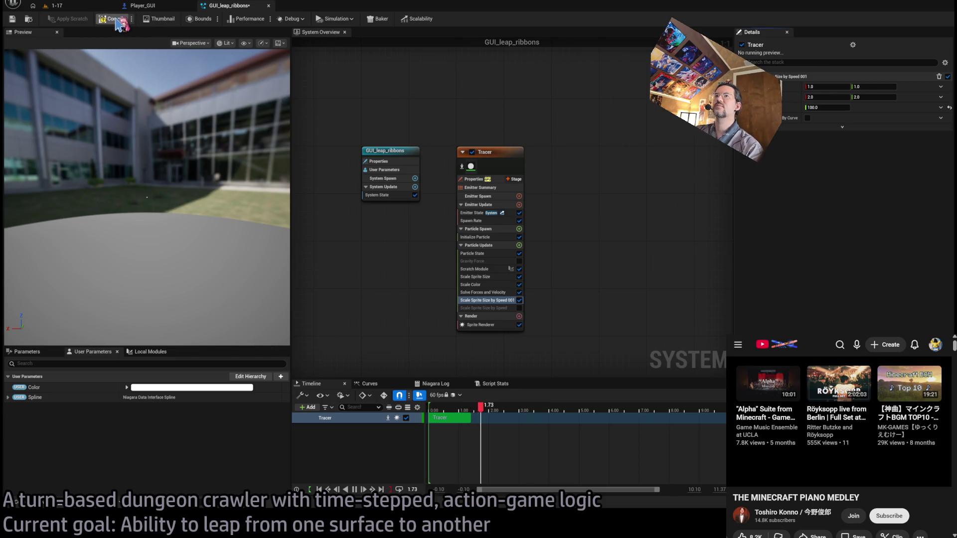
pyautogui.click(90, 8)
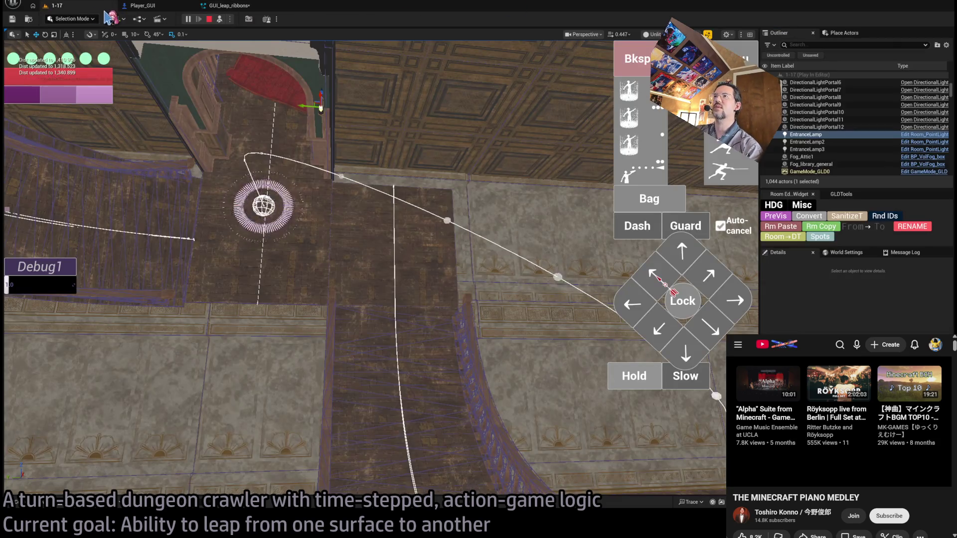
pyautogui.click(232, 7)
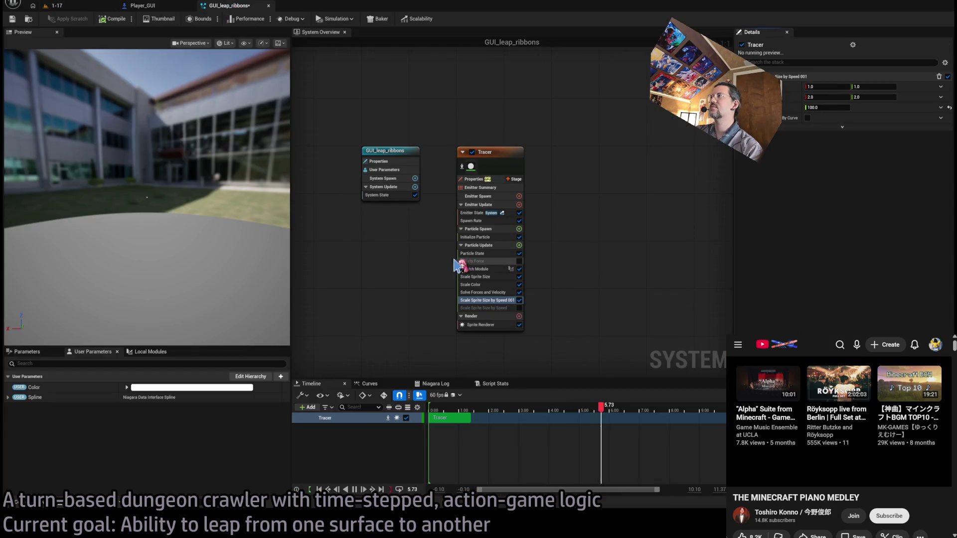
pyautogui.press('Tab')
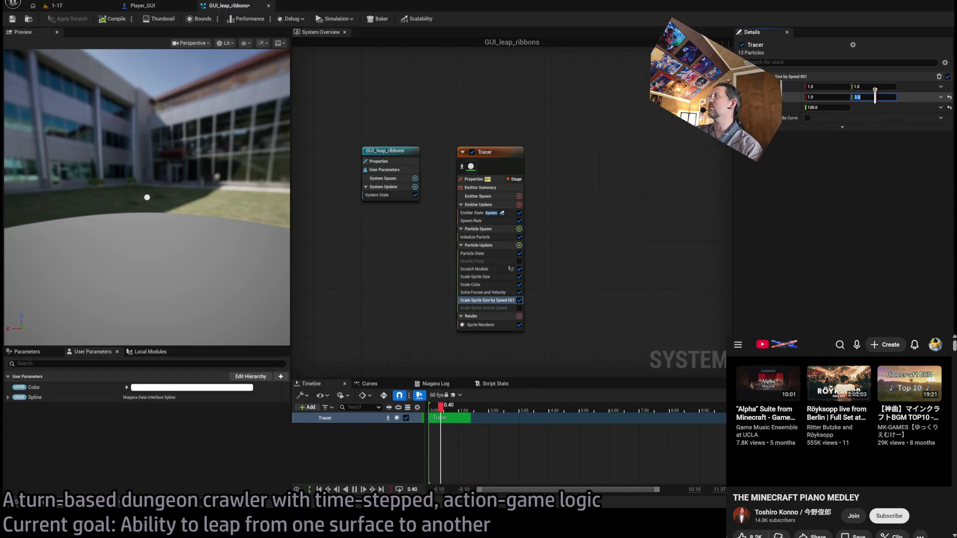
pyautogui.click(104, 20)
# Check the arc in the running level, then delete the Scale Sprite Size by Speed 001 module
pyautogui.click(53, 5)
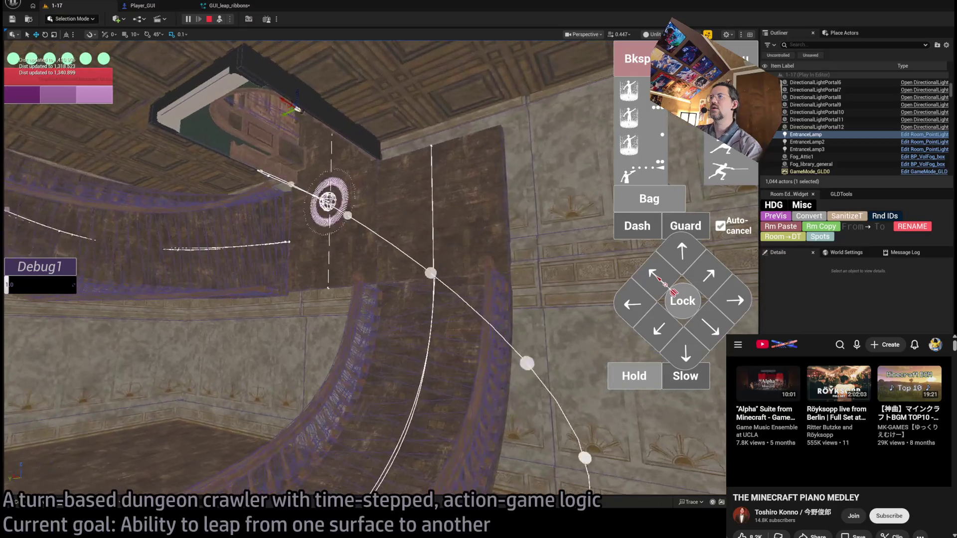
pyautogui.click(229, 5)
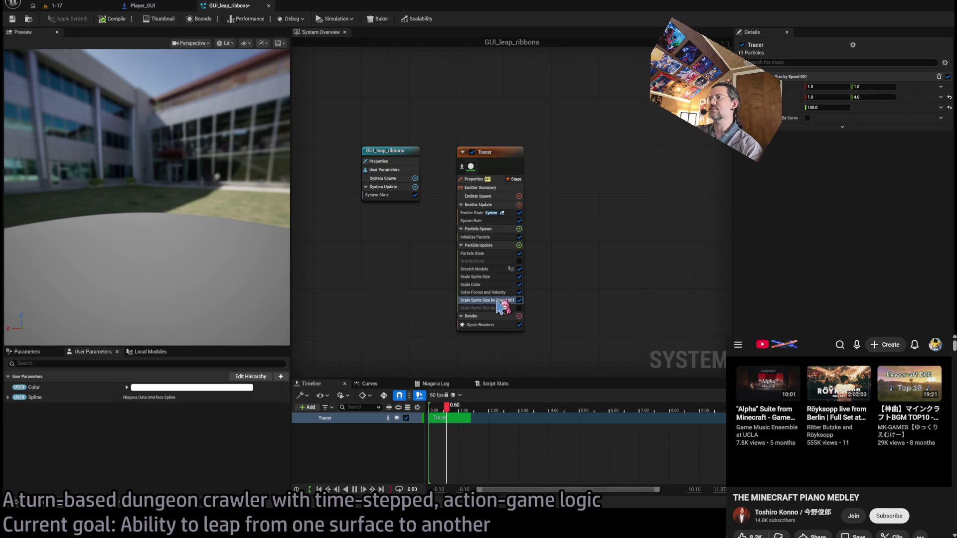
pyautogui.press('Delete')
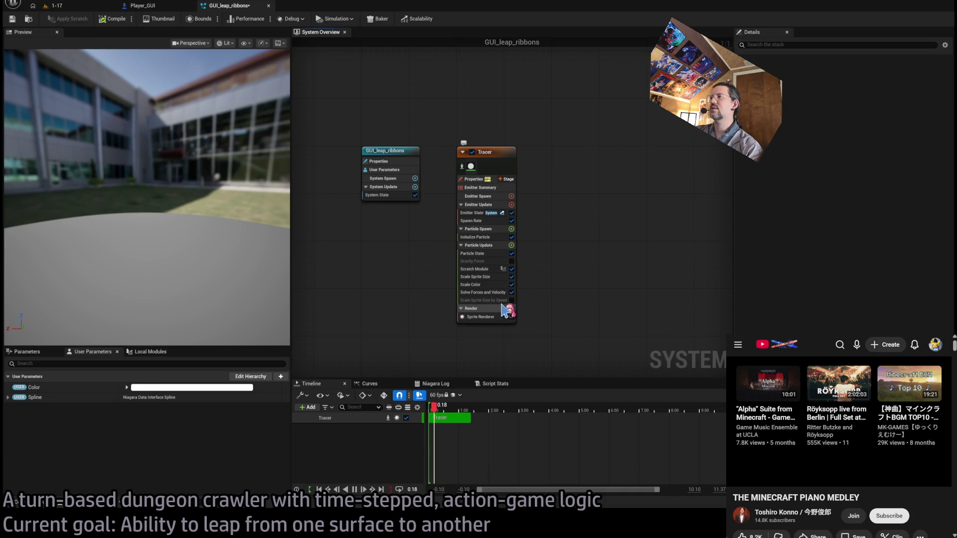
# Enable the original Scale Sprite Size by Speed module and check the arc in the level
pyautogui.click(511, 300)
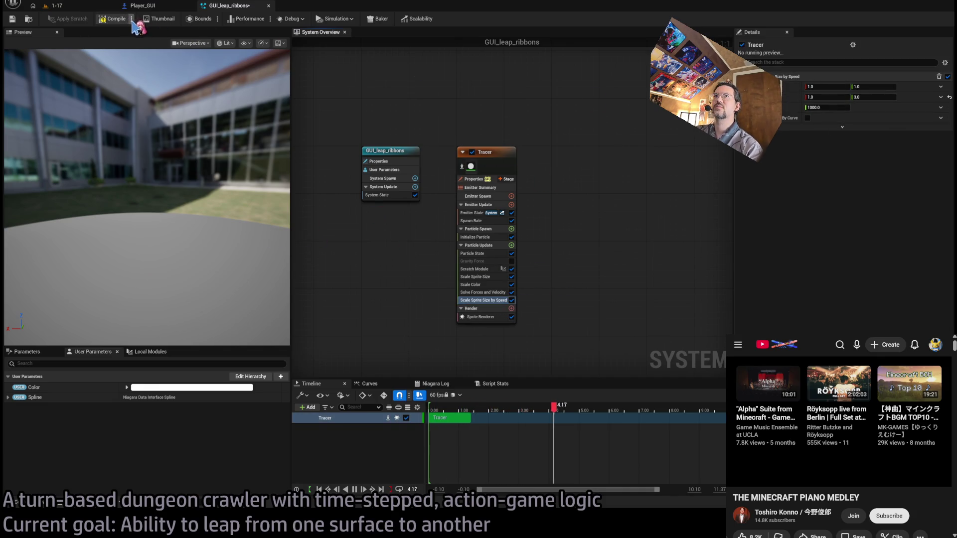
pyautogui.click(52, 6)
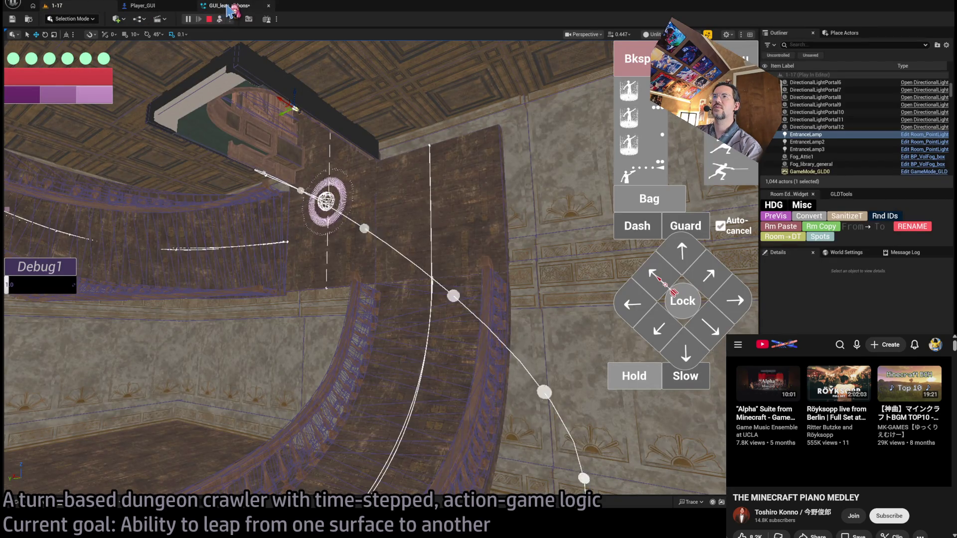
pyautogui.click(230, 6)
# Raise its maximum scale to 100, recheck the level, inspect its advanced inputs, then delete it
pyautogui.click(871, 97)
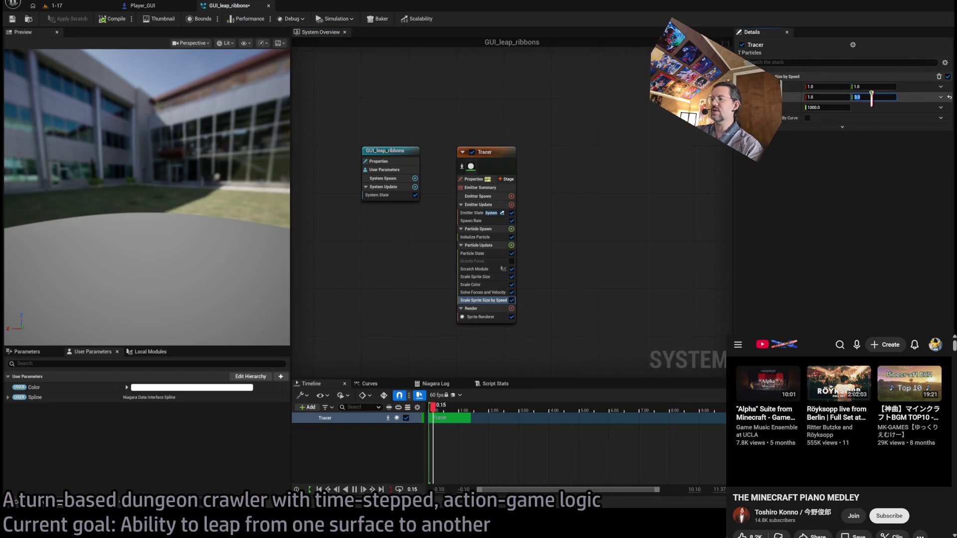
pyautogui.write('100')
pyautogui.press('Return')
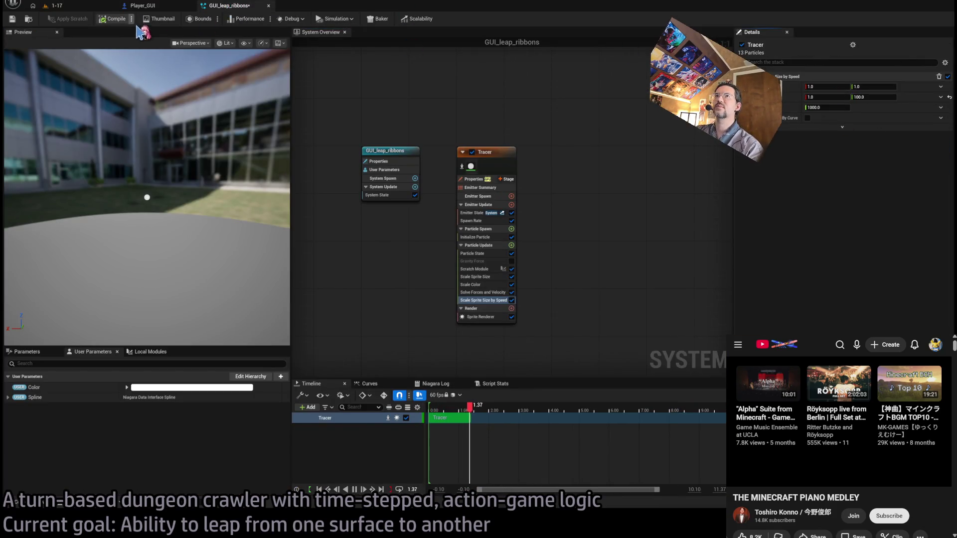
pyautogui.click(54, 5)
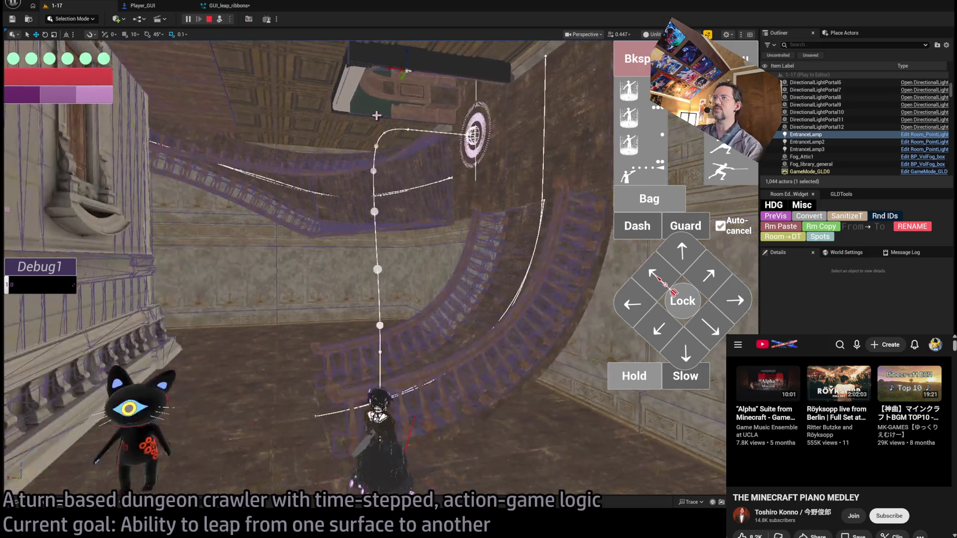
pyautogui.click(243, 10)
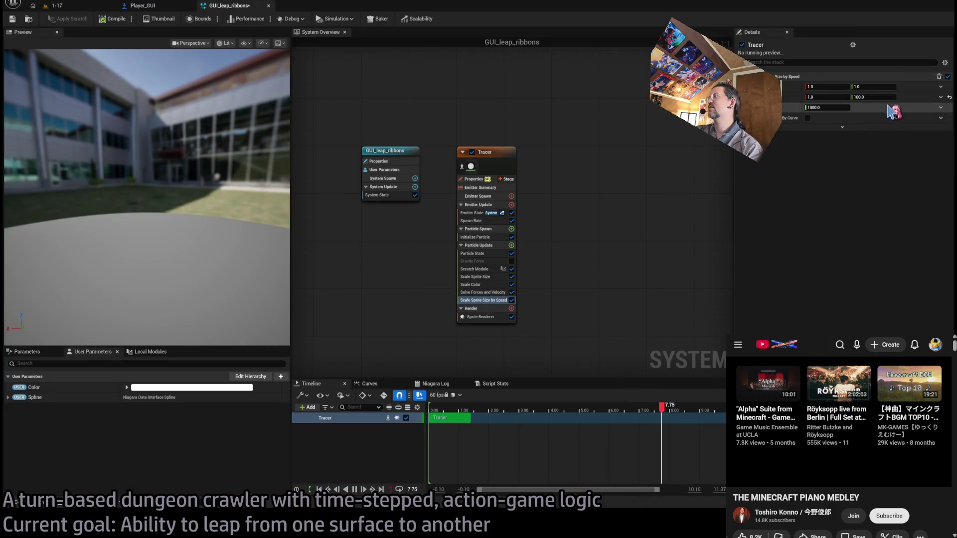
pyautogui.click(843, 127)
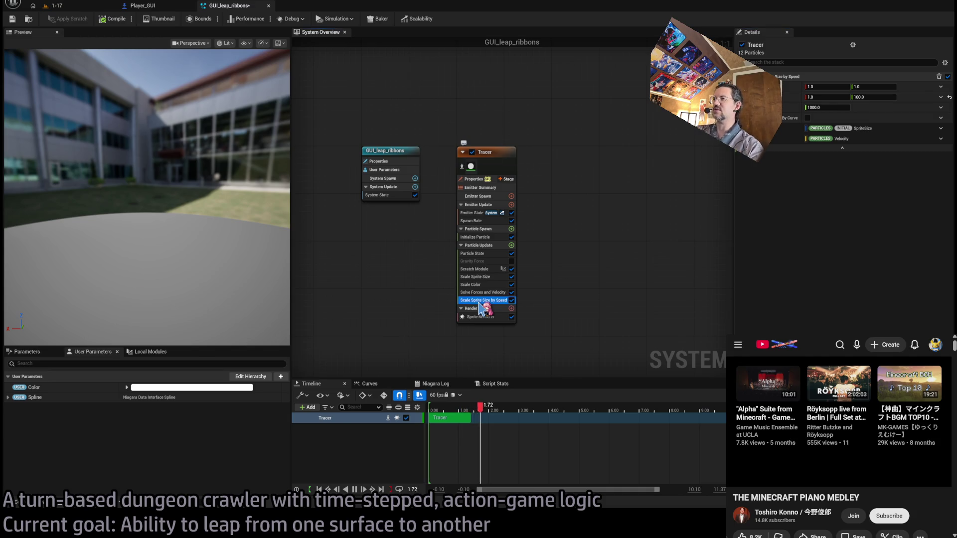
pyautogui.press('Delete')
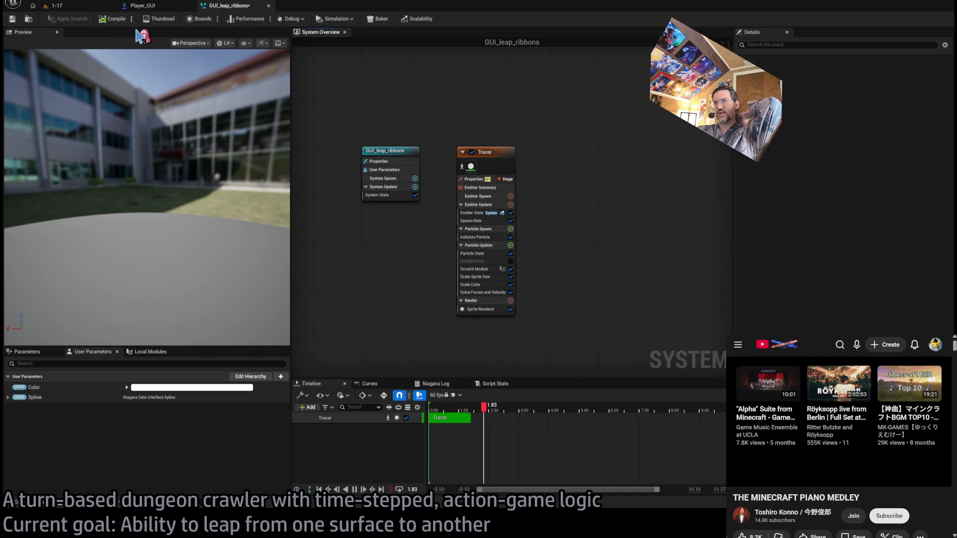
# Play-test level 1-17 as the player, then return to GUI_leap_ribbons
pyautogui.click(84, 21)
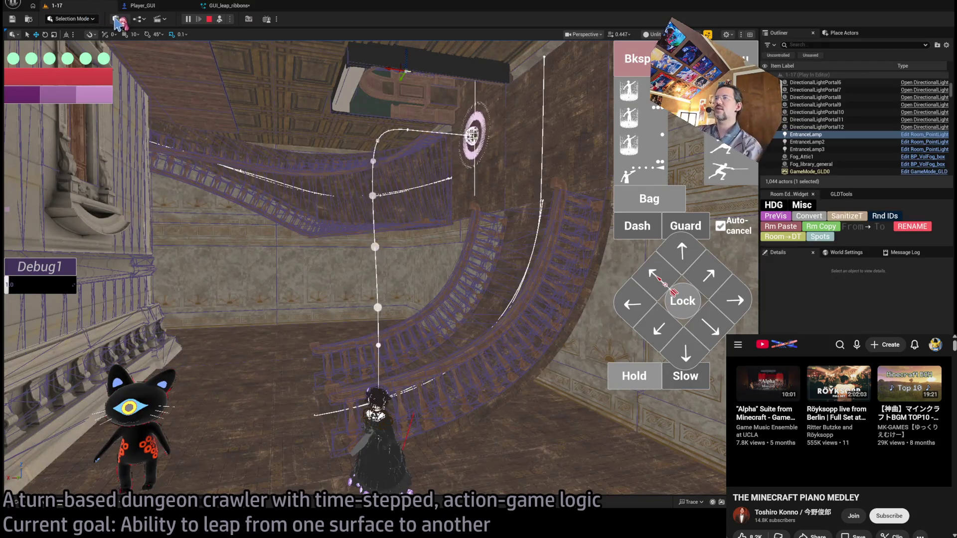
pyautogui.click(219, 22)
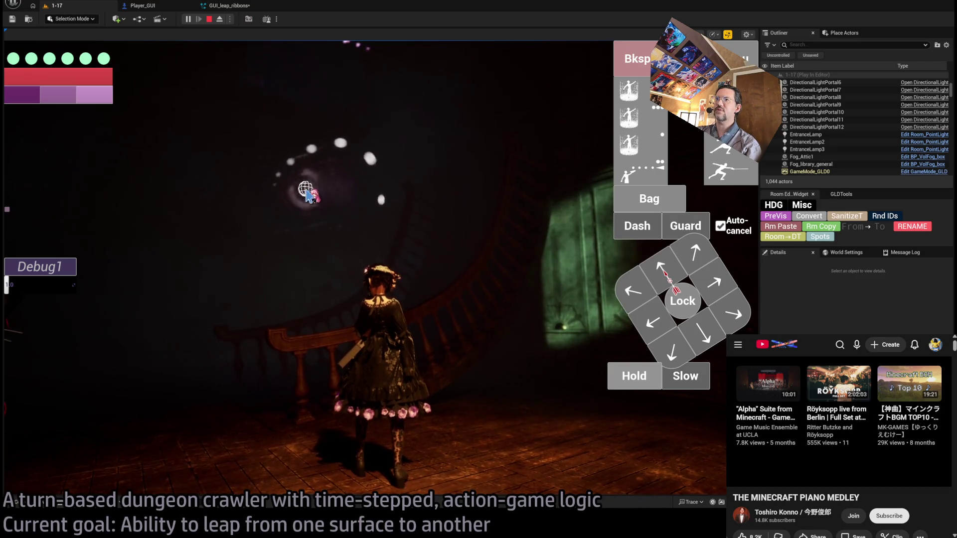
pyautogui.click(226, 7)
# Revert the Tracer Sprite Renderer alignment from Velocity Aligned back to Automatic
pyautogui.click(488, 309)
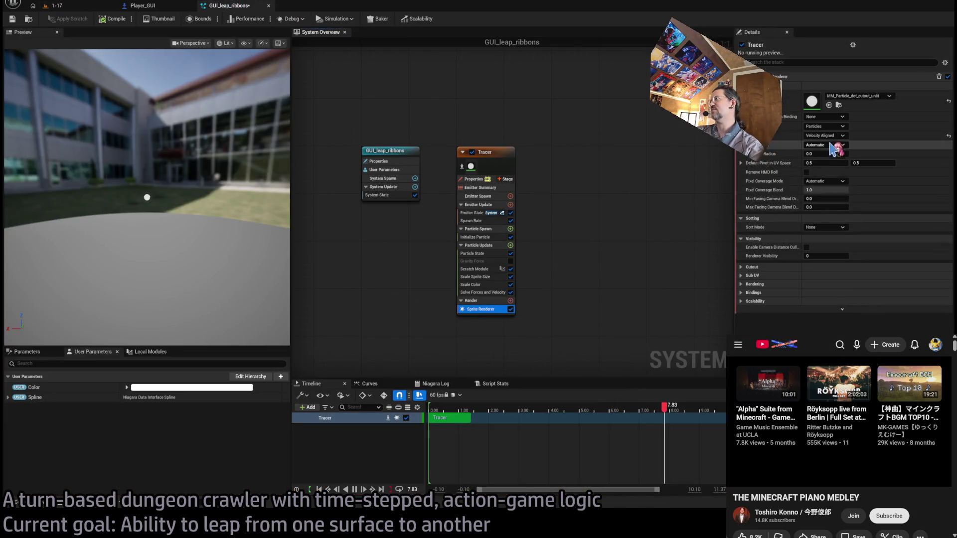
pyautogui.hotkey('ctrl', 'z')
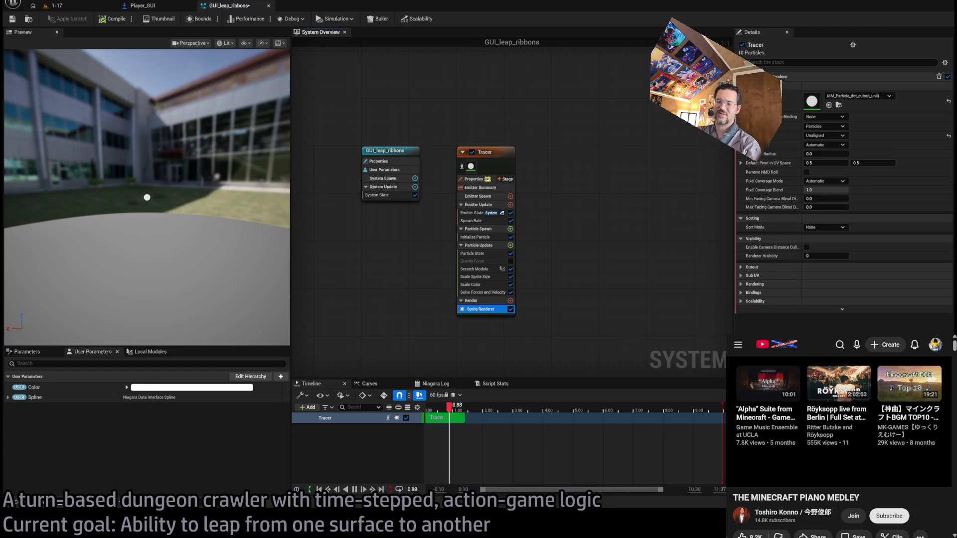
pyautogui.hotkey('ctrl', 'z')
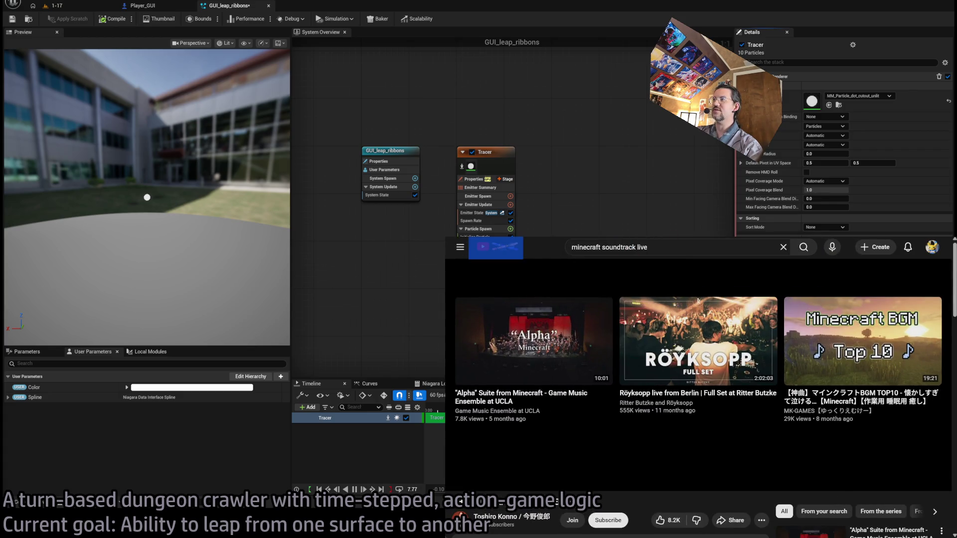
# Search YouTube for 'numa no soko no ie', play the Spirited Away track at full volume, shrink the window
pyautogui.click(687, 247)
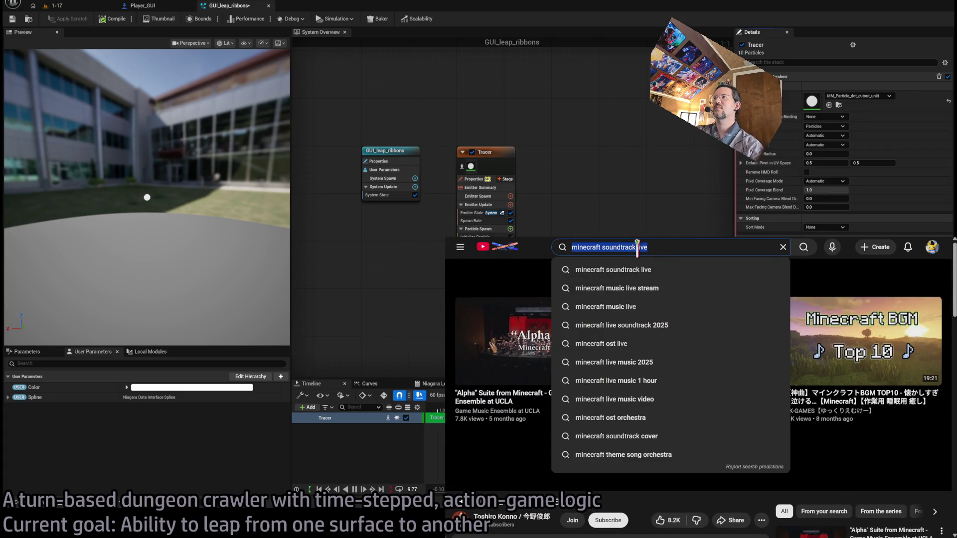
pyautogui.write('numa no soko no')
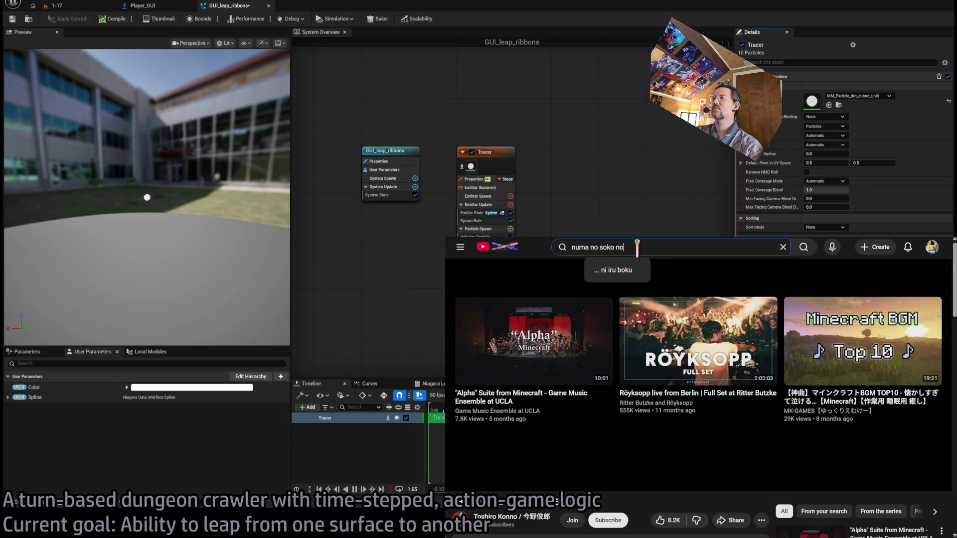
pyautogui.write(' ie')
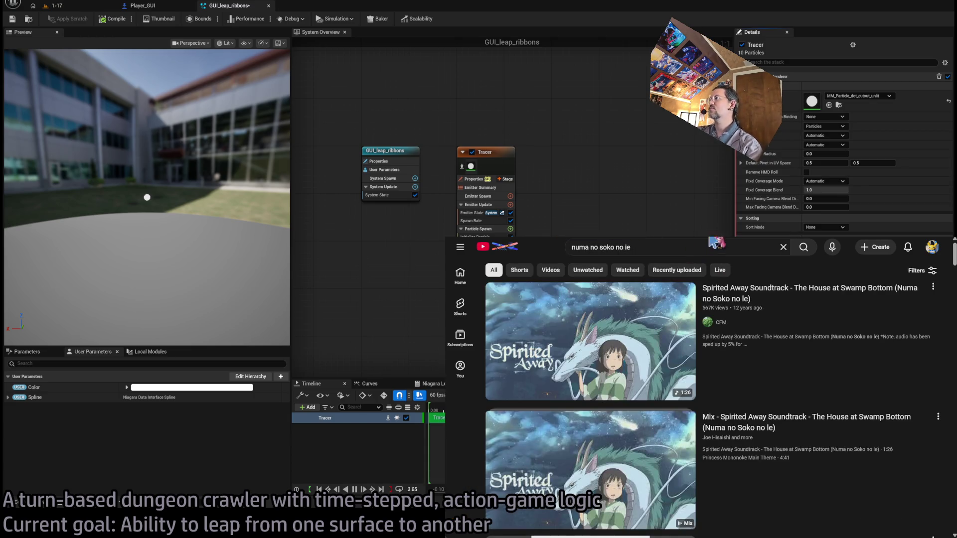
pyautogui.click(806, 289)
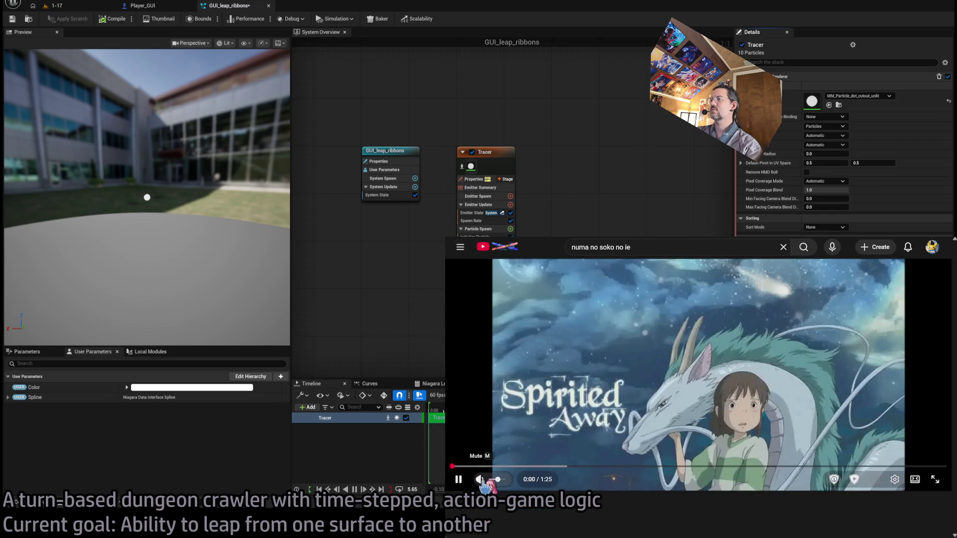
pyautogui.moveTo(501, 479); pyautogui.dragTo(526, 479)
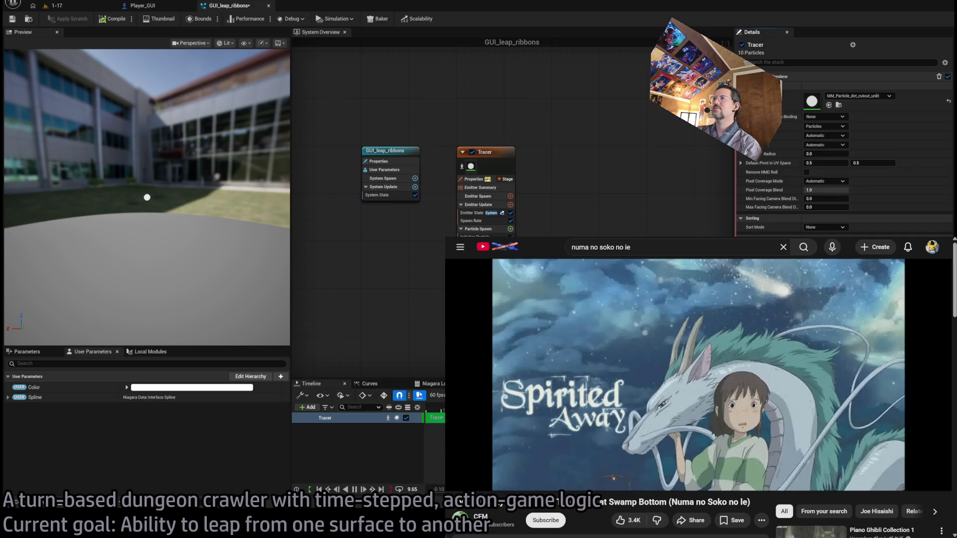
pyautogui.press('super+Down')
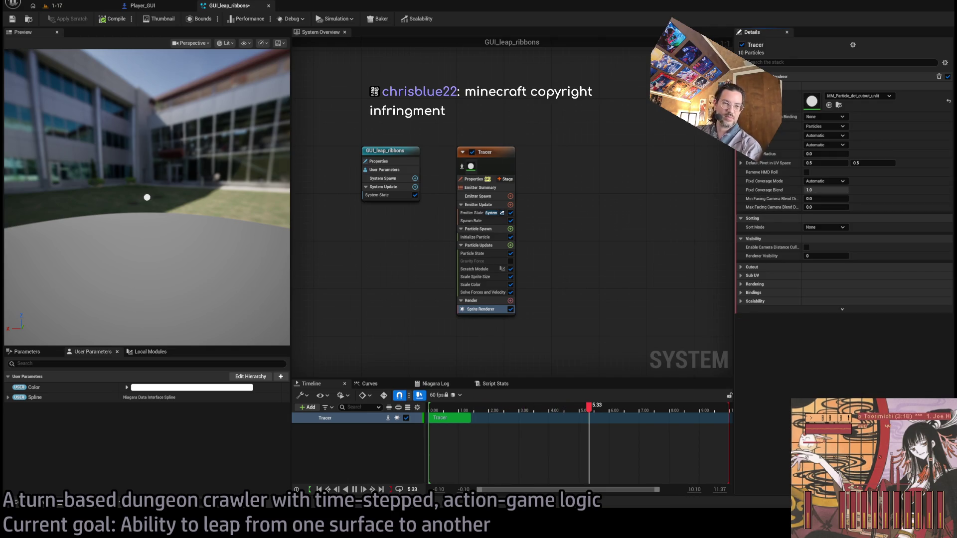
# Switch back to level 1-17 and launch a Play In Editor test with Alt+P
pyautogui.moveTo(389, 179)
pyautogui.mouseDown()
pyautogui.moveTo(412, 272)
pyautogui.moveTo(391, 182)
pyautogui.mouseUp()
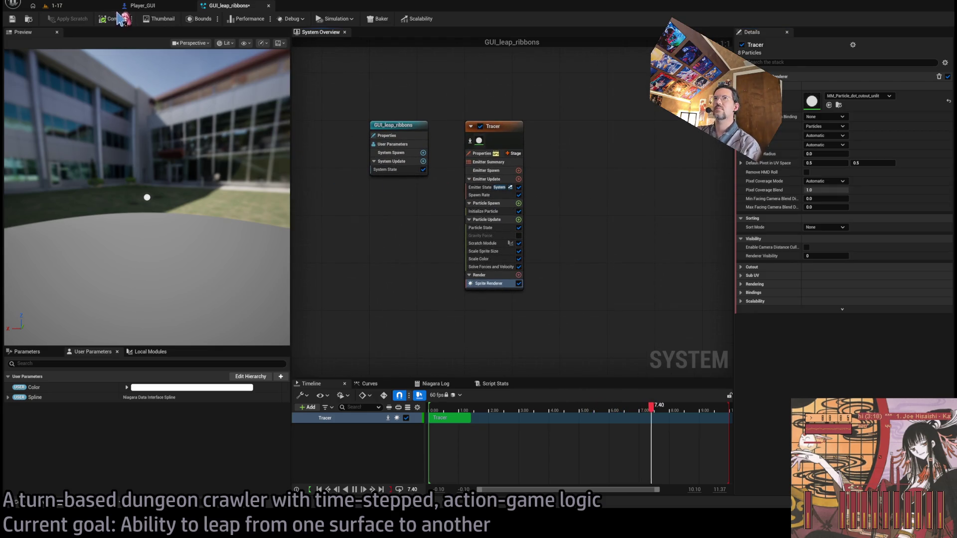
pyautogui.click(68, 7)
pyautogui.click(228, 5)
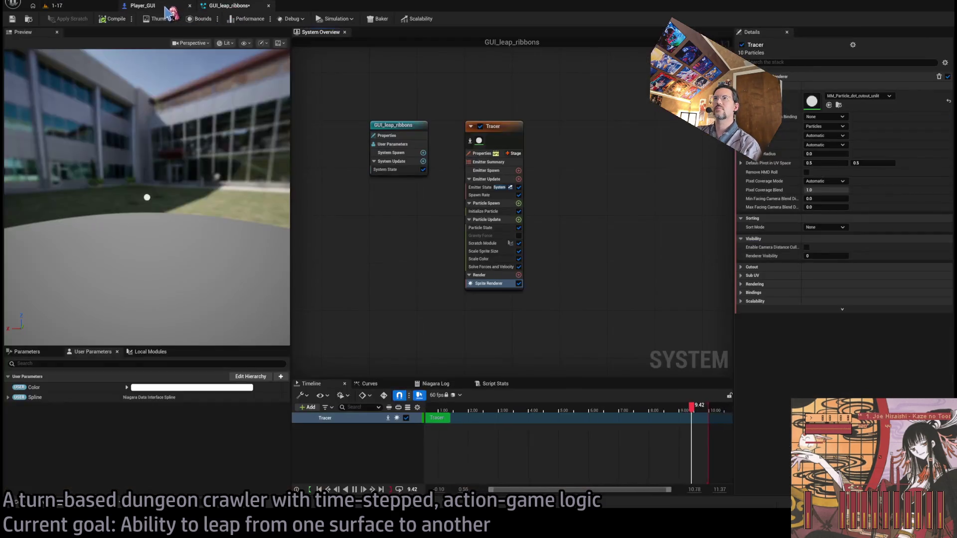
pyautogui.click(82, 7)
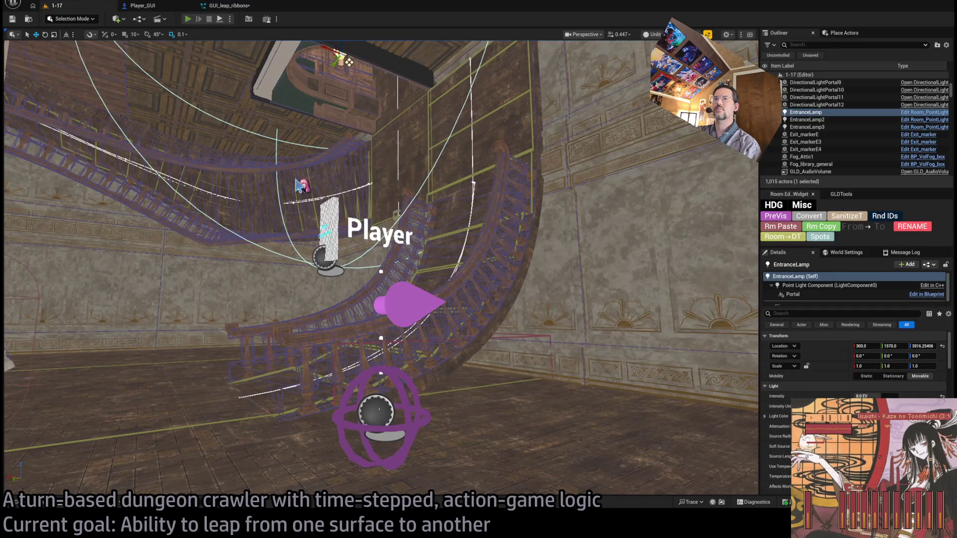
pyautogui.hotkey('alt', 'p')
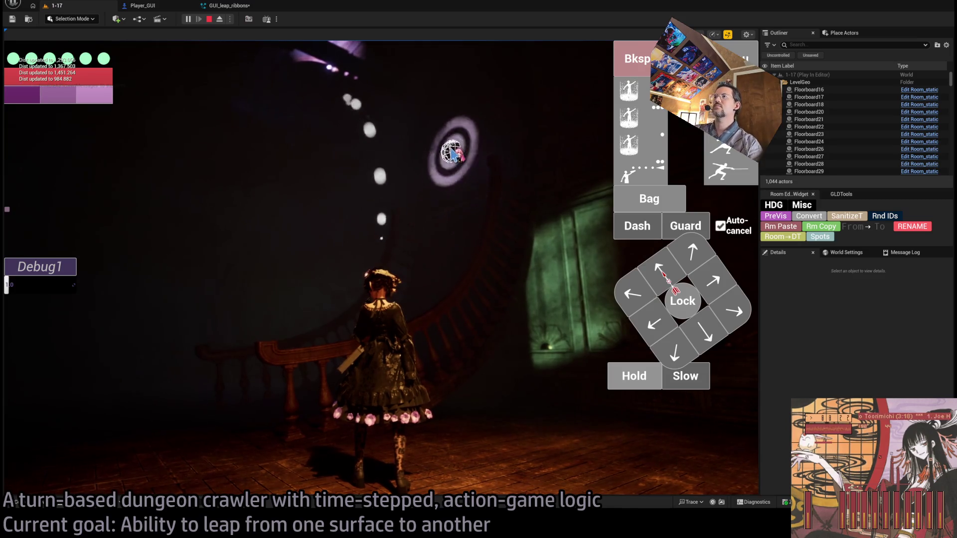
# End the play-test and browse the Content/GUI/VFX folder from the GUI_leap_ribbons editor
pyautogui.press('Escape')
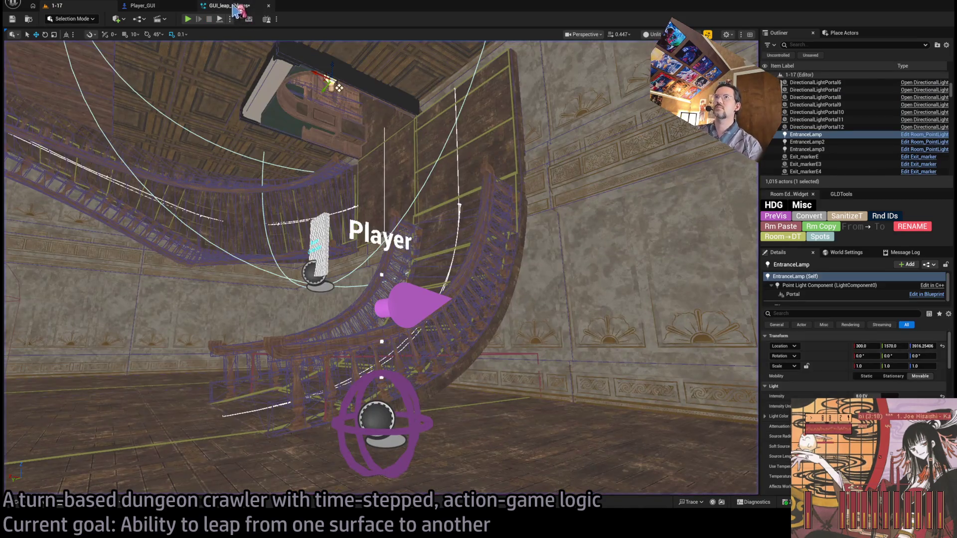
pyautogui.click(233, 6)
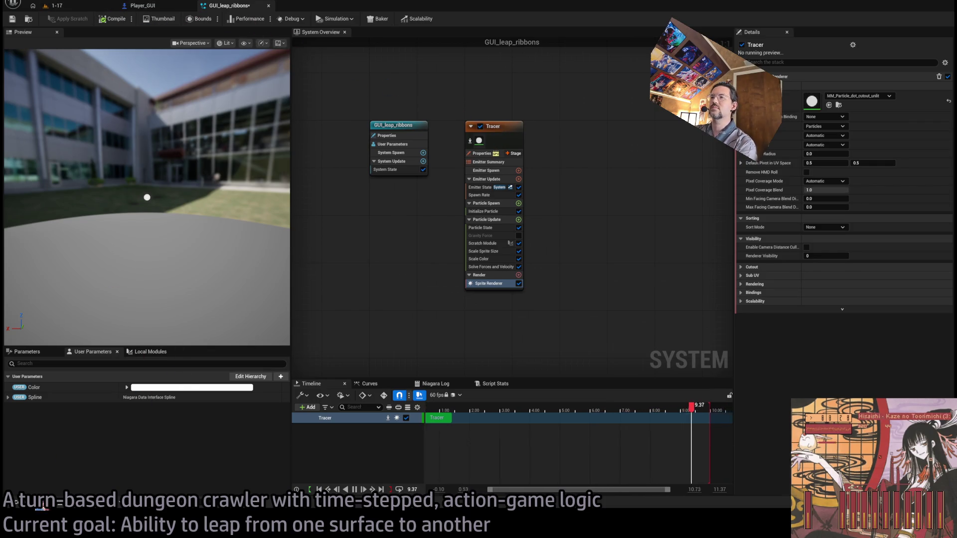
pyautogui.click(29, 501)
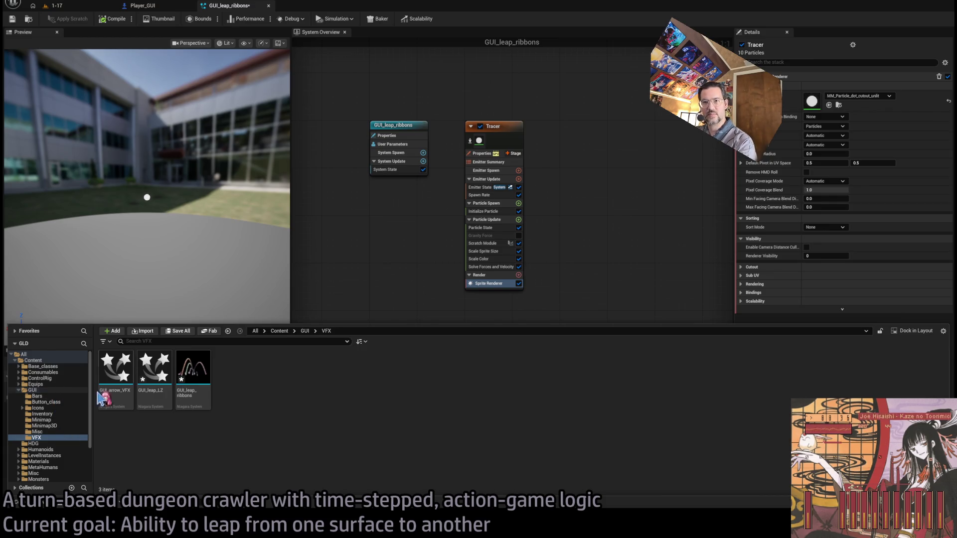
# Open GUI_leap_LZ and set the LightParticle emitter's Loop Duration to 0.1
pyautogui.doubleClick(154, 369)
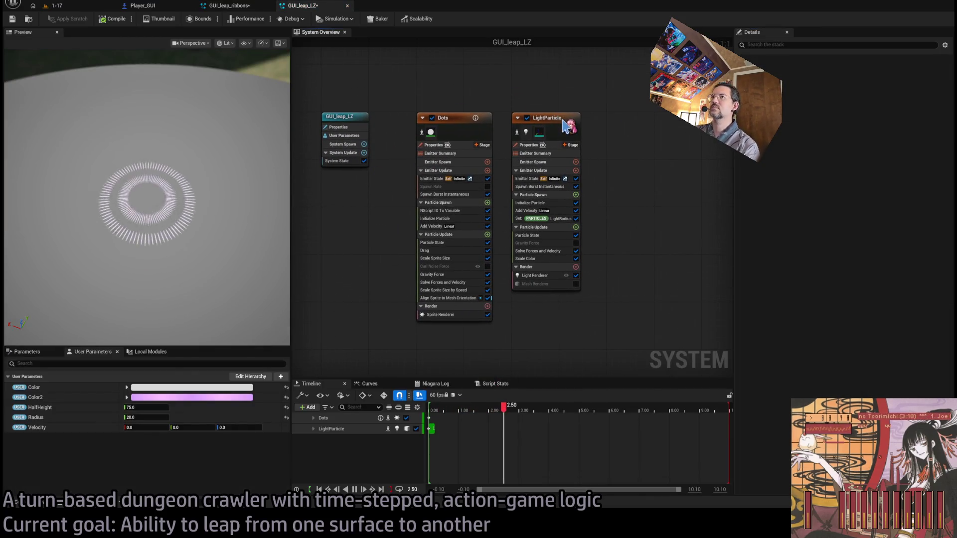
pyautogui.click(564, 125)
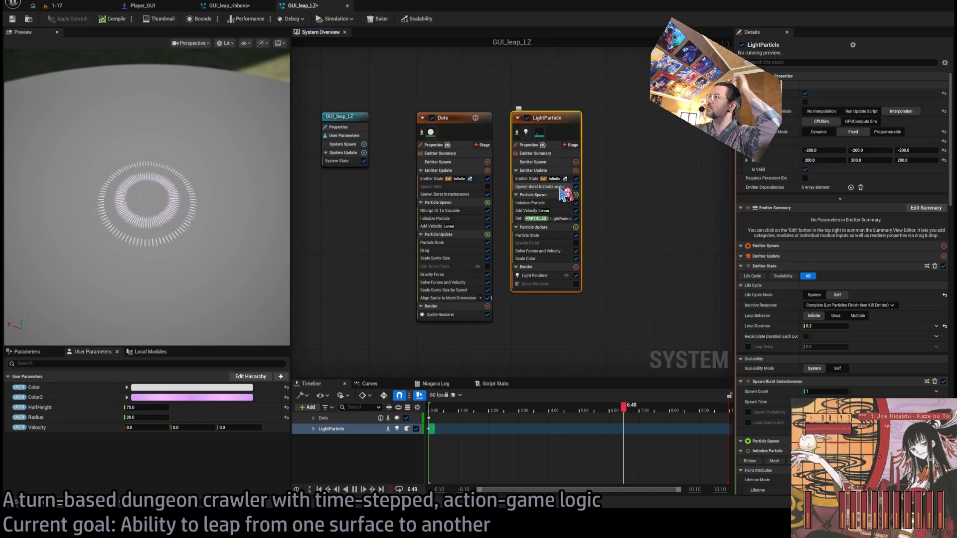
pyautogui.click(557, 204)
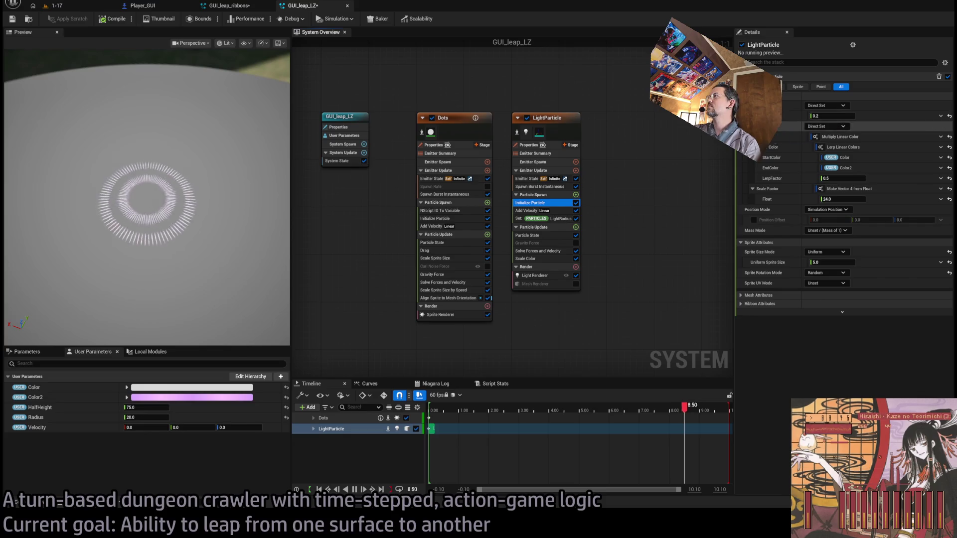
pyautogui.click(554, 187)
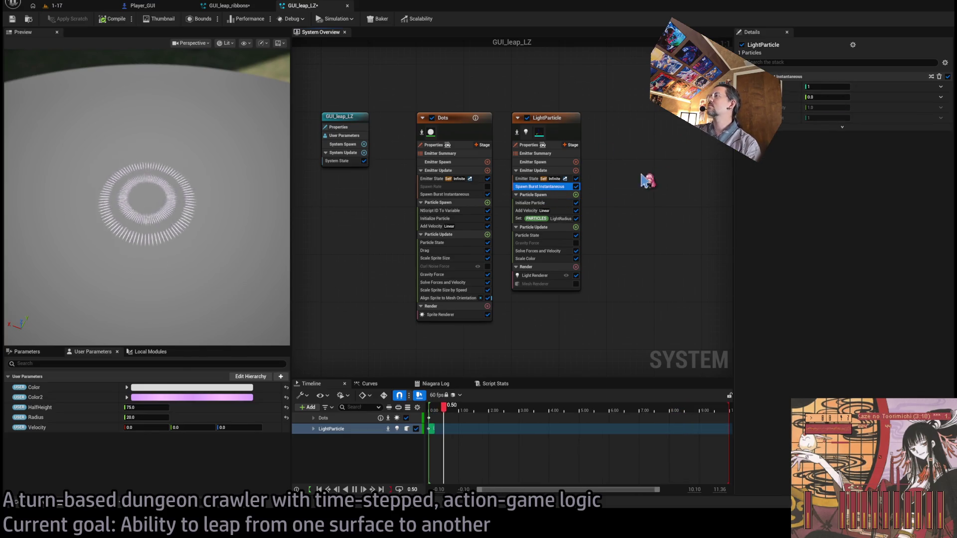
pyautogui.click(552, 170)
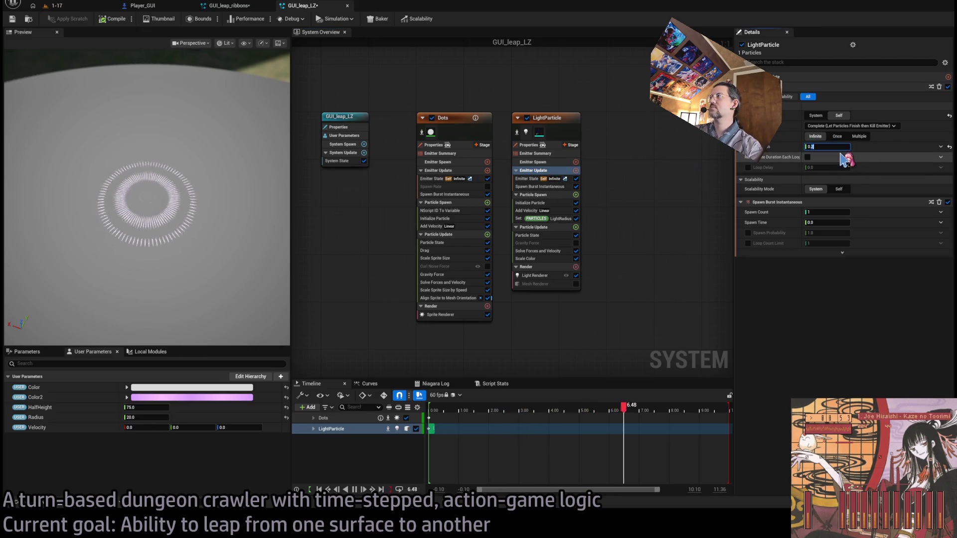
pyautogui.write('1')
pyautogui.press('Return')
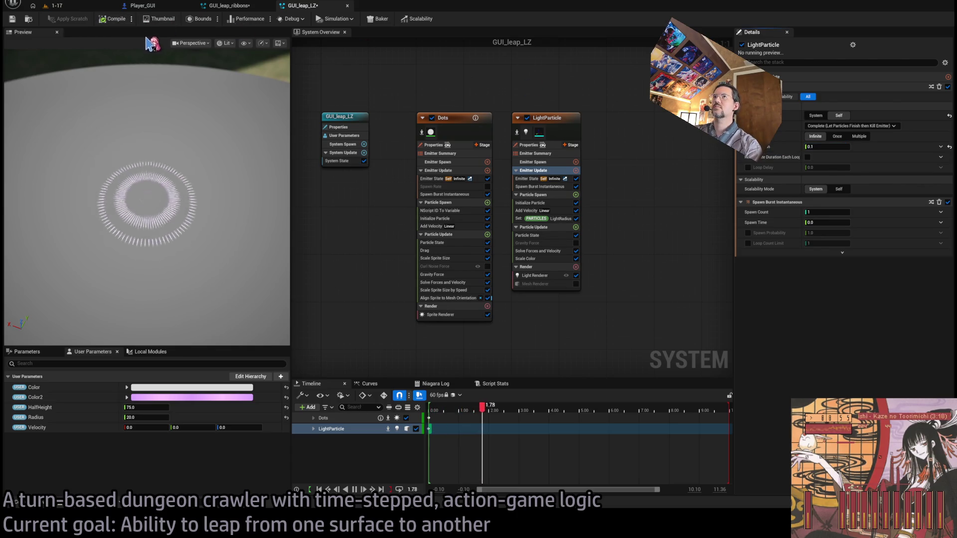
# Set the LightParticle's Initialize Particle Lifetime from 0.2 to 0.1, then return to level 1-17
pyautogui.click(558, 203)
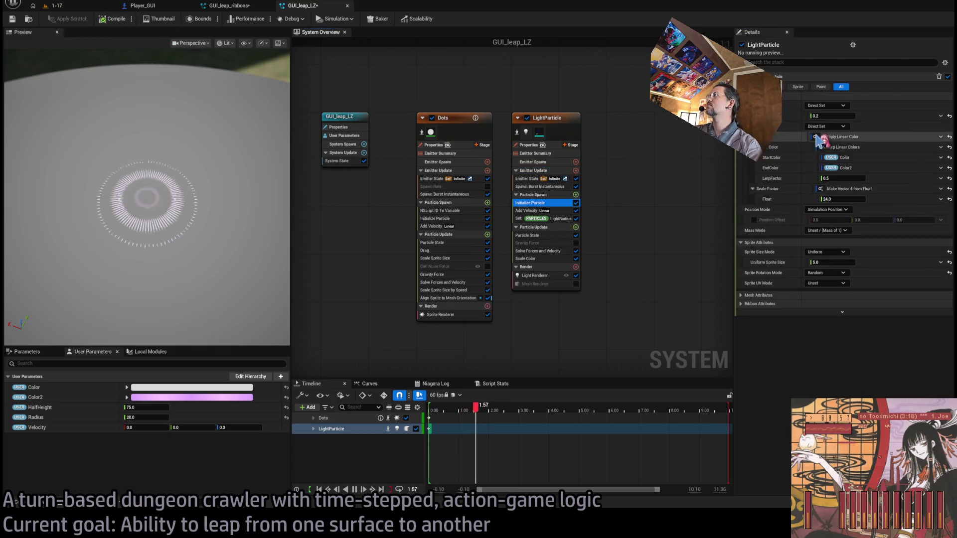
pyautogui.click(840, 115)
pyautogui.write('0.1')
pyautogui.press('Return')
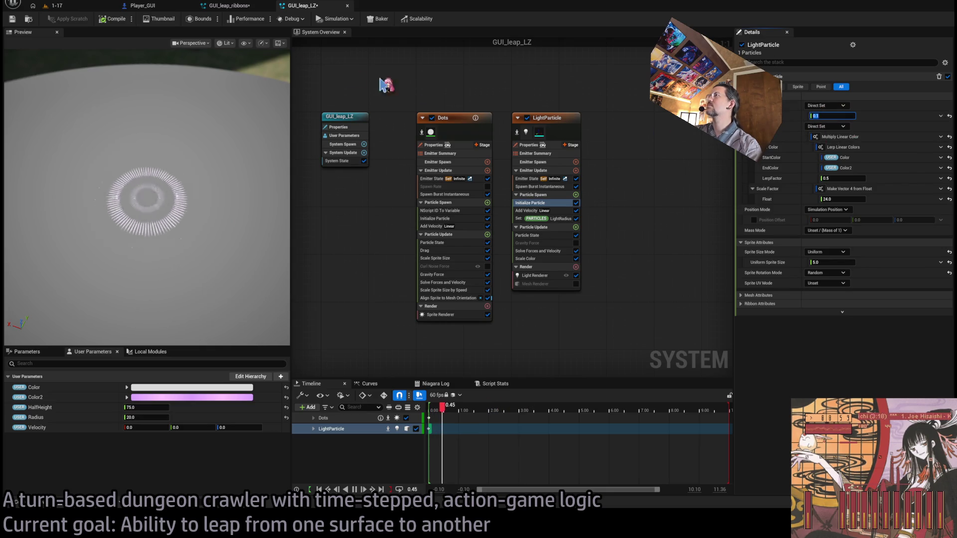
pyautogui.click(80, 9)
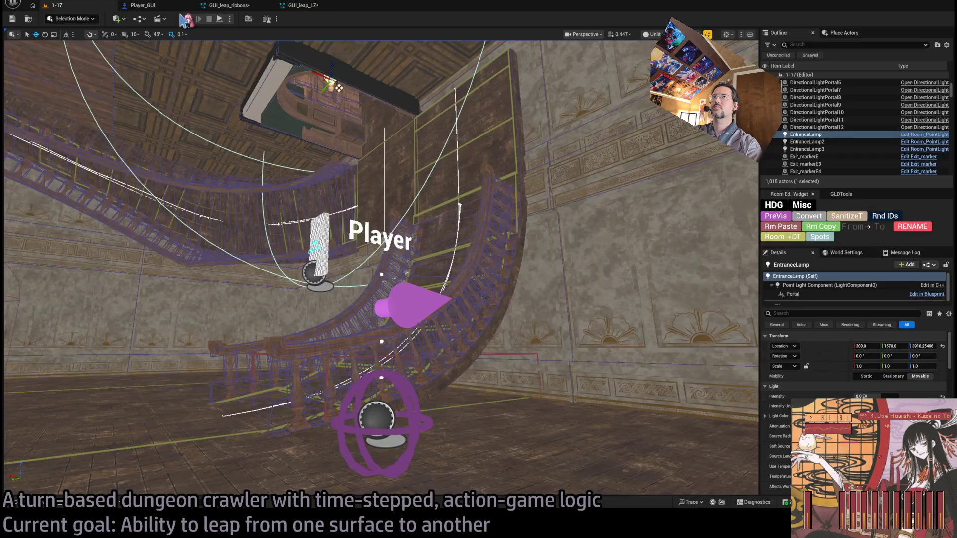
# Play-test level 1-17 with the shortened landing-zone light, then go back to GUI_leap_LZ
pyautogui.hotkey('alt', 'p')
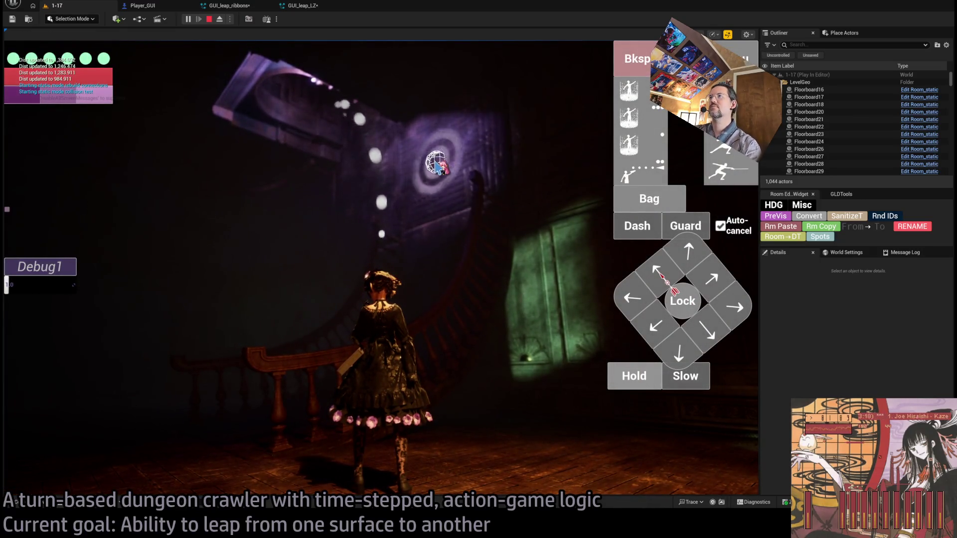
pyautogui.press('Escape')
pyautogui.click(308, 7)
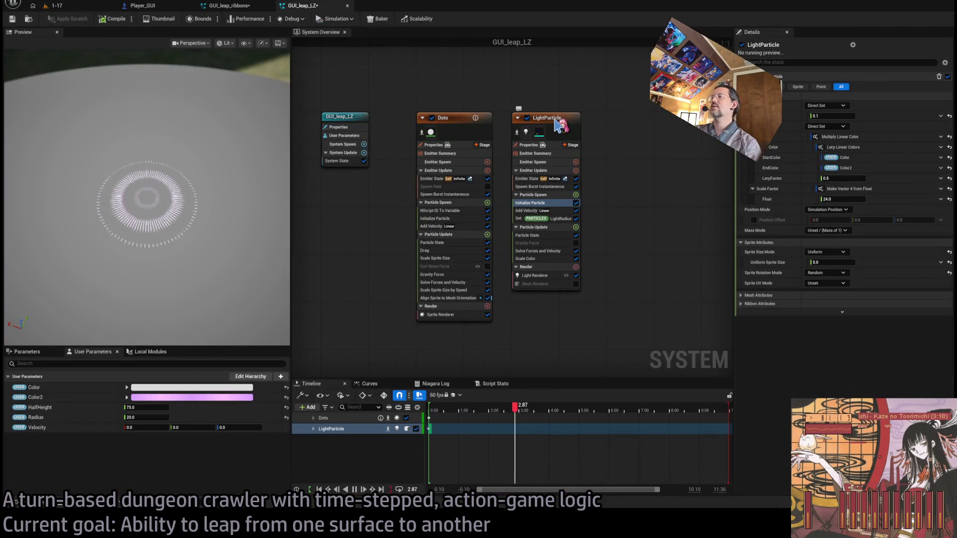
# Review the LightParticle's Initialize Particle settings, recompile GUI_leap_LZ, and return to level 1-17
pyautogui.click(558, 125)
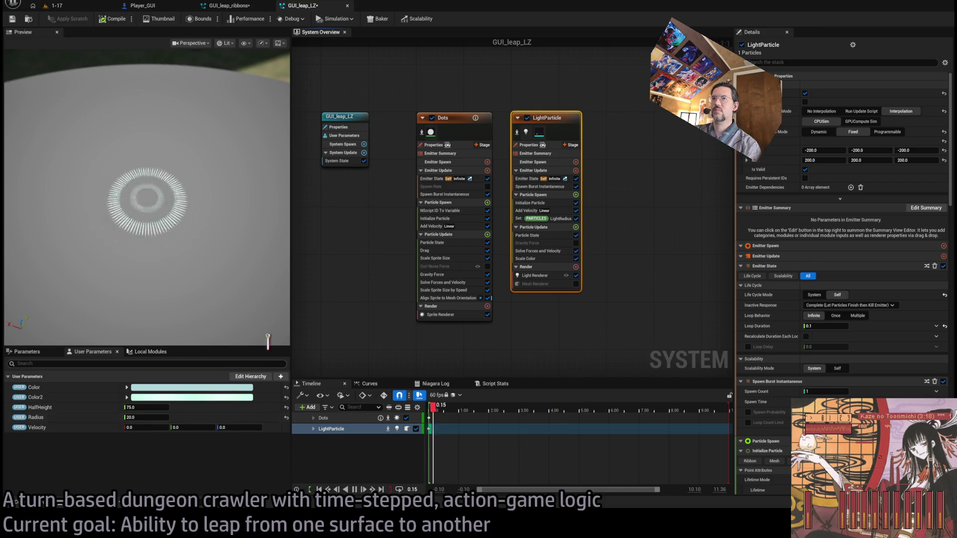
pyautogui.click(551, 204)
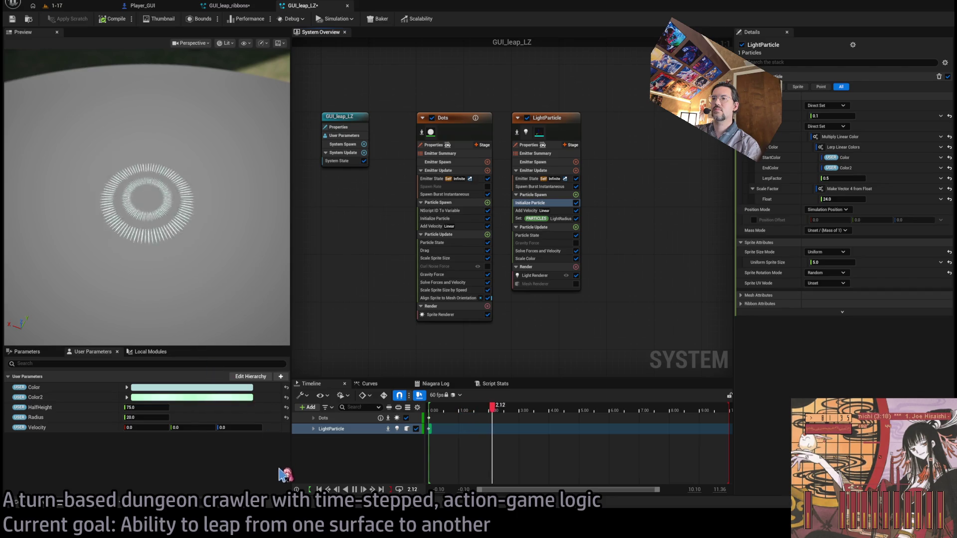
pyautogui.click(111, 19)
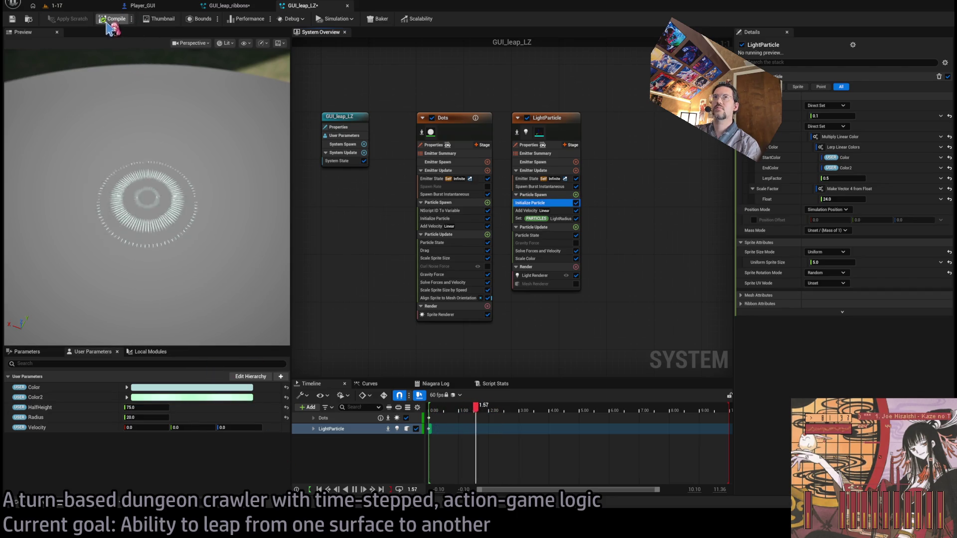
pyautogui.click(75, 7)
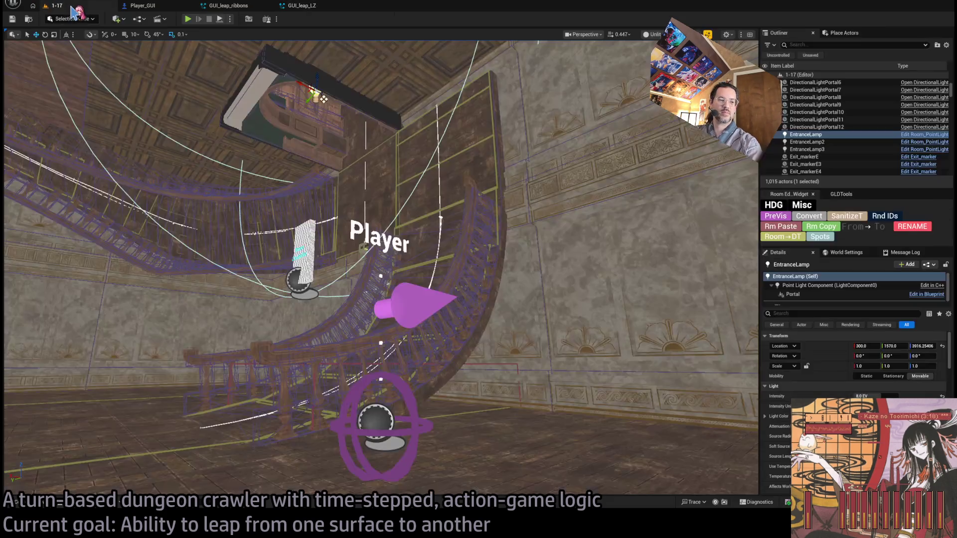
# Run another Play In Editor test of the leap targeting, then return to GUI_leap_LZ
pyautogui.hotkey('alt', 'p')
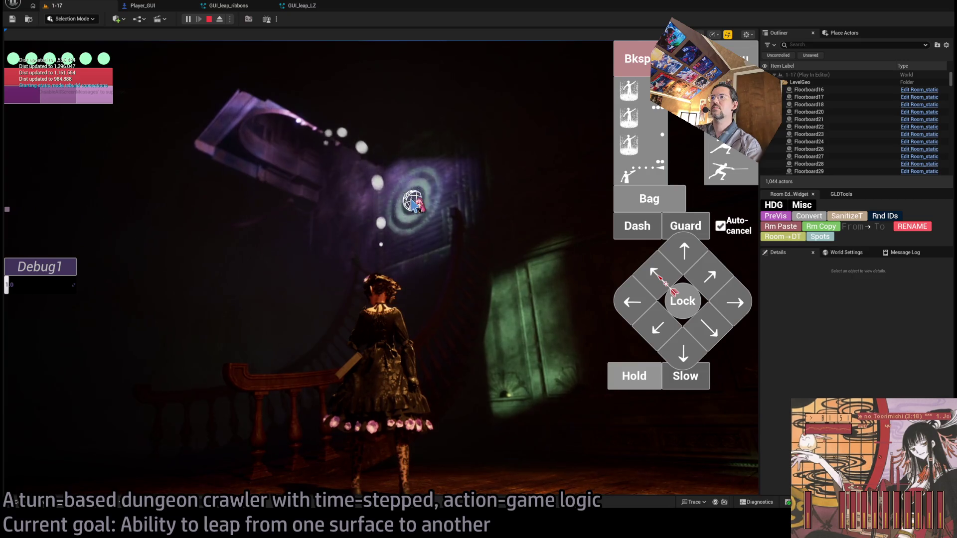
pyautogui.press('Escape')
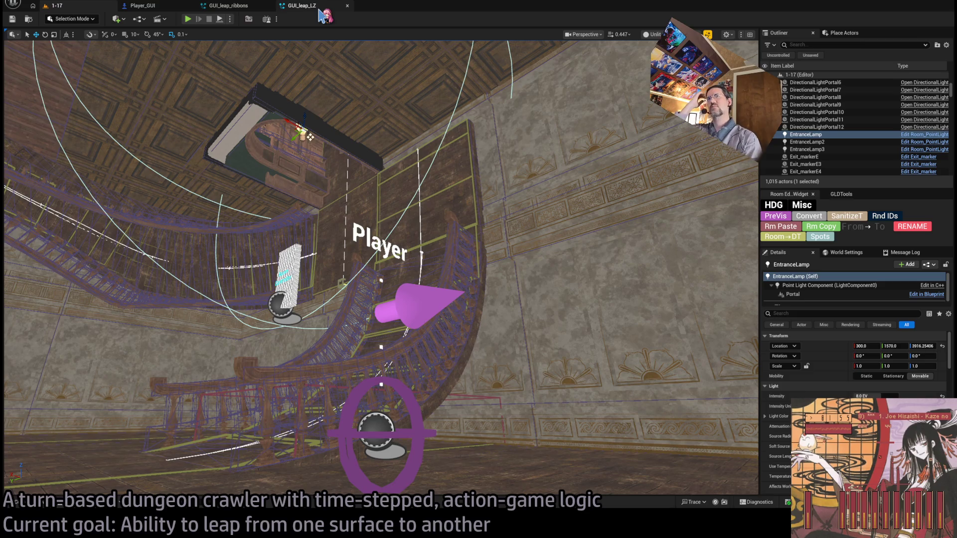
pyautogui.click(322, 14)
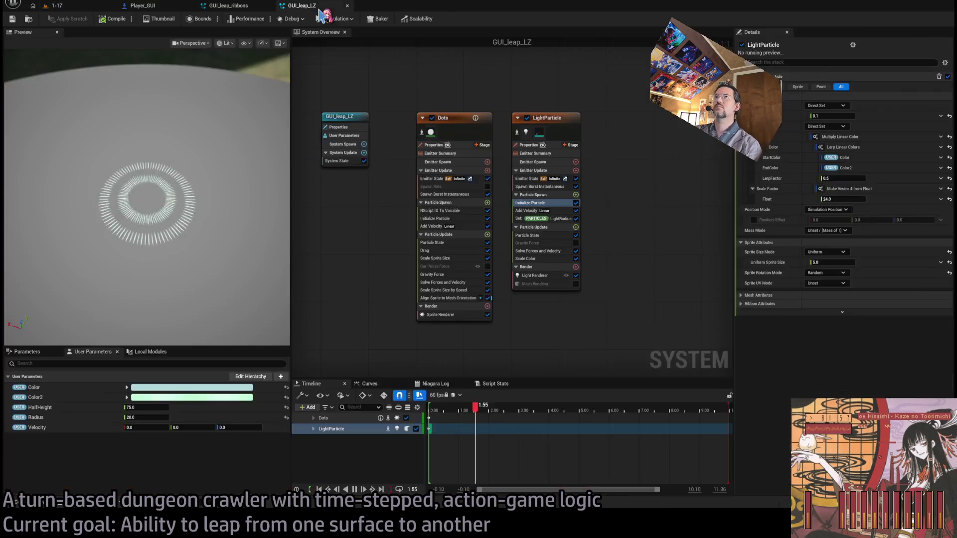
# Change the LightParticle's Initialize Particle value from 0.1 to 0.25
pyautogui.click(551, 186)
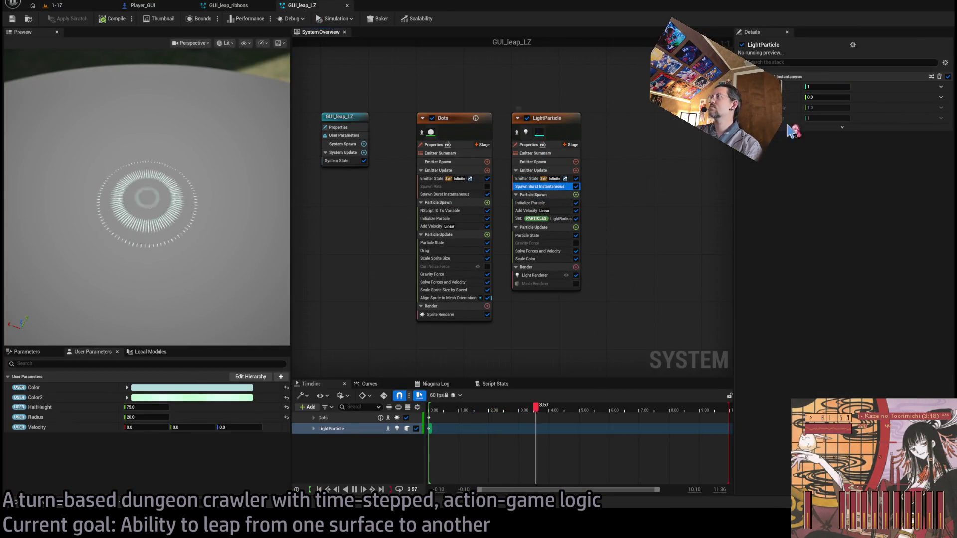
pyautogui.click(544, 204)
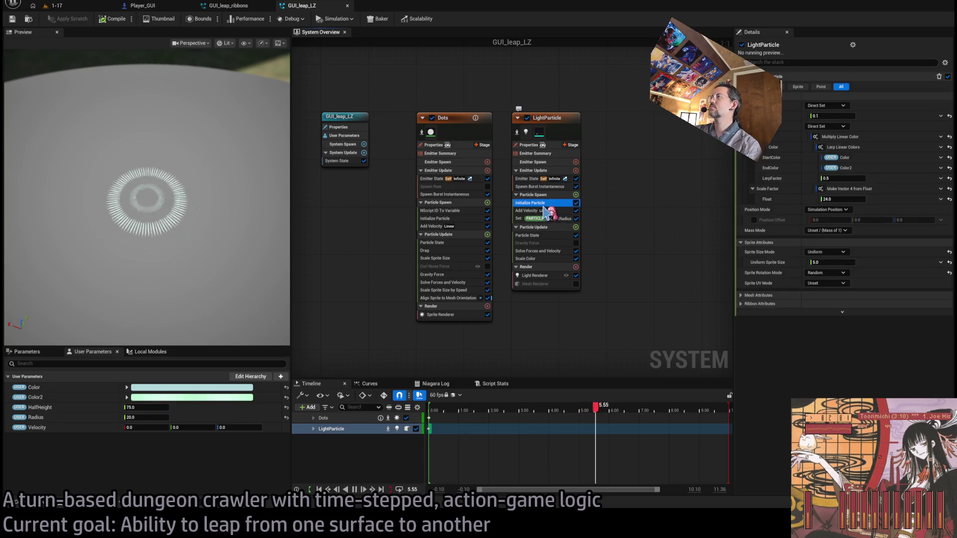
pyautogui.click(834, 116)
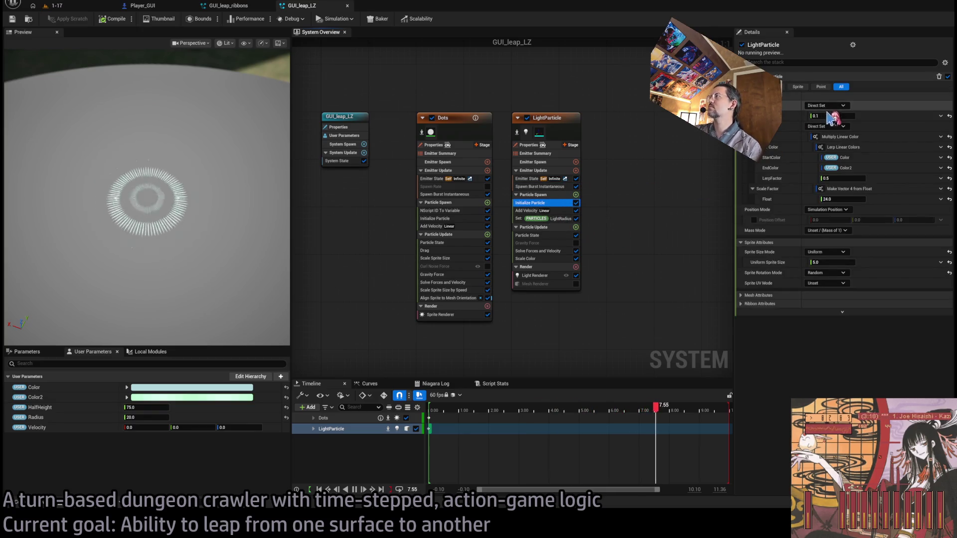
pyautogui.write('0.25')
pyautogui.press('Return')
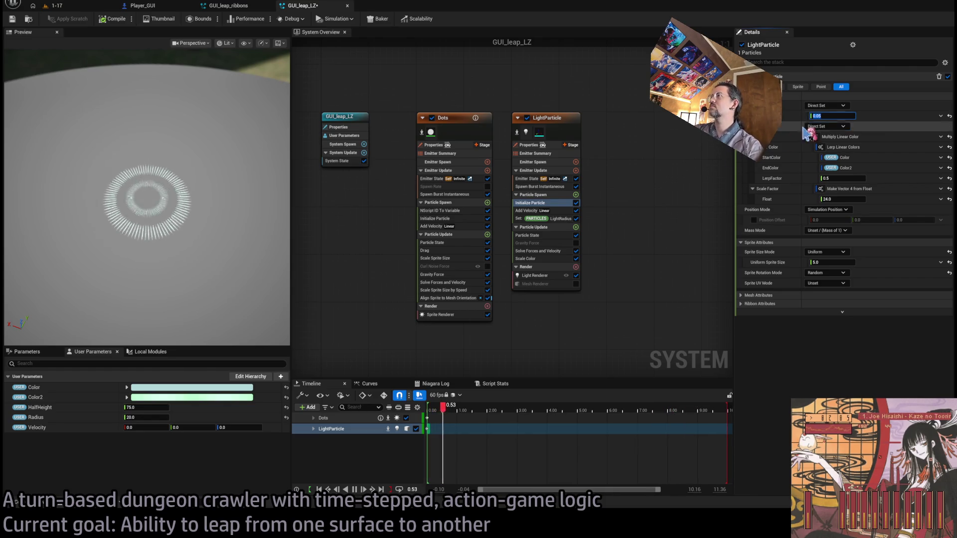
pyautogui.click(836, 85)
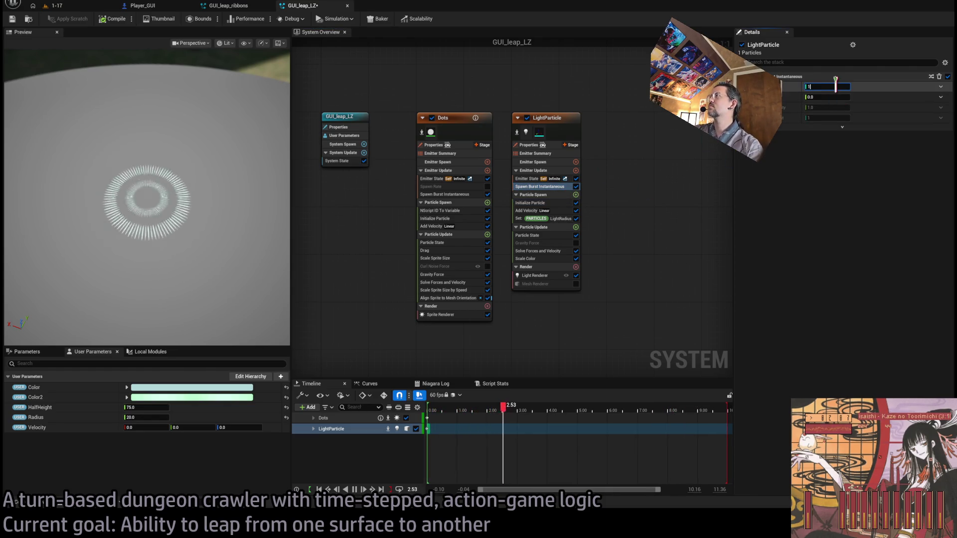
# Set the LightParticle's Emitter State Loop Duration to 0.05
pyautogui.click(548, 171)
pyautogui.click(543, 153)
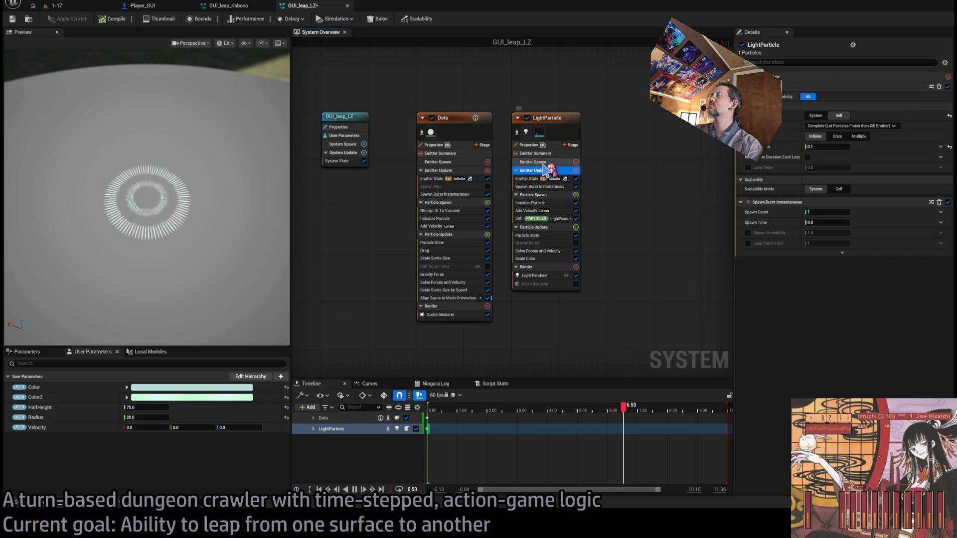
pyautogui.click(549, 133)
pyautogui.scroll(-1, 842, 227)
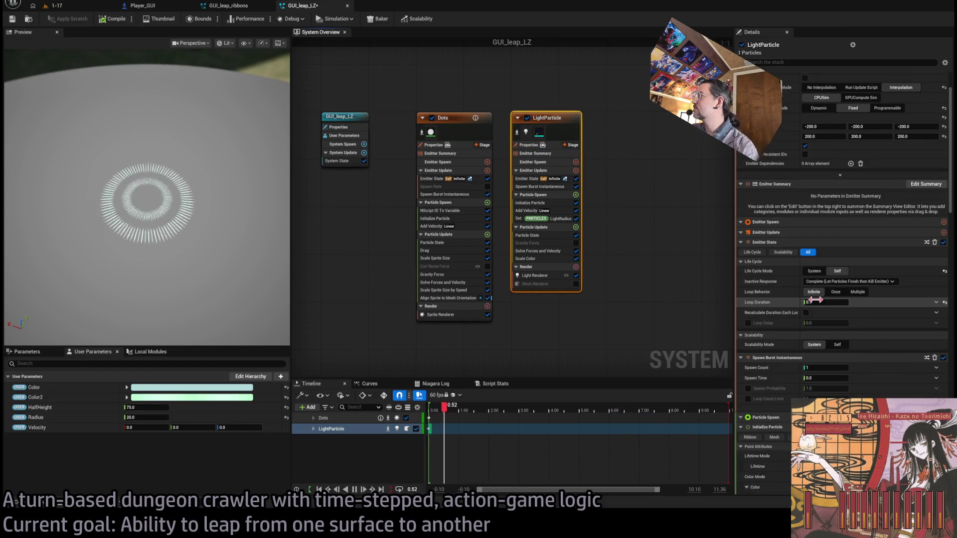
pyautogui.click(833, 303)
pyautogui.write('0.05')
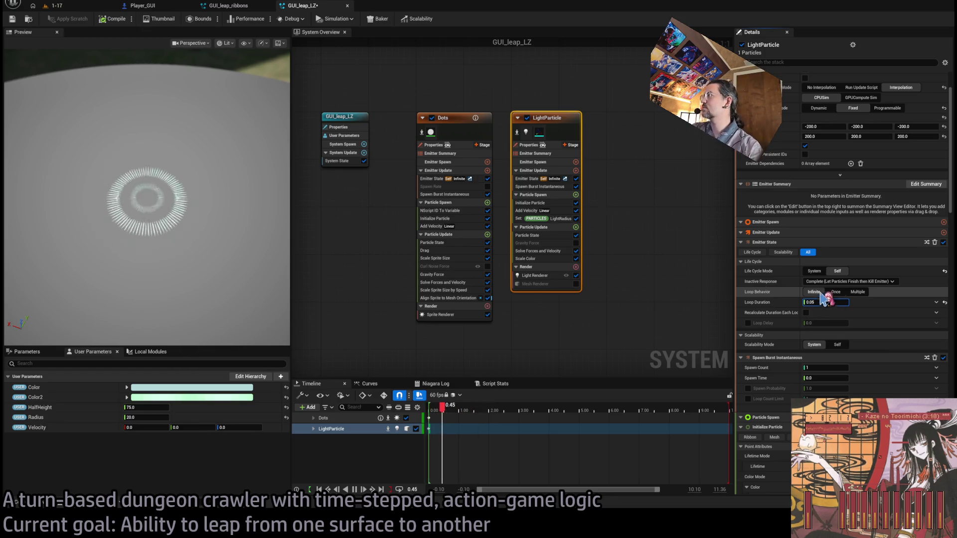
pyautogui.press('Return')
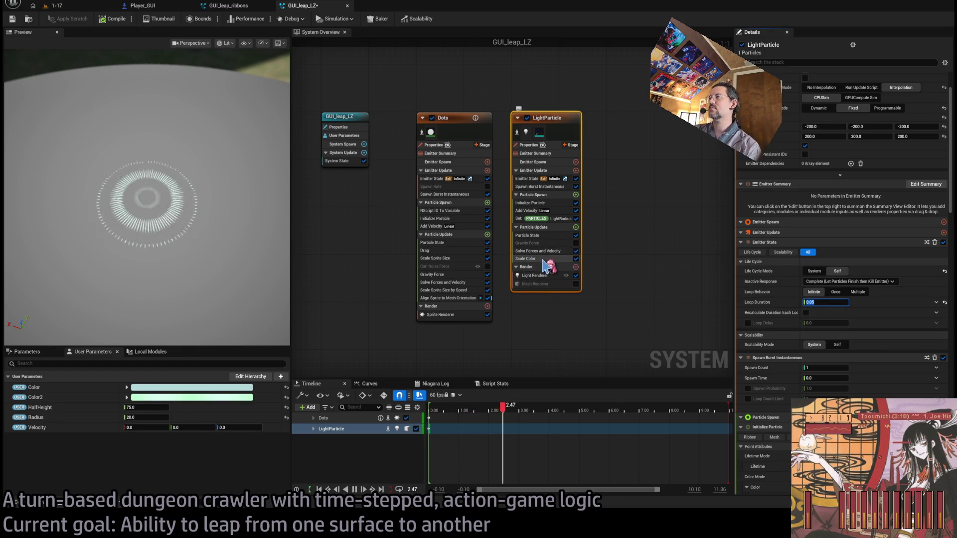
# Flatten the Scale Color peak key so alpha arches 0→1 at 0.5→0 at 1.0, then recompile
pyautogui.click(544, 259)
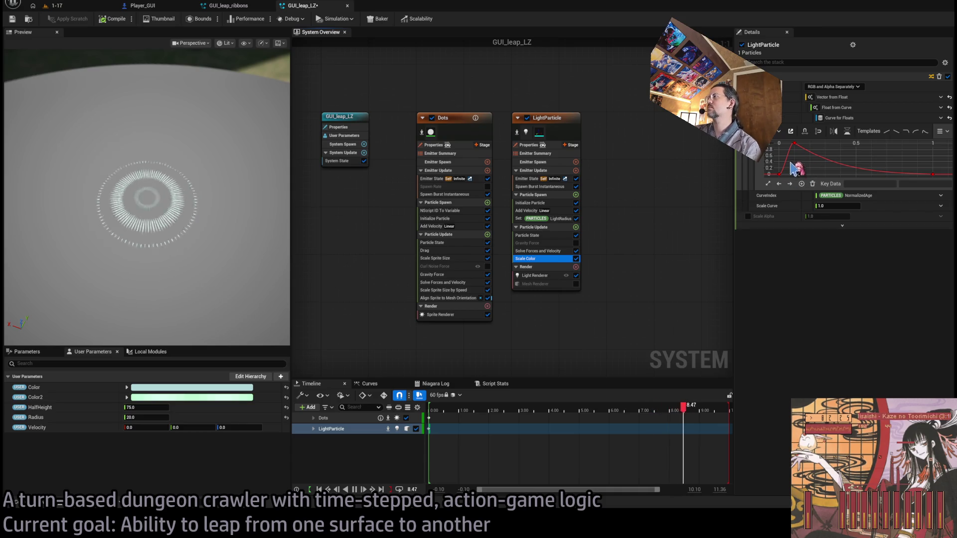
pyautogui.click(795, 144)
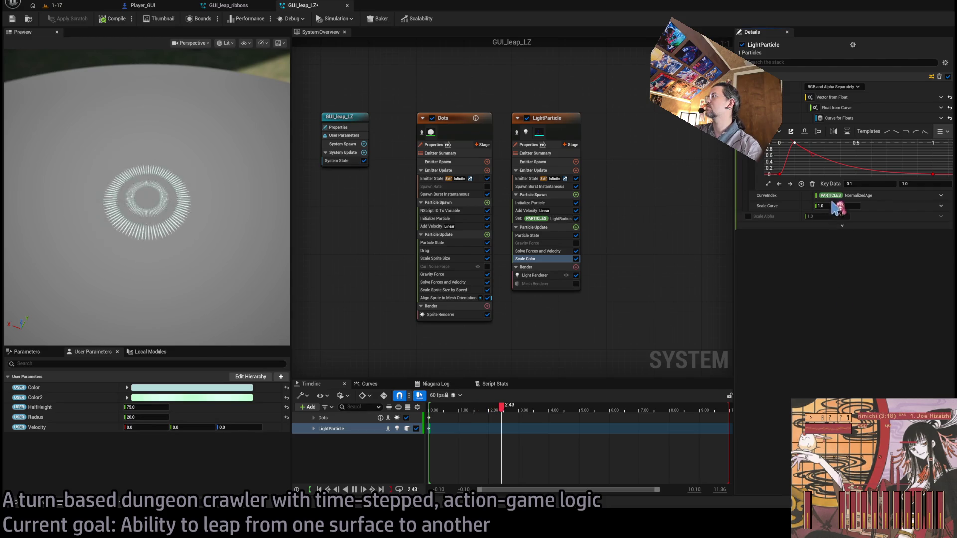
pyautogui.press('1')
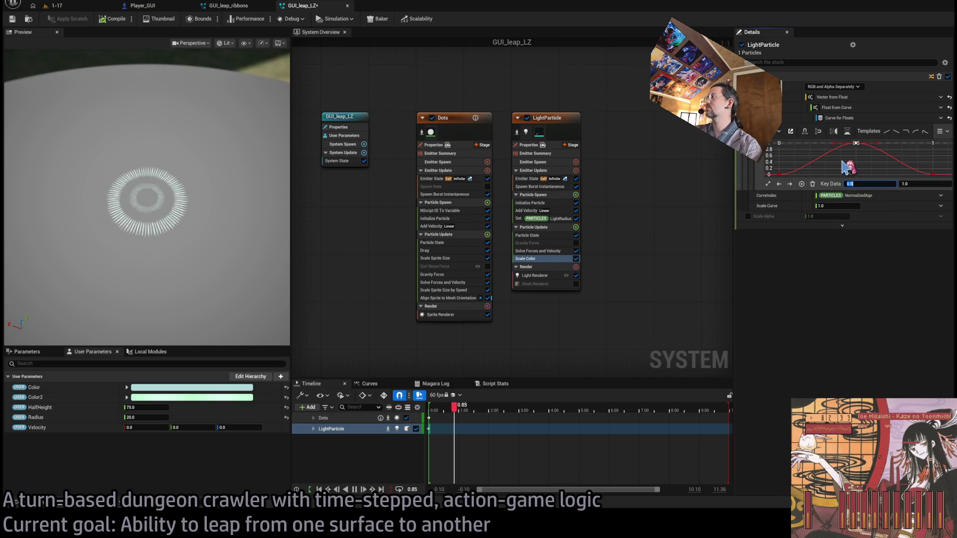
pyautogui.moveTo(804, 180); pyautogui.dragTo(800, 174)
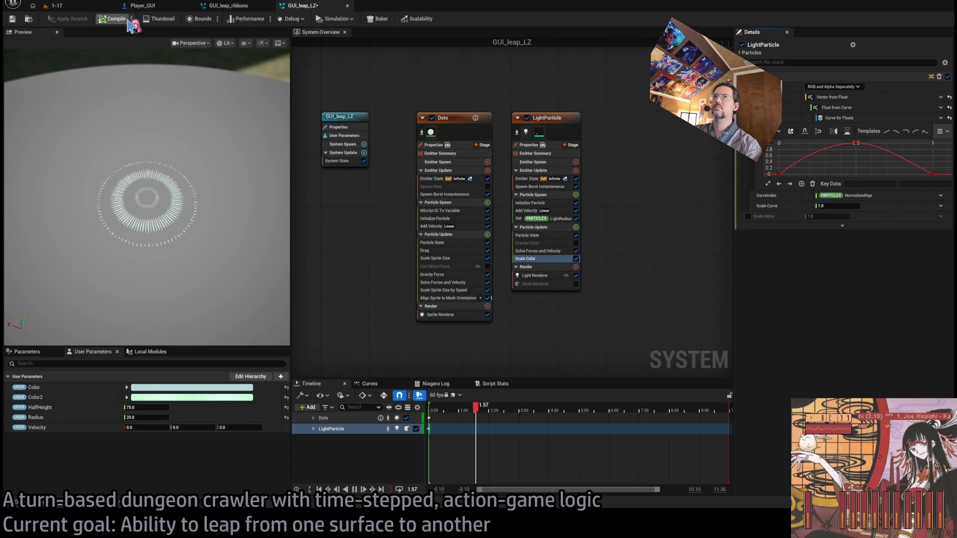
pyautogui.click(135, 23)
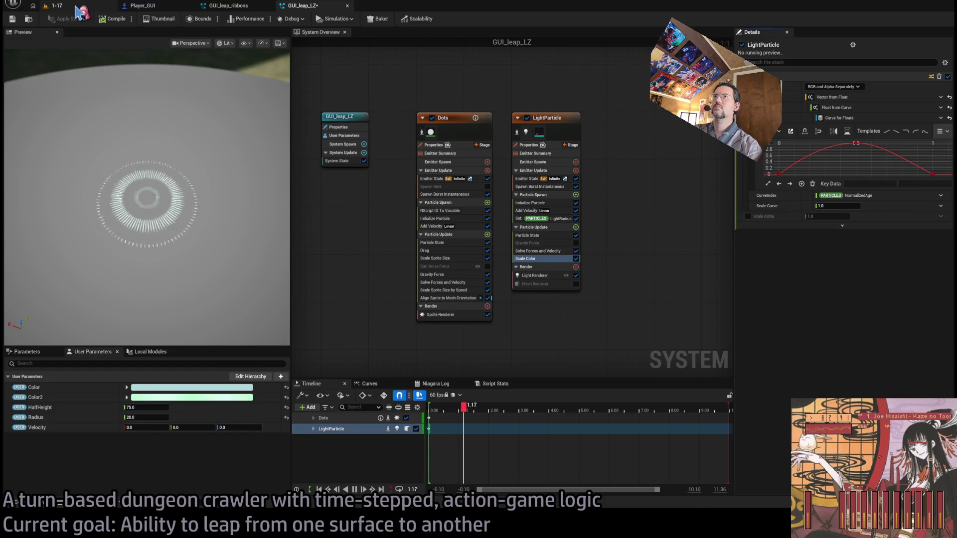
pyautogui.click(76, 7)
pyautogui.hotkey('alt', 'p')
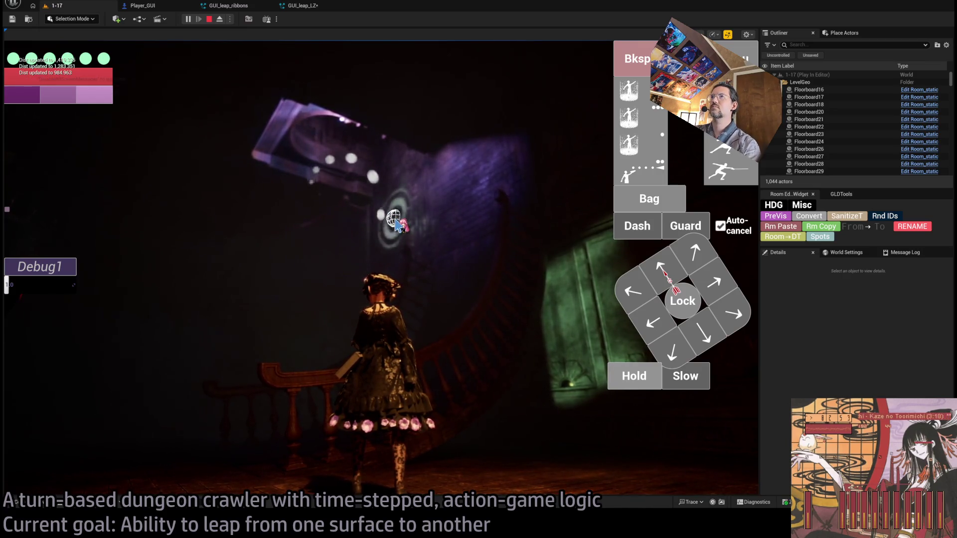
pyautogui.press('Escape')
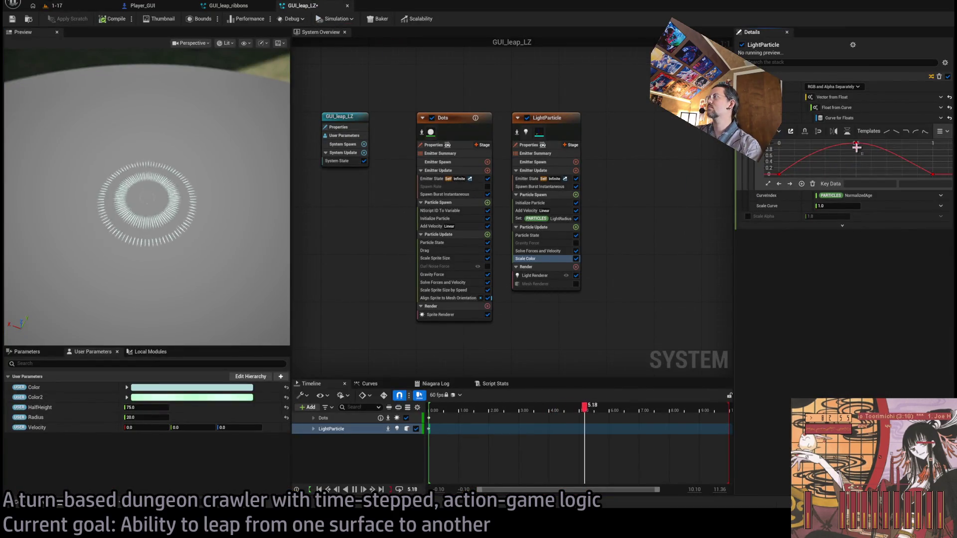
# Reshape the Scale Color curve to peak at 0.2 and fade out by 1.0, then return to level 1-17
pyautogui.click(856, 144)
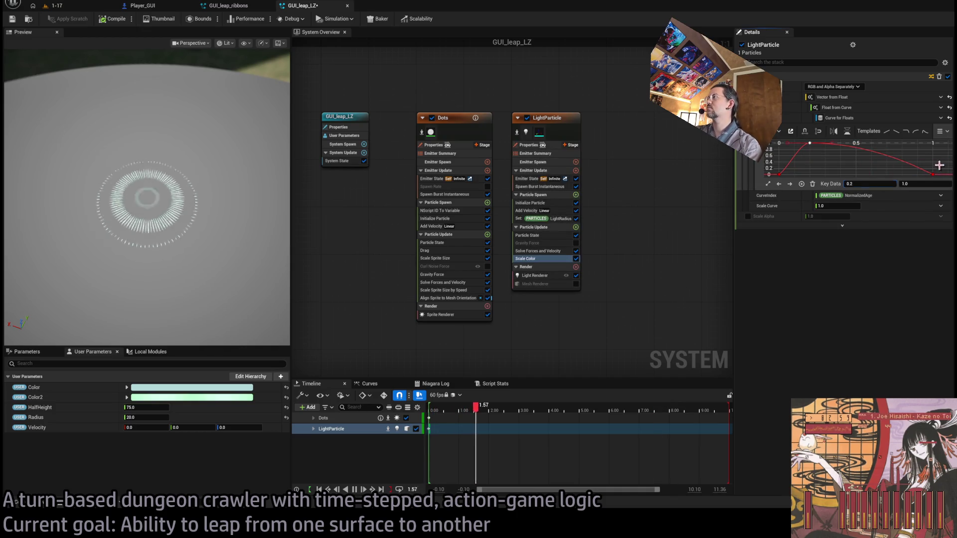
pyautogui.moveTo(915, 169); pyautogui.dragTo(915, 177)
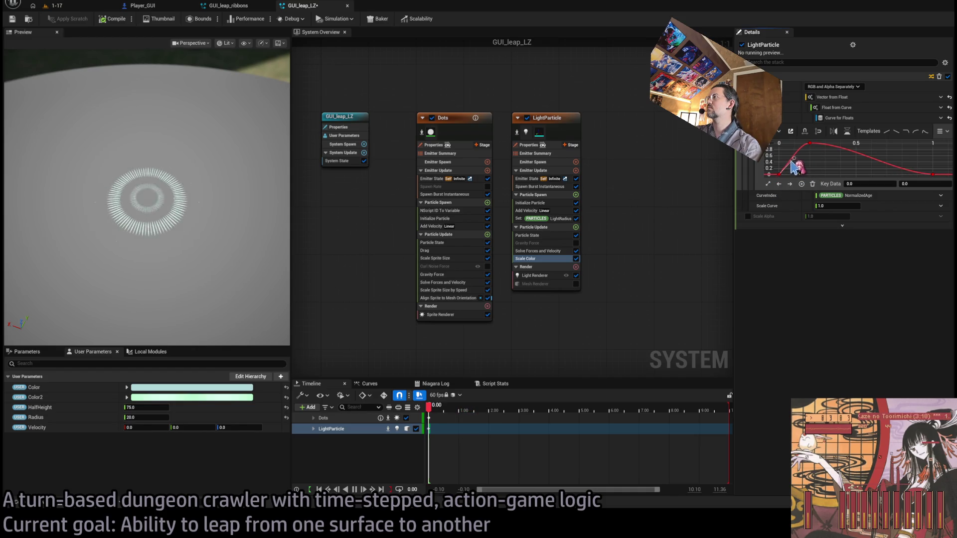
pyautogui.click(807, 168)
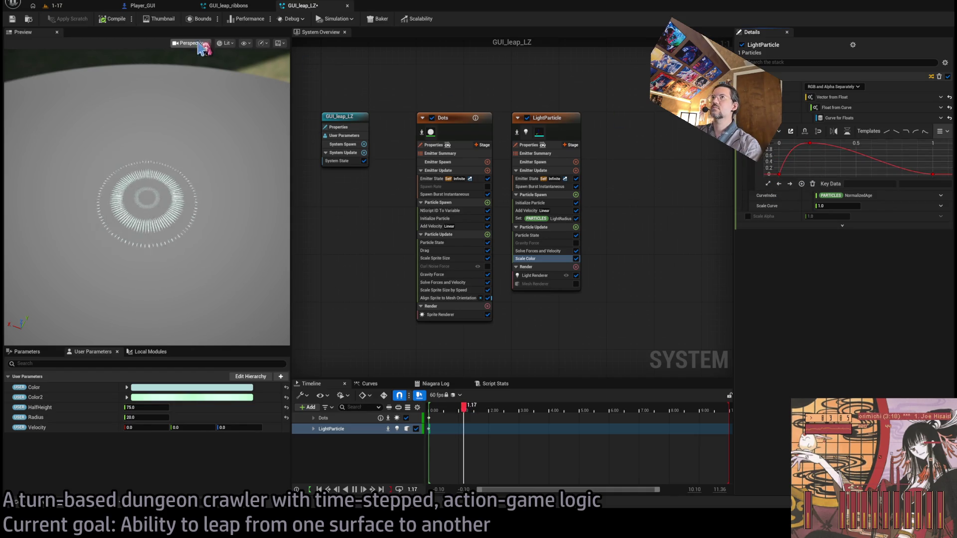
pyautogui.click(95, 9)
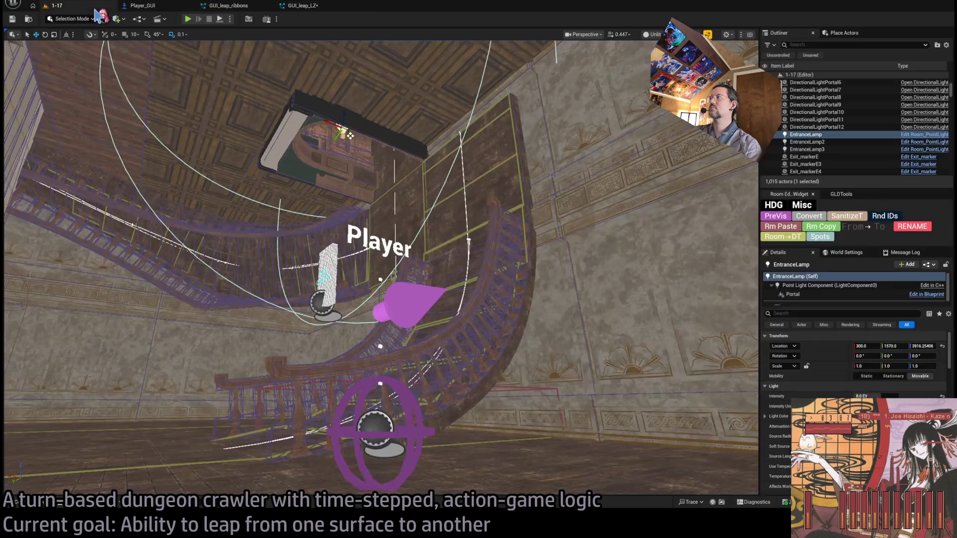
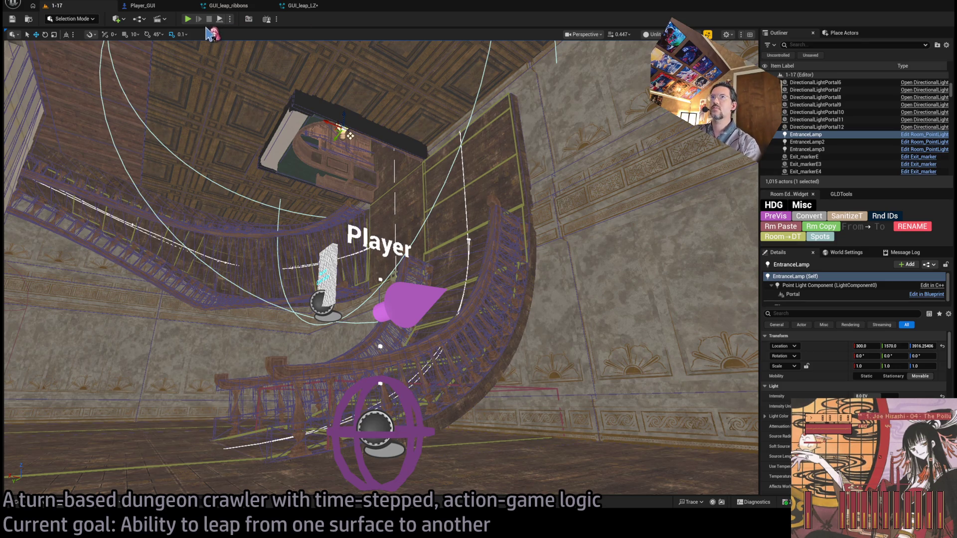
# Briefly play-test level 1-17, then bring up the GUI_leap_ribbons Niagara system
pyautogui.click(188, 20)
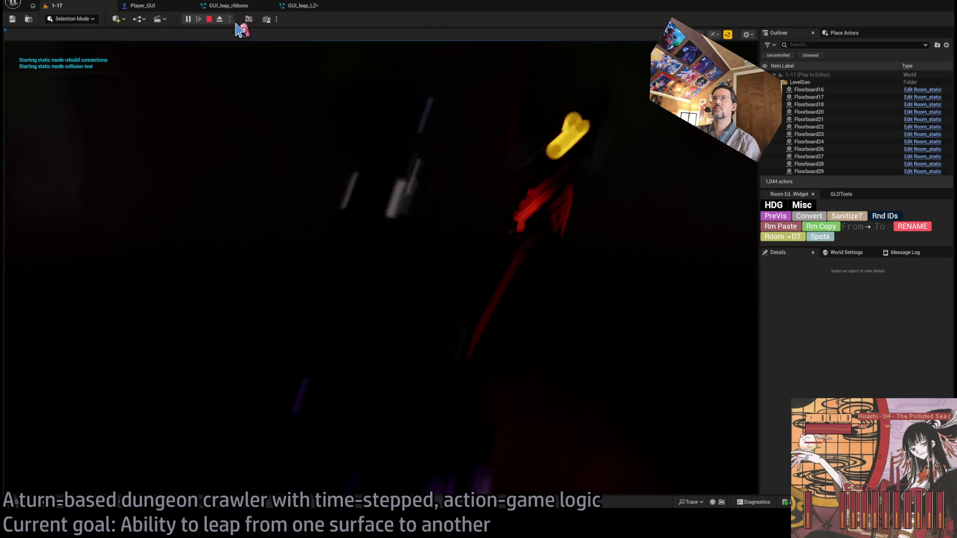
pyautogui.click(226, 6)
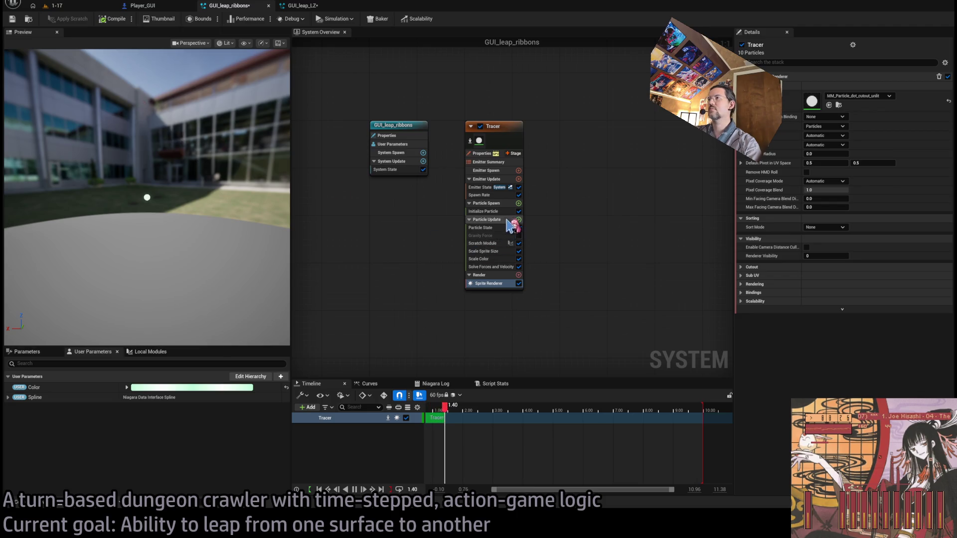
# Set the Tracer Scale Color curve's end key to 1.0 and start key to 0.5, then return to level 1-17
pyautogui.click(491, 259)
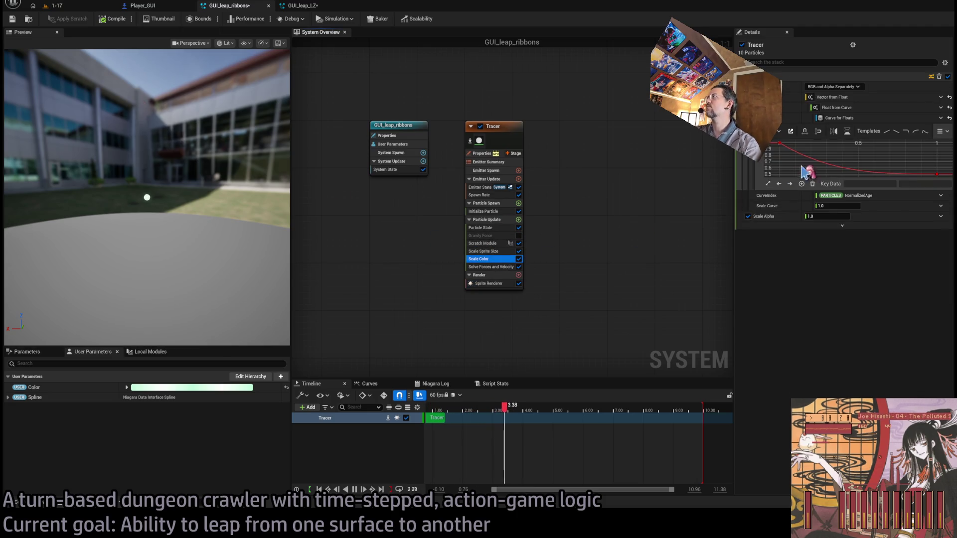
pyautogui.click(936, 174)
pyautogui.moveTo(923, 184); pyautogui.dragTo(937, 184)
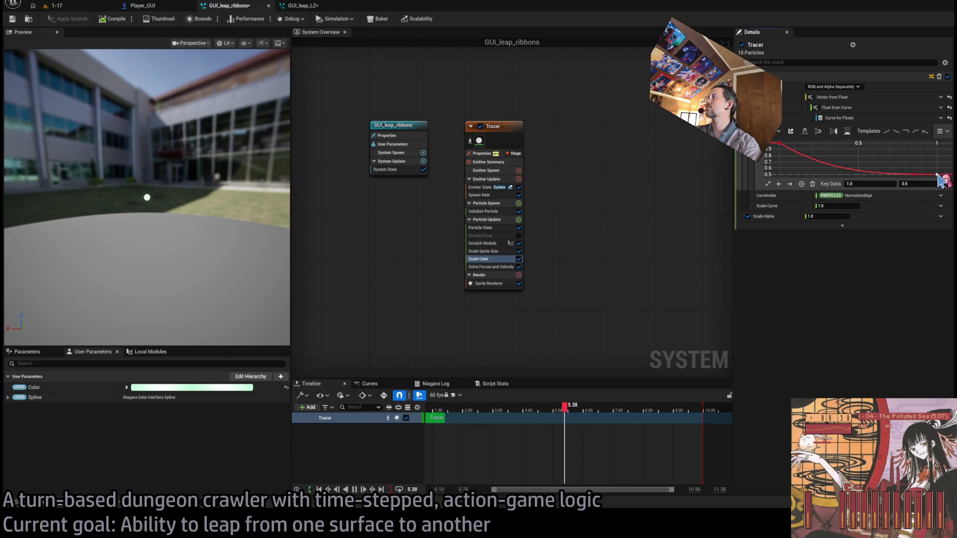
pyautogui.click(909, 185)
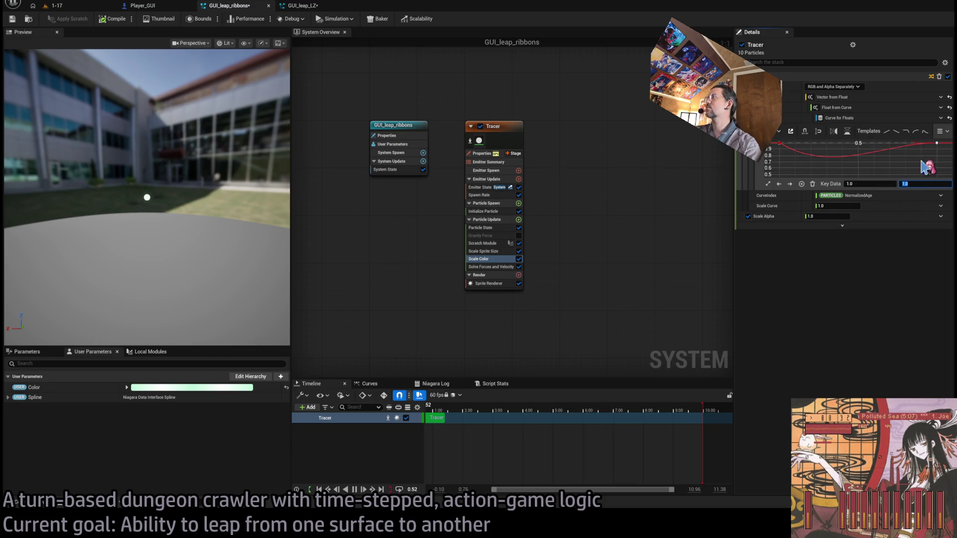
pyautogui.click(779, 144)
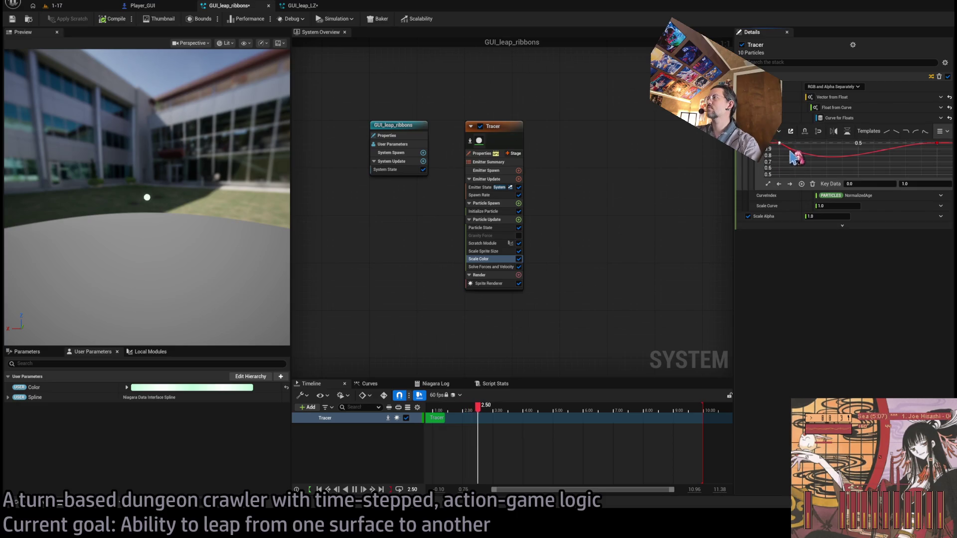
pyautogui.click(921, 185)
pyautogui.write('0.5')
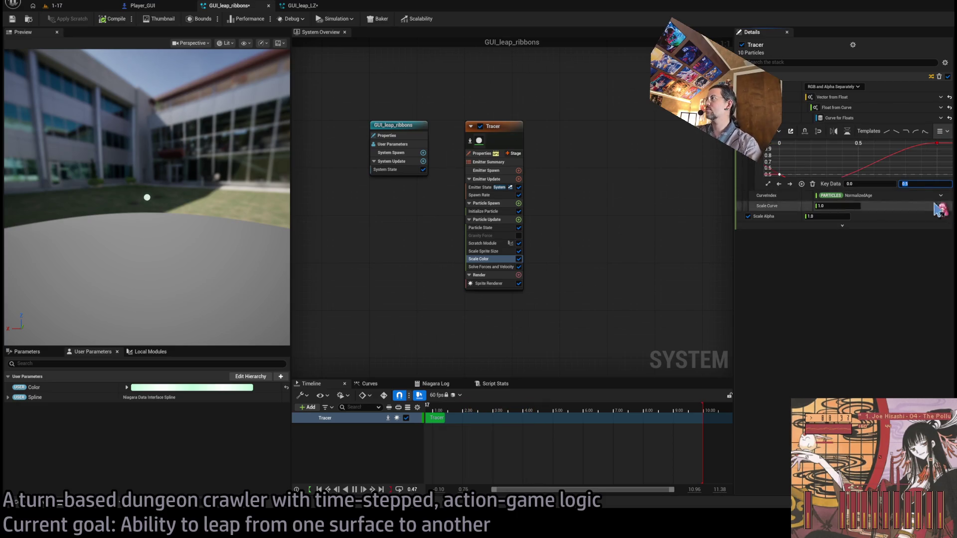
pyautogui.press('Return')
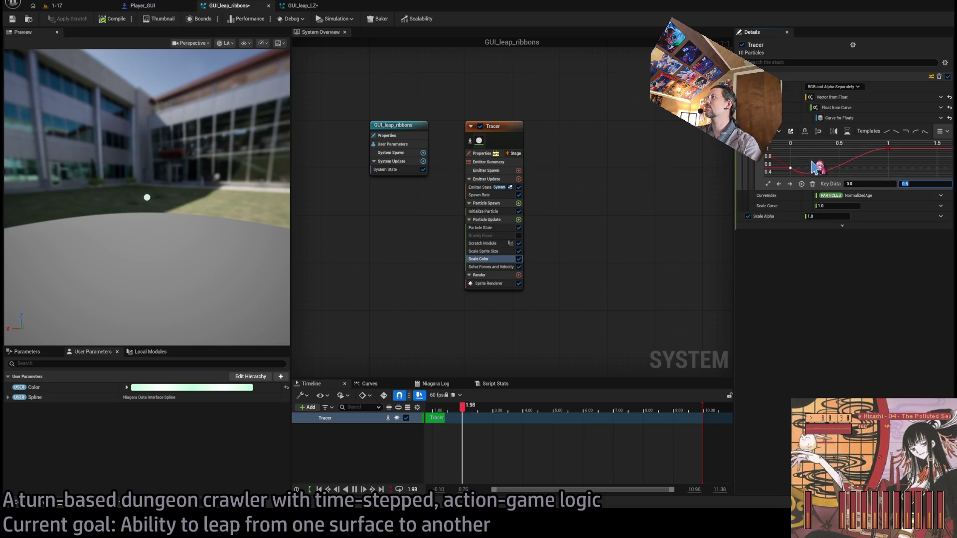
pyautogui.hotkey('ctrl', 'a')
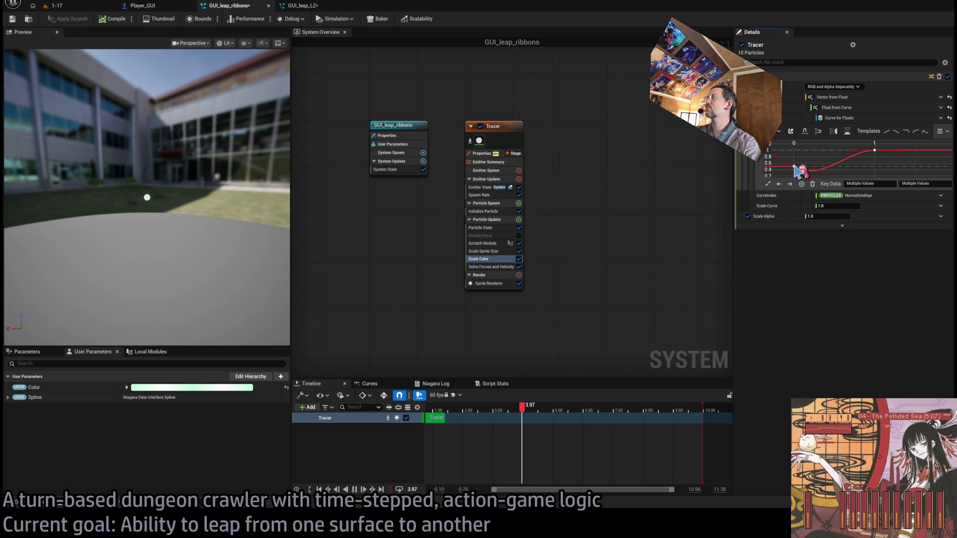
pyautogui.press('Escape')
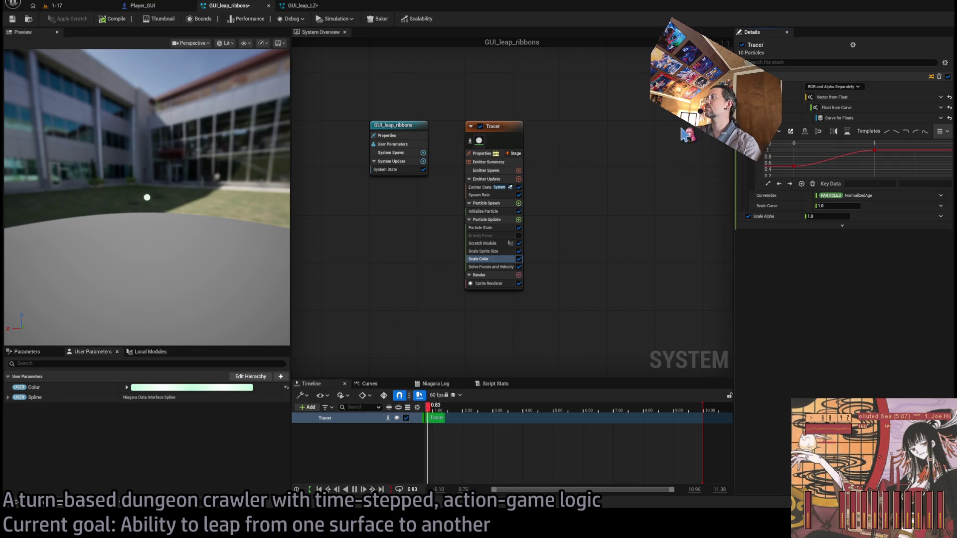
pyautogui.click(85, 6)
pyautogui.hotkey('alt', 'p')
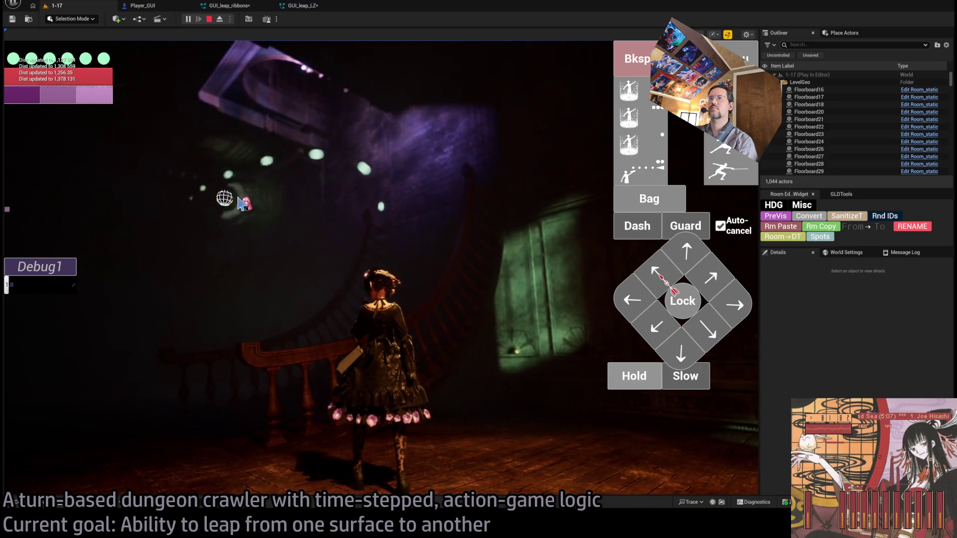
pyautogui.press('Escape')
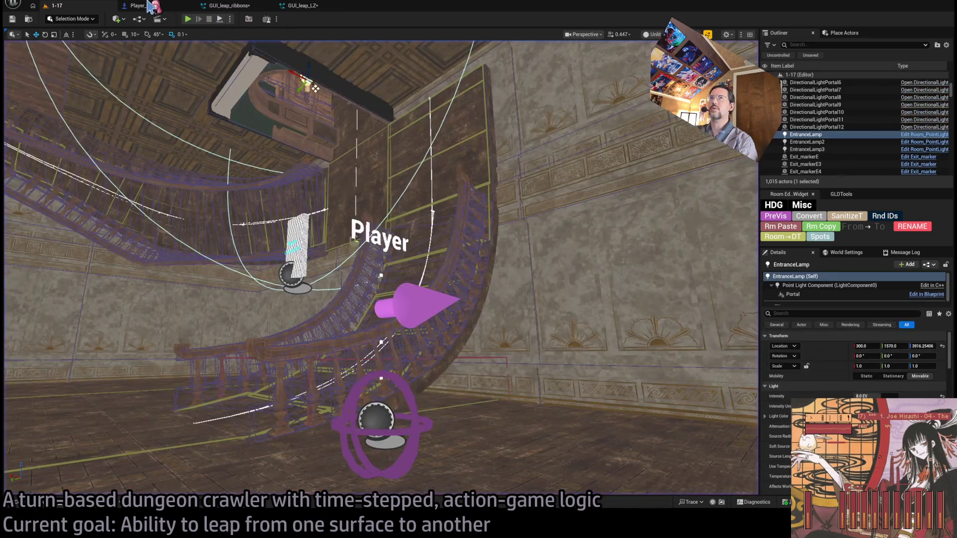
# In the Player_GUI EventGraph, move the Set Niagara Variable and Set World Transform nodes further left
pyautogui.click(149, 6)
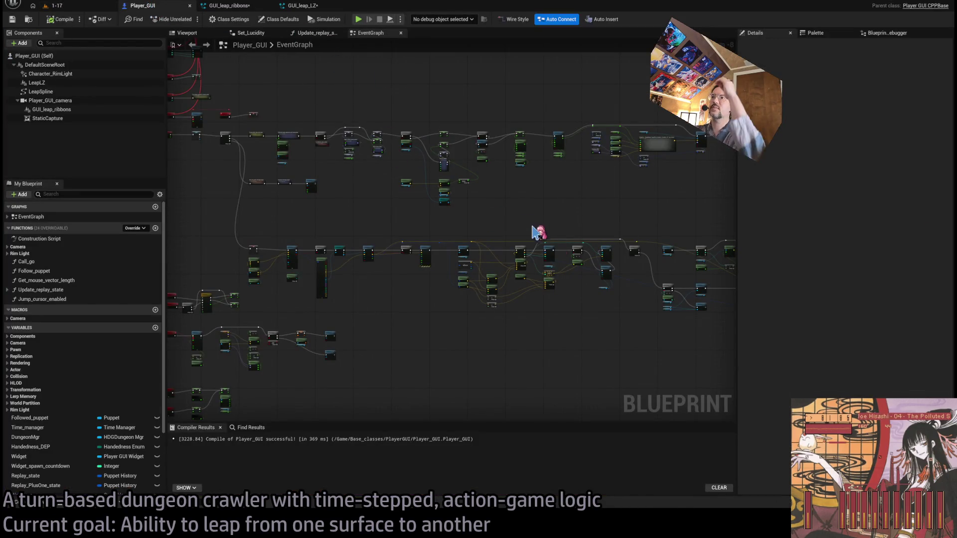
pyautogui.scroll(5, 539, 235)
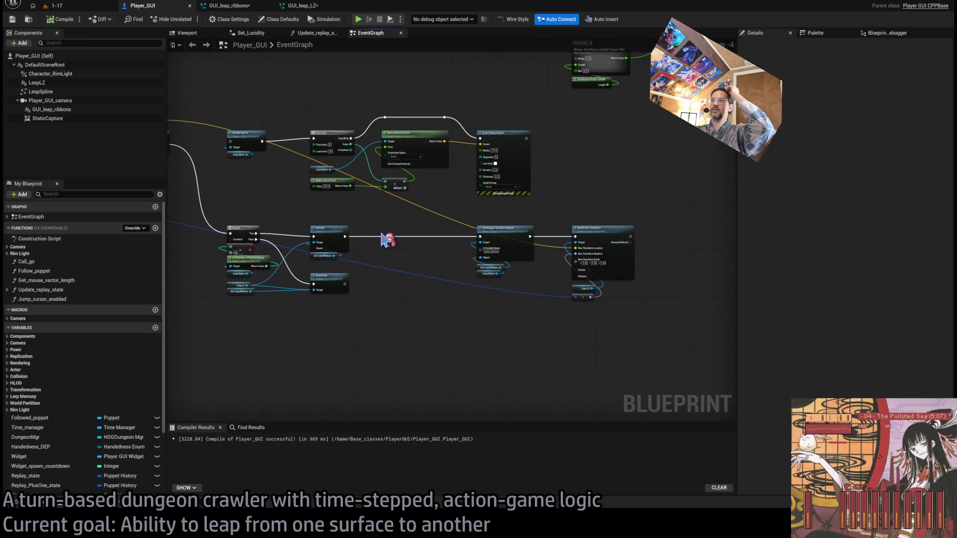
pyautogui.scroll(4, 598, 228)
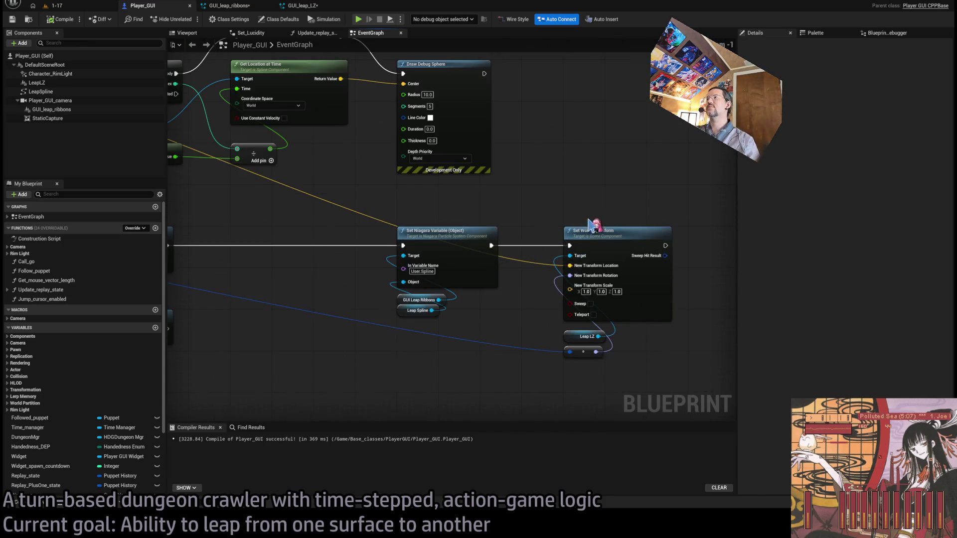
pyautogui.scroll(-4, 685, 213)
pyautogui.moveTo(698, 202); pyautogui.dragTo(477, 302)
pyautogui.moveTo(546, 227); pyautogui.dragTo(447, 229)
pyautogui.scroll(3, 447, 224)
pyautogui.click(476, 192)
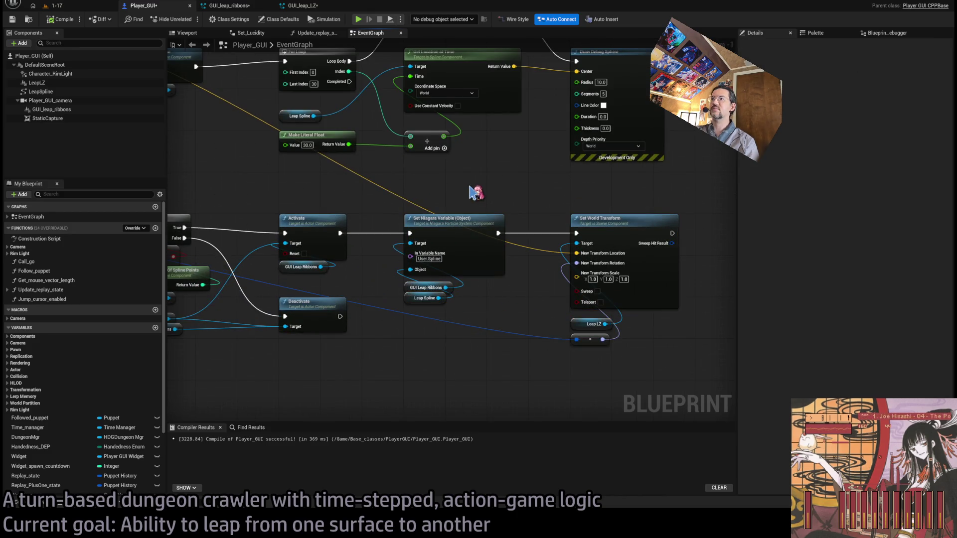
# Pan the graph over to center the Query Nav Space and Branch nodes
pyautogui.scroll(-1, 603, 203)
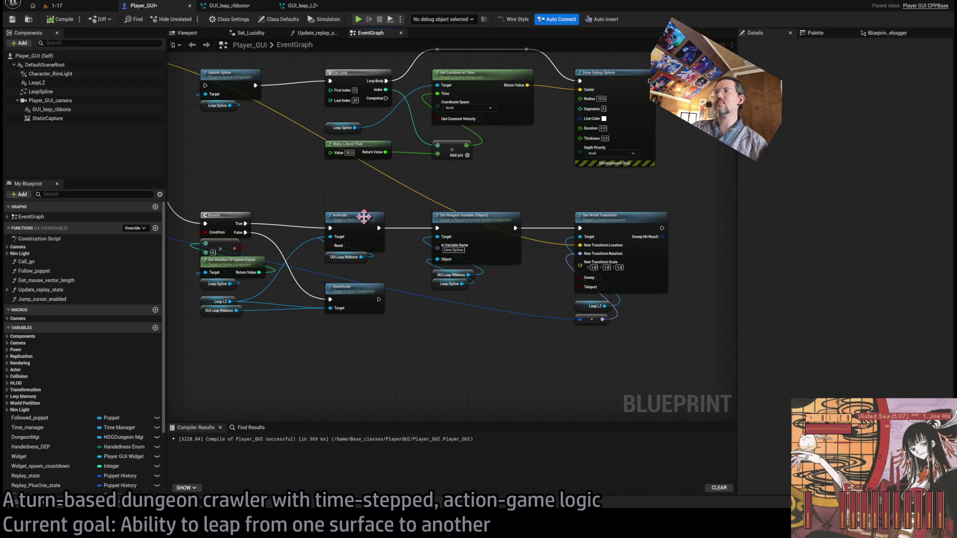
pyautogui.scroll(-2, 421, 231)
pyautogui.moveTo(421, 231); pyautogui.dragTo(542, 215)
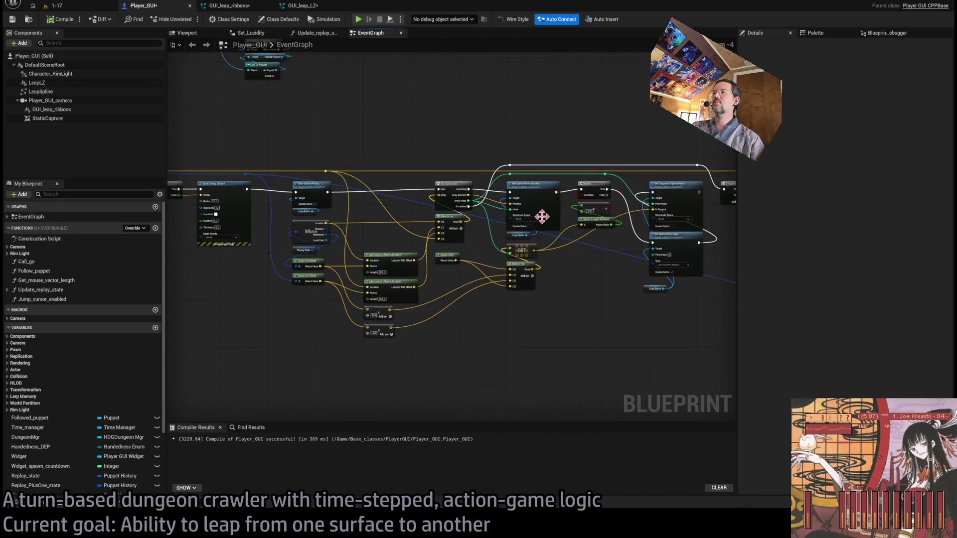
pyautogui.scroll(1, 602, 278)
pyautogui.moveTo(602, 278); pyautogui.dragTo(437, 277)
pyautogui.scroll(1, 432, 275)
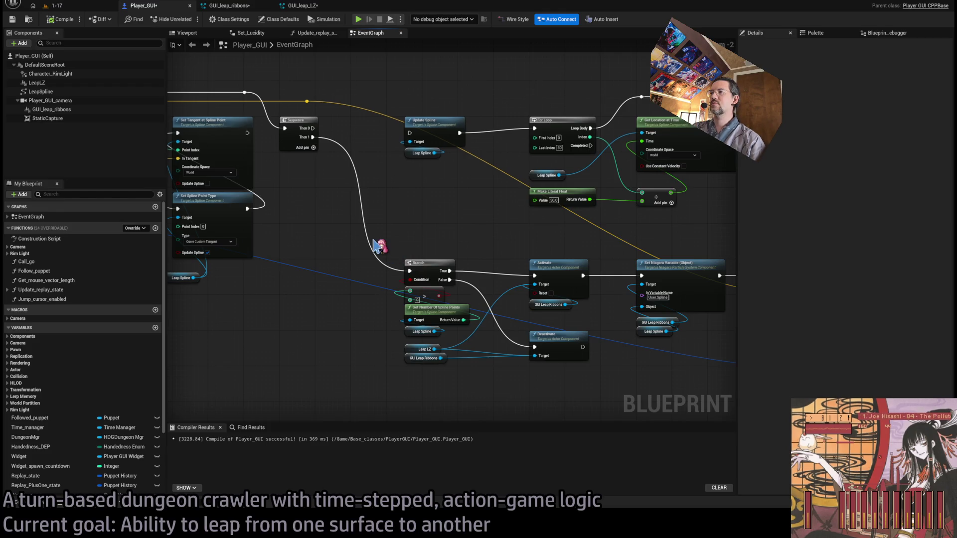
pyautogui.moveTo(379, 246); pyautogui.dragTo(371, 280)
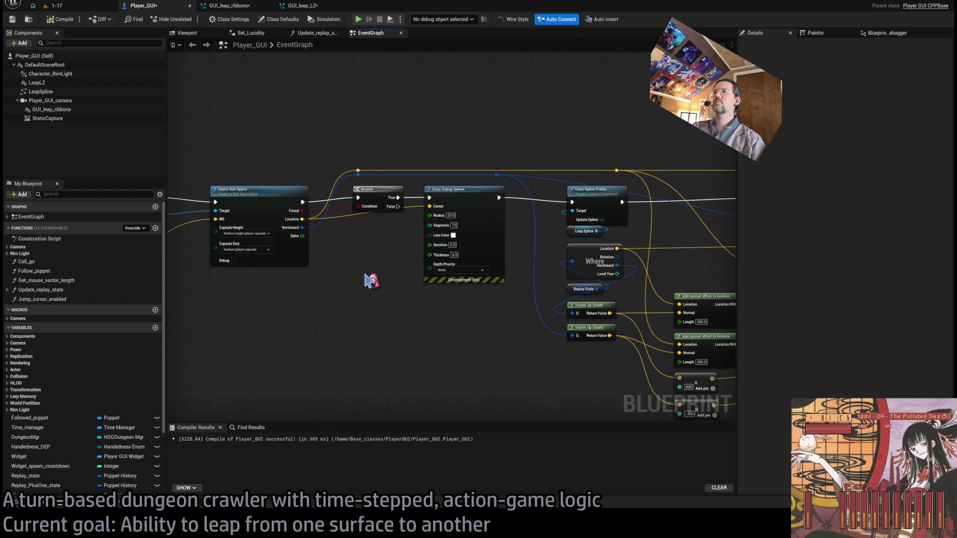
pyautogui.moveTo(455, 299)
pyautogui.mouseDown()
pyautogui.moveTo(469, 194)
pyautogui.moveTo(444, 202)
pyautogui.moveTo(538, 370)
pyautogui.mouseUp()
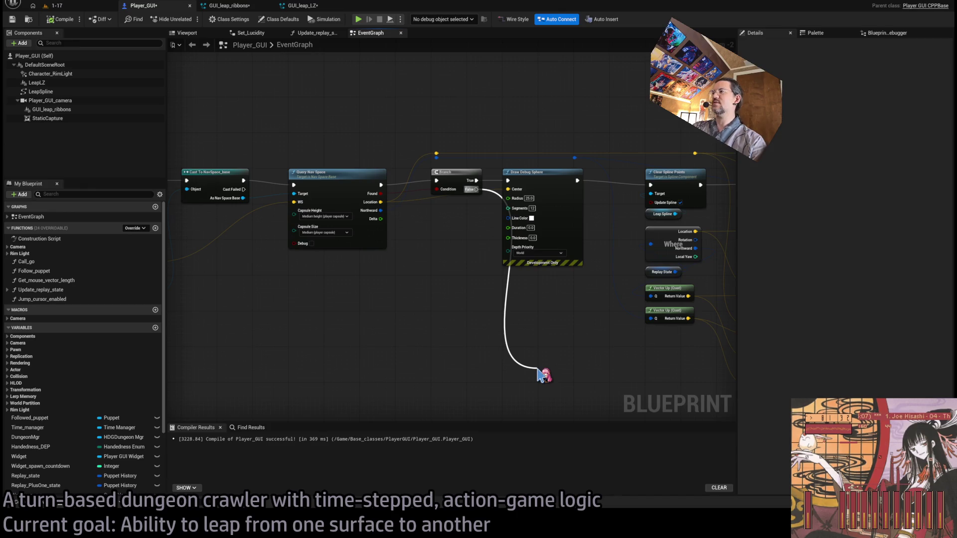
# Delete the Draw Debug Sphere node and start a wire from the Branch False output
pyautogui.click(543, 172)
pyautogui.press('Delete')
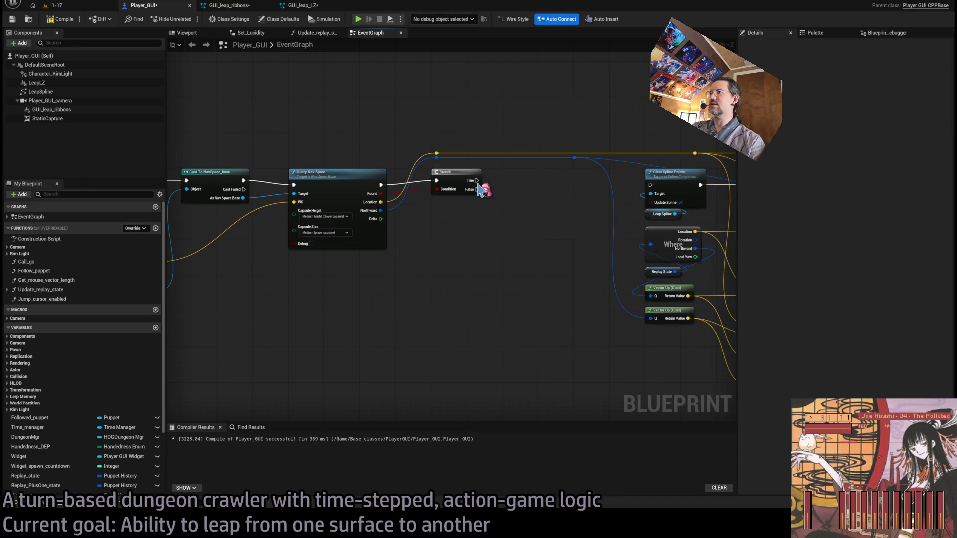
pyautogui.moveTo(478, 190); pyautogui.dragTo(513, 333)
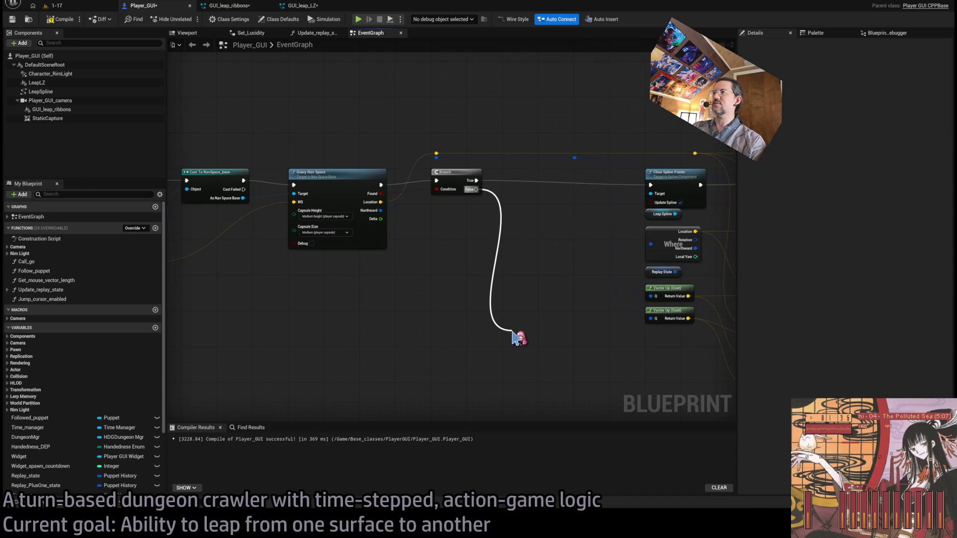
# Duplicate Clear Spline Points with its Leap Spline node and wire it between the Cast and Query Nav Space
pyautogui.moveTo(712, 222); pyautogui.dragTo(643, 166)
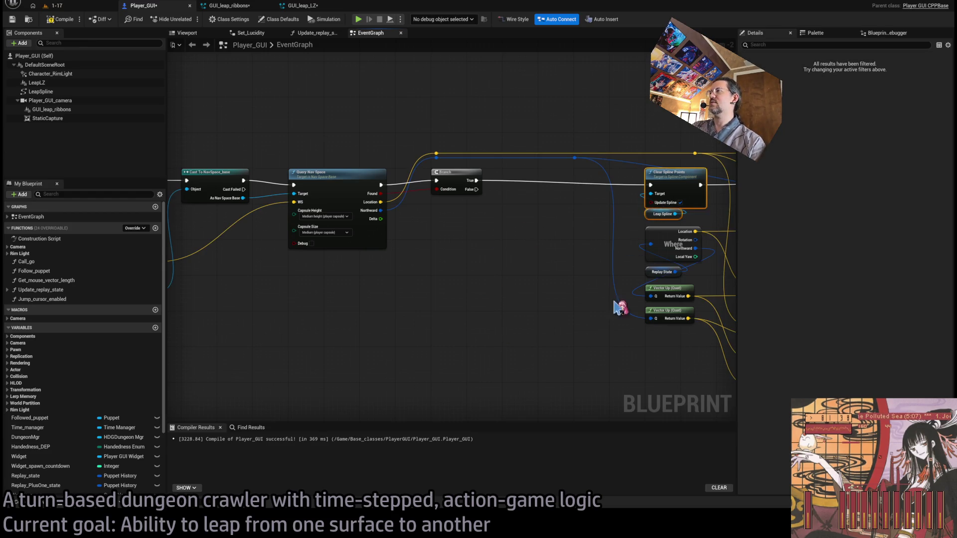
pyautogui.hotkey('ctrl', 'c')
pyautogui.hotkey('ctrl', 'v')
pyautogui.moveTo(550, 305)
pyautogui.mouseDown()
pyautogui.moveTo(610, 308)
pyautogui.moveTo(600, 309)
pyautogui.mouseUp()
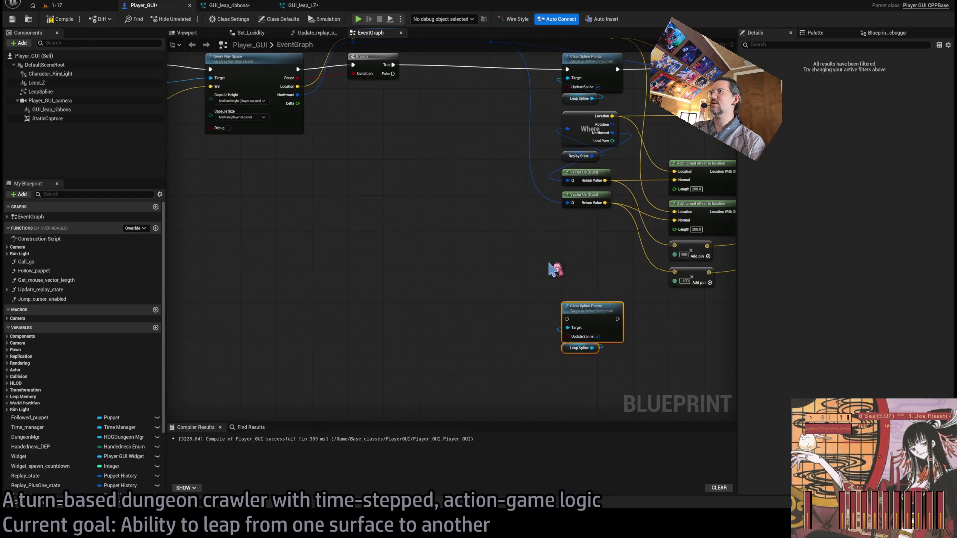
pyautogui.moveTo(349, 134)
pyautogui.mouseDown()
pyautogui.moveTo(453, 194)
pyautogui.moveTo(501, 277)
pyautogui.mouseUp()
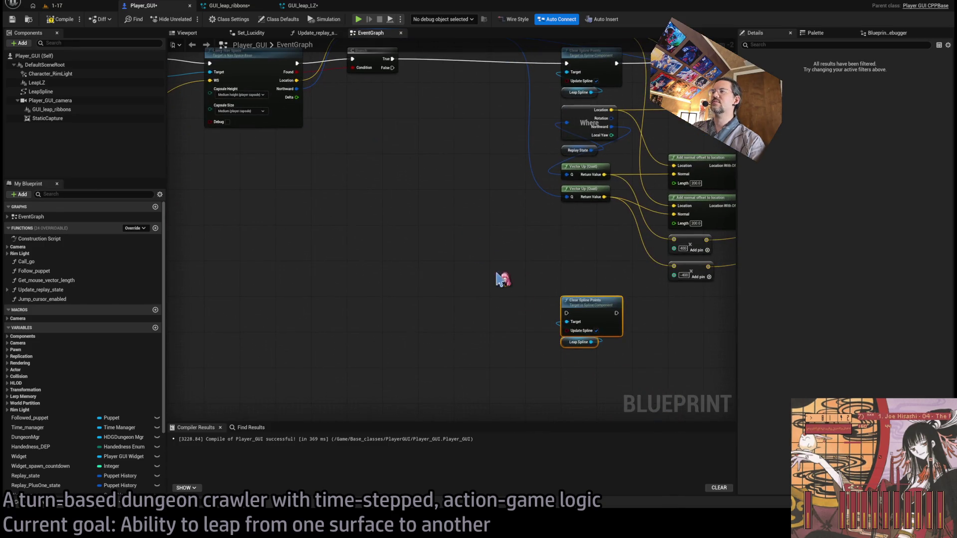
pyautogui.moveTo(580, 317)
pyautogui.mouseDown()
pyautogui.moveTo(242, 182)
pyautogui.moveTo(219, 155)
pyautogui.mouseUp()
pyautogui.moveTo(286, 163); pyautogui.dragTo(439, 293)
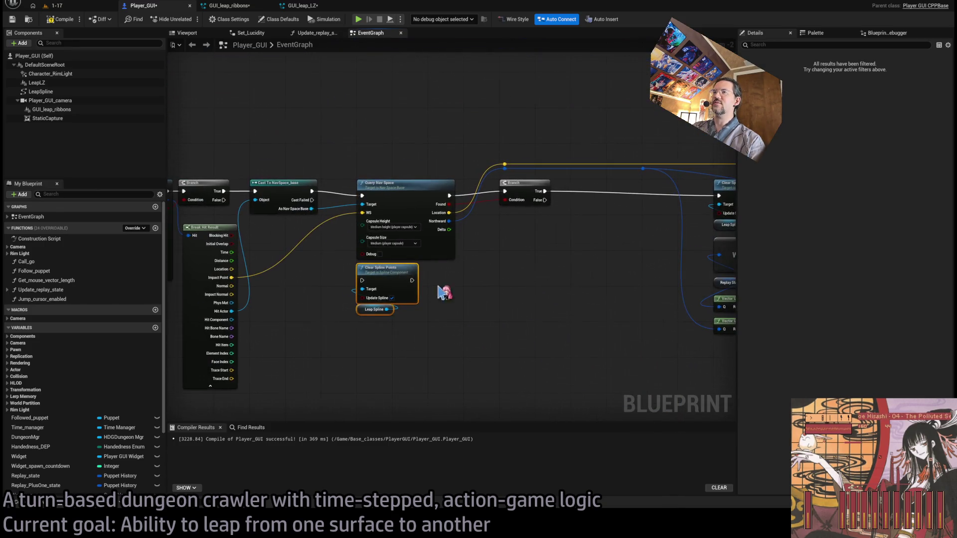
pyautogui.moveTo(311, 192)
pyautogui.mouseDown()
pyautogui.moveTo(352, 277)
pyautogui.moveTo(392, 280)
pyautogui.moveTo(362, 195)
pyautogui.mouseUp()
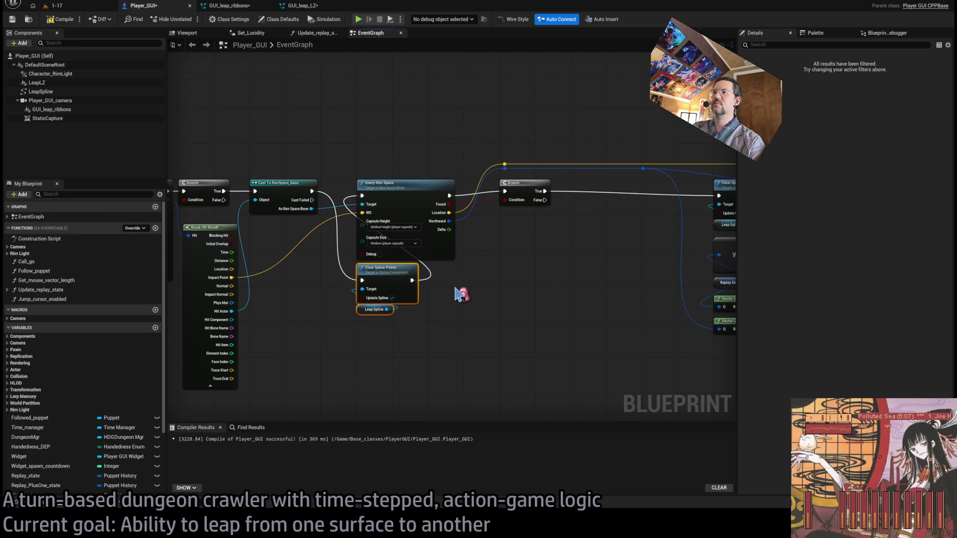
pyautogui.click(448, 289)
# Wire the Branch True output to For Each Loop and connect a wire into Deactivate
pyautogui.moveTo(417, 302); pyautogui.dragTo(344, 315)
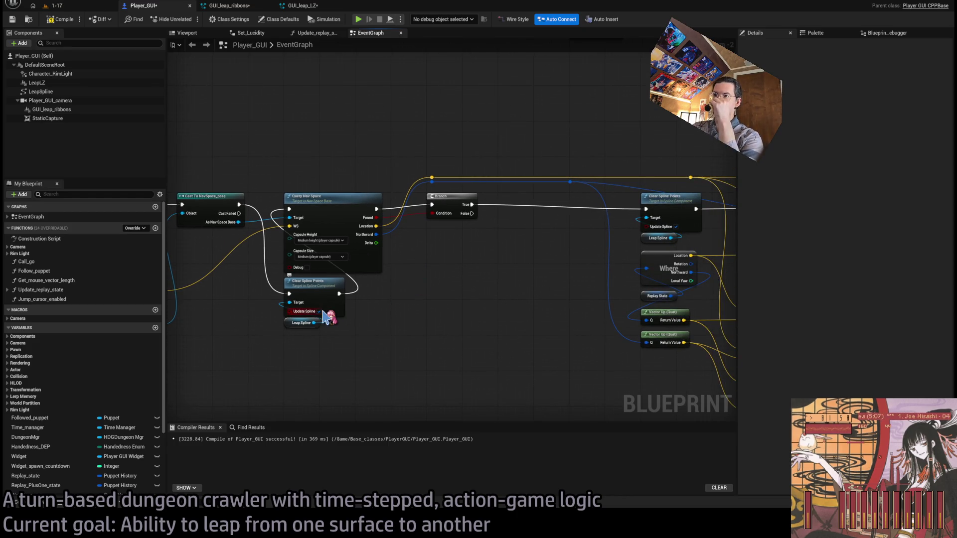
pyautogui.moveTo(607, 269); pyautogui.dragTo(489, 250)
pyautogui.moveTo(523, 222); pyautogui.dragTo(317, 223)
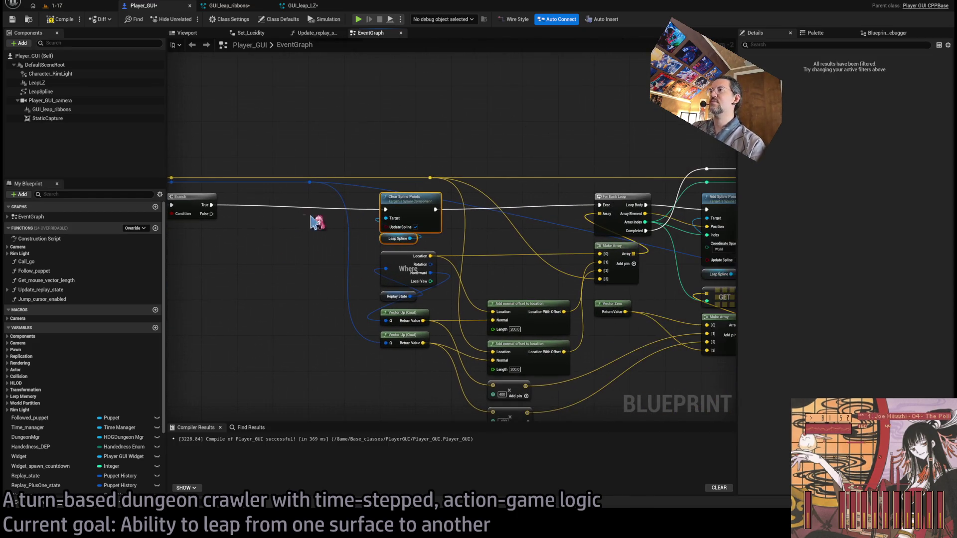
pyautogui.moveTo(209, 205); pyautogui.dragTo(597, 205)
pyautogui.moveTo(213, 222)
pyautogui.mouseDown()
pyautogui.moveTo(398, 219)
pyautogui.moveTo(428, 271)
pyautogui.moveTo(433, 413)
pyautogui.moveTo(576, 391)
pyautogui.moveTo(767, 398)
pyautogui.moveTo(573, 413)
pyautogui.moveTo(790, 367)
pyautogui.moveTo(530, 368)
pyautogui.moveTo(606, 228)
pyautogui.mouseUp()
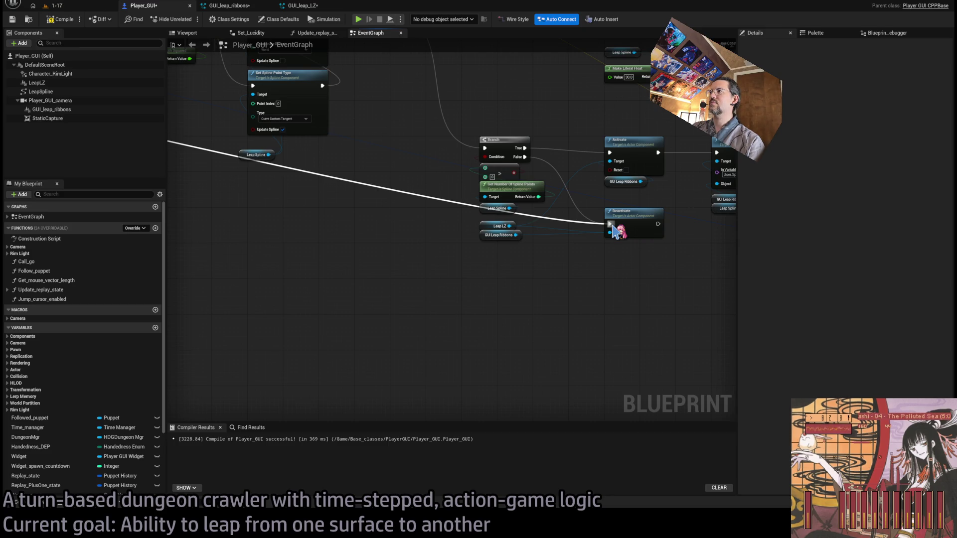
pyautogui.moveTo(613, 227); pyautogui.dragTo(610, 225)
pyautogui.scroll(-5, 479, 336)
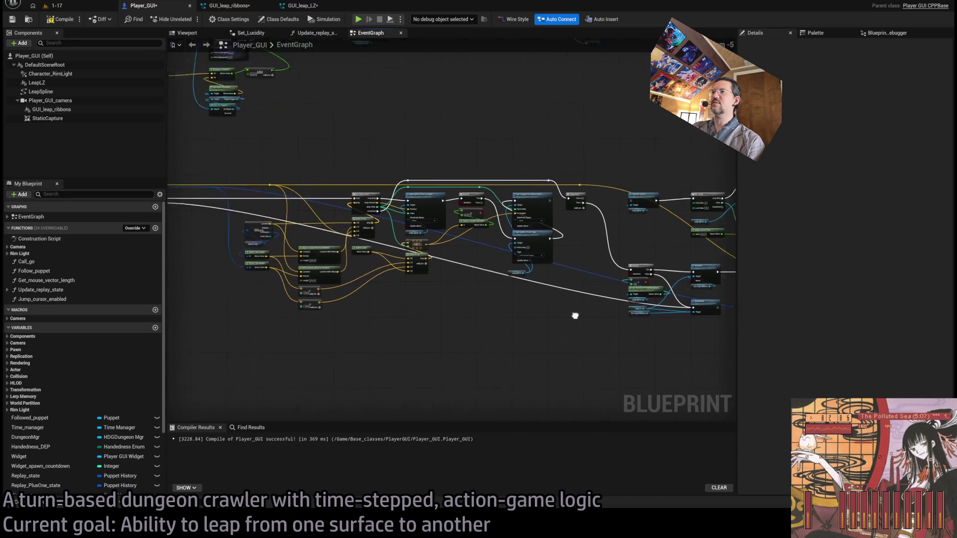
pyautogui.click(77, 6)
pyautogui.hotkey('alt', 'p')
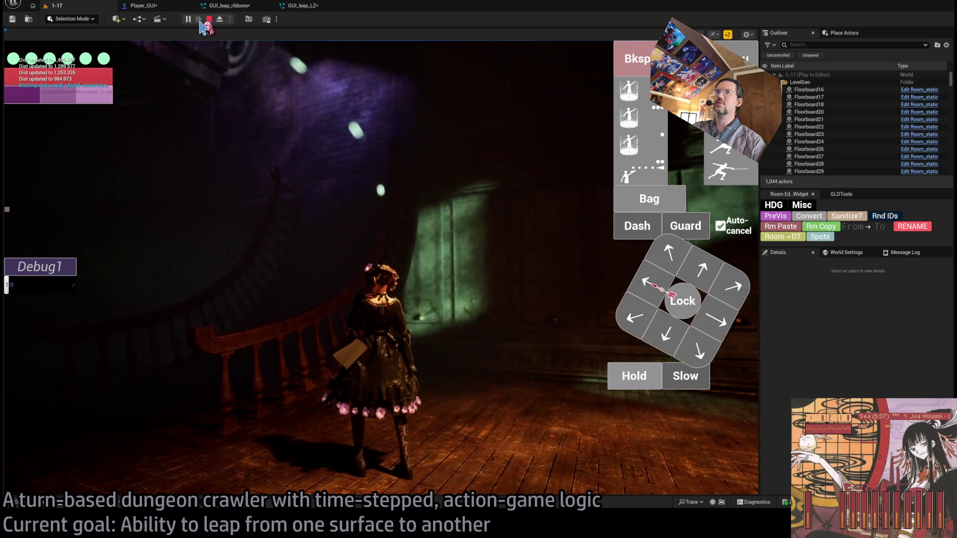
pyautogui.press('Escape')
pyautogui.scroll(4, 476, 240)
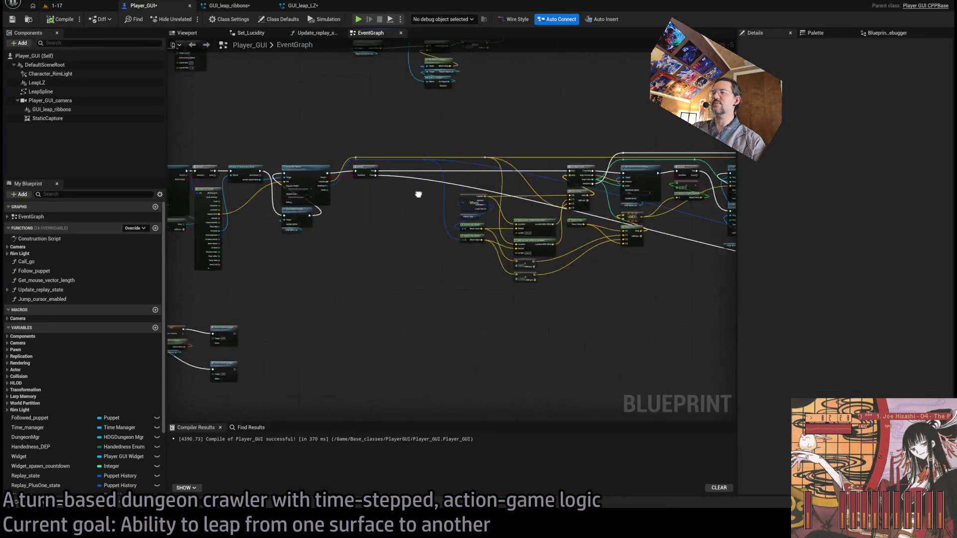
# Add a reroute point on the exec wire and connect Branch False and Cast Failed to it
pyautogui.scroll(-2, 558, 260)
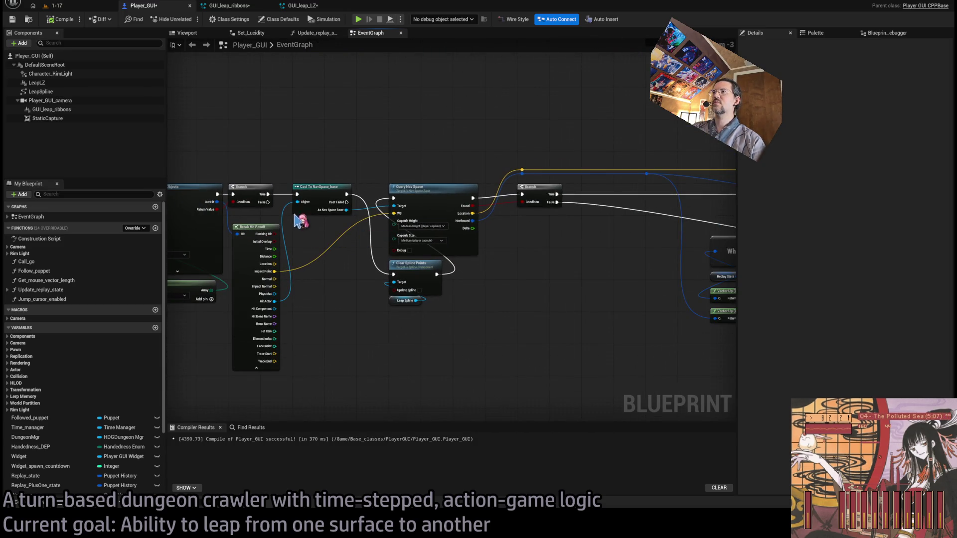
pyautogui.scroll(-2, 538, 276)
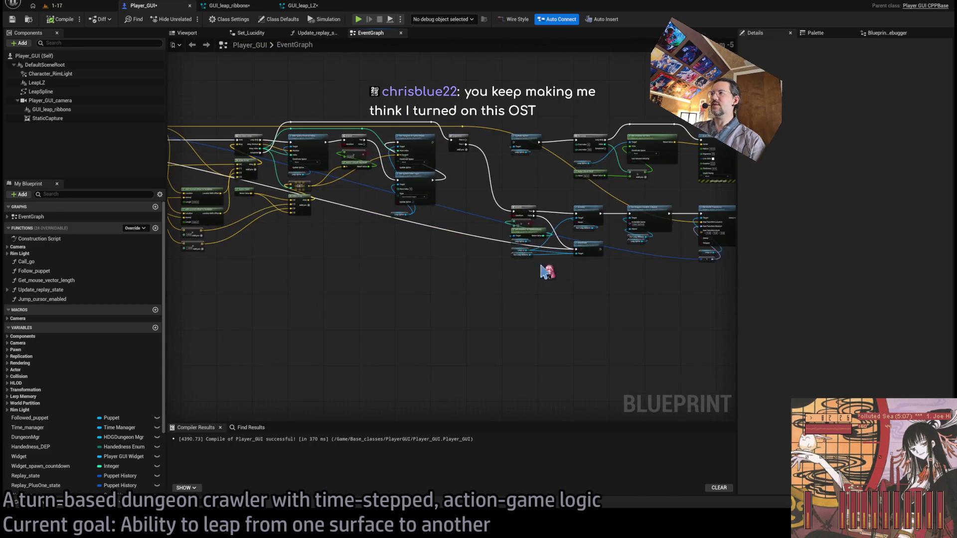
pyautogui.doubleClick(459, 232)
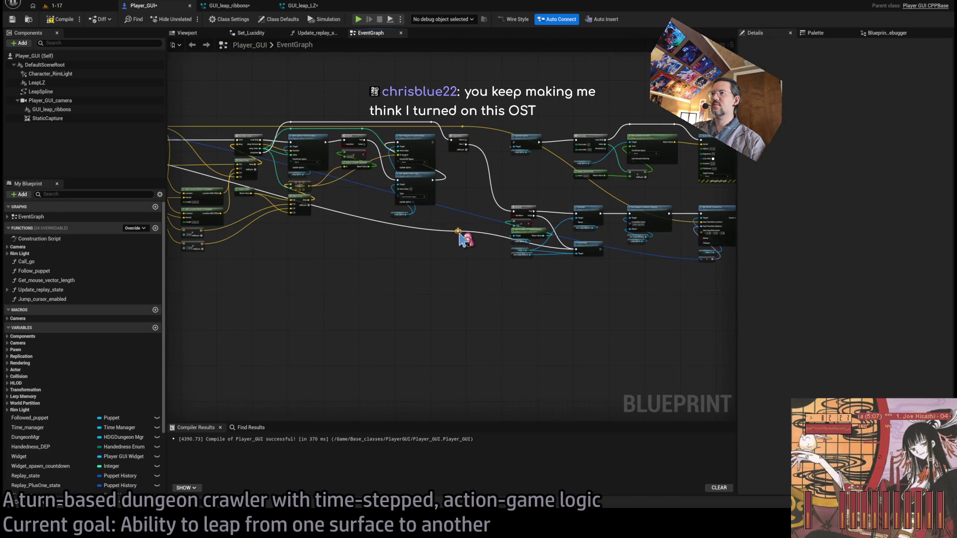
pyautogui.moveTo(465, 239)
pyautogui.mouseDown()
pyautogui.moveTo(187, 277)
pyautogui.moveTo(552, 273)
pyautogui.moveTo(515, 269)
pyautogui.moveTo(526, 225)
pyautogui.mouseUp()
pyautogui.scroll(2, 188, 277)
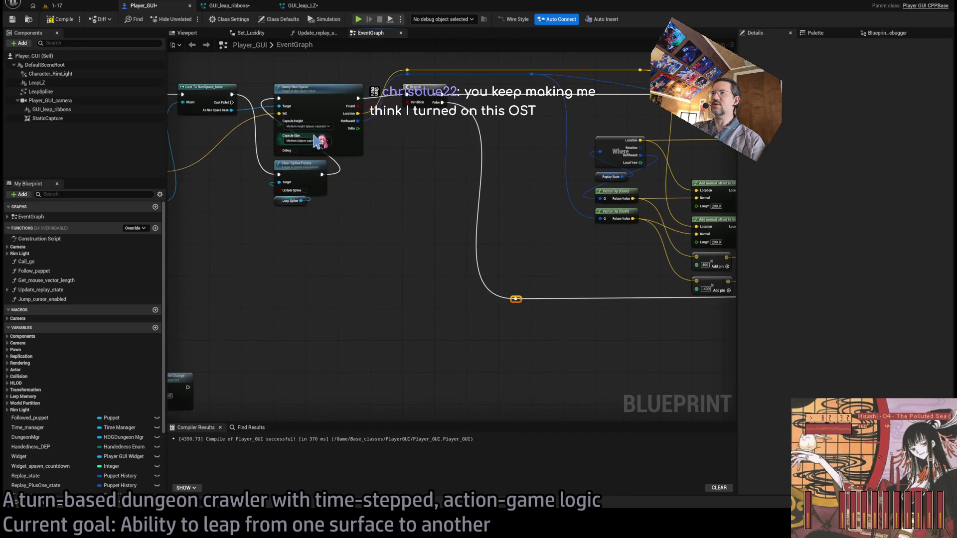
pyautogui.moveTo(315, 141); pyautogui.dragTo(297, 125)
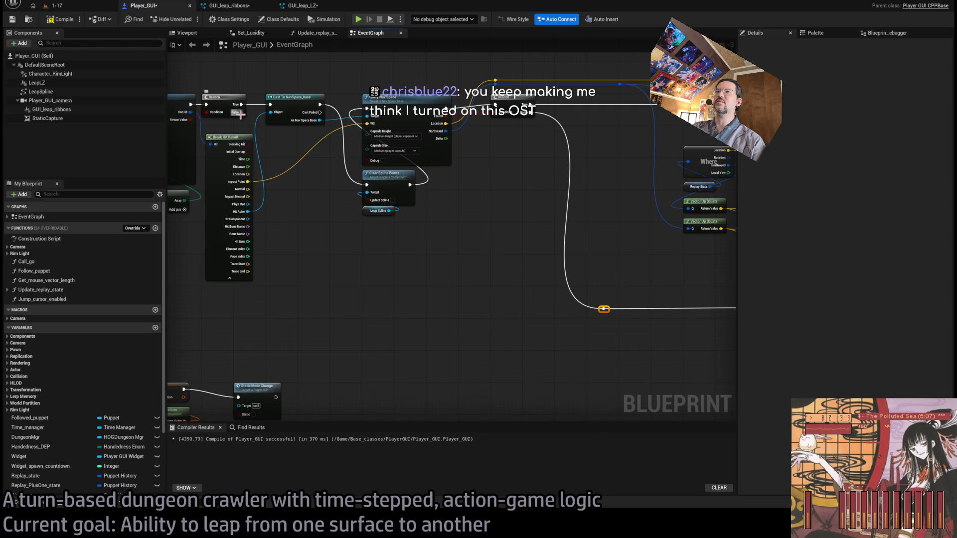
pyautogui.moveTo(241, 114)
pyautogui.mouseDown()
pyautogui.moveTo(359, 229)
pyautogui.moveTo(605, 310)
pyautogui.mouseUp()
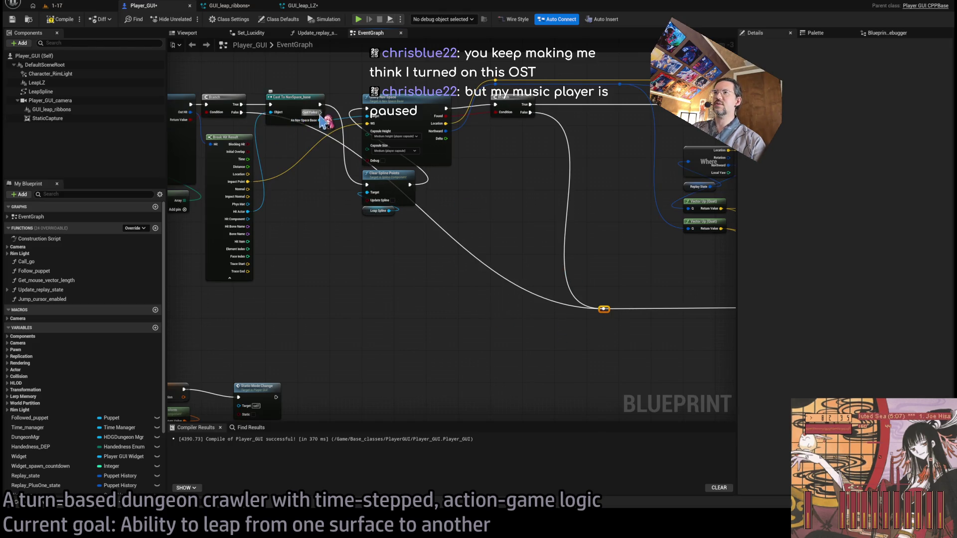
pyautogui.moveTo(320, 112)
pyautogui.mouseDown()
pyautogui.moveTo(566, 300)
pyautogui.moveTo(603, 310)
pyautogui.mouseUp()
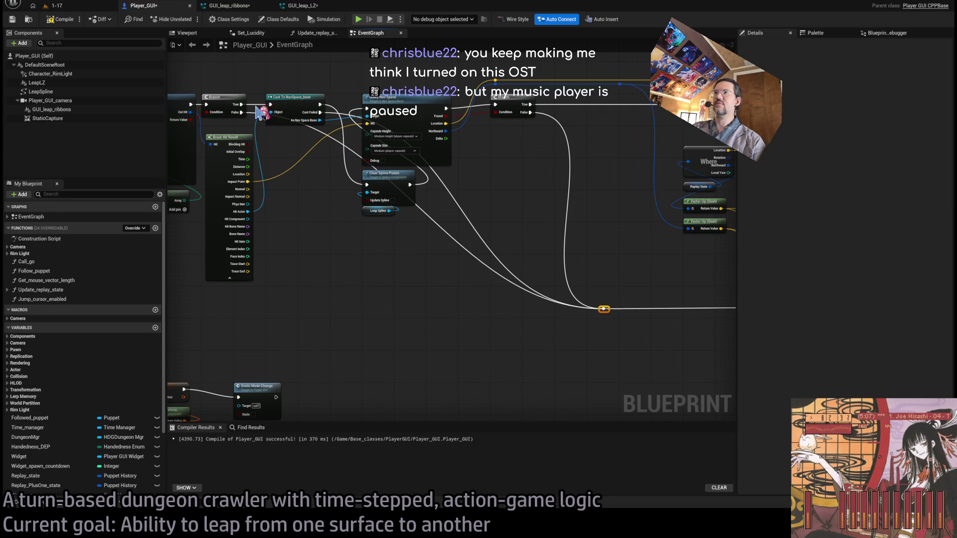
# Move Clear Spline Points and its Leap Spline node up so its output feeds the GET node
pyautogui.moveTo(383, 268); pyautogui.dragTo(490, 289)
pyautogui.moveTo(448, 208); pyautogui.dragTo(501, 297)
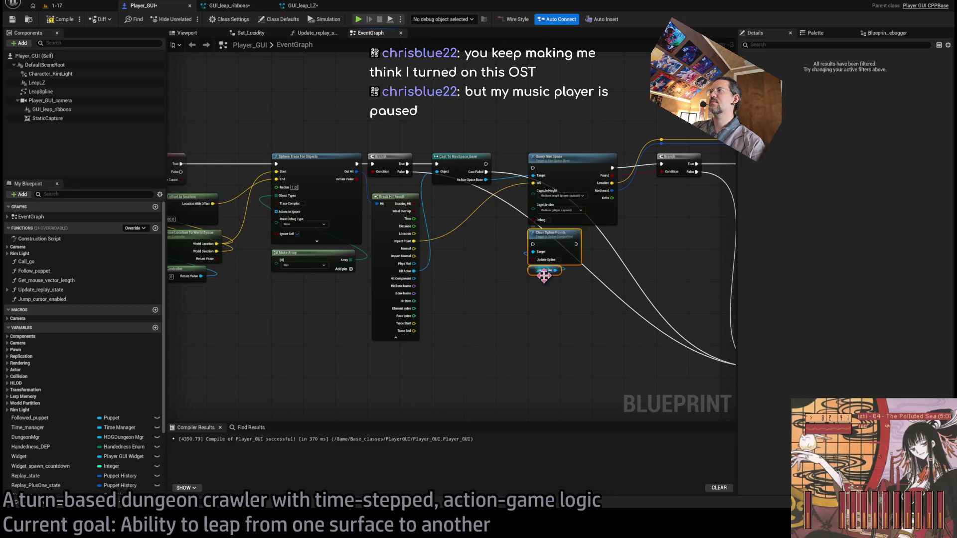
pyautogui.moveTo(544, 276); pyautogui.dragTo(505, 319)
pyautogui.moveTo(480, 256); pyautogui.dragTo(590, 259)
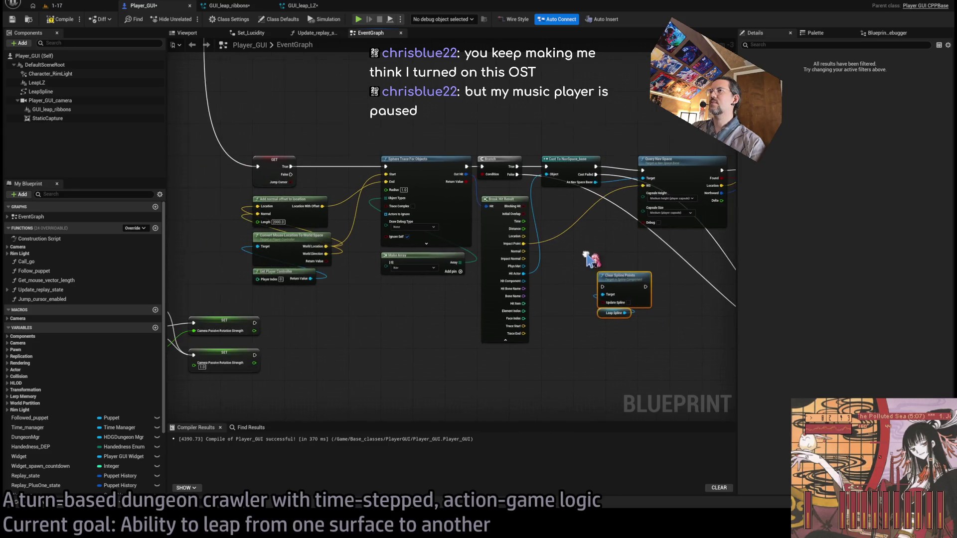
pyautogui.moveTo(328, 324)
pyautogui.mouseDown()
pyautogui.moveTo(365, 326)
pyautogui.moveTo(339, 326)
pyautogui.moveTo(218, 191)
pyautogui.moveTo(478, 292)
pyautogui.mouseUp()
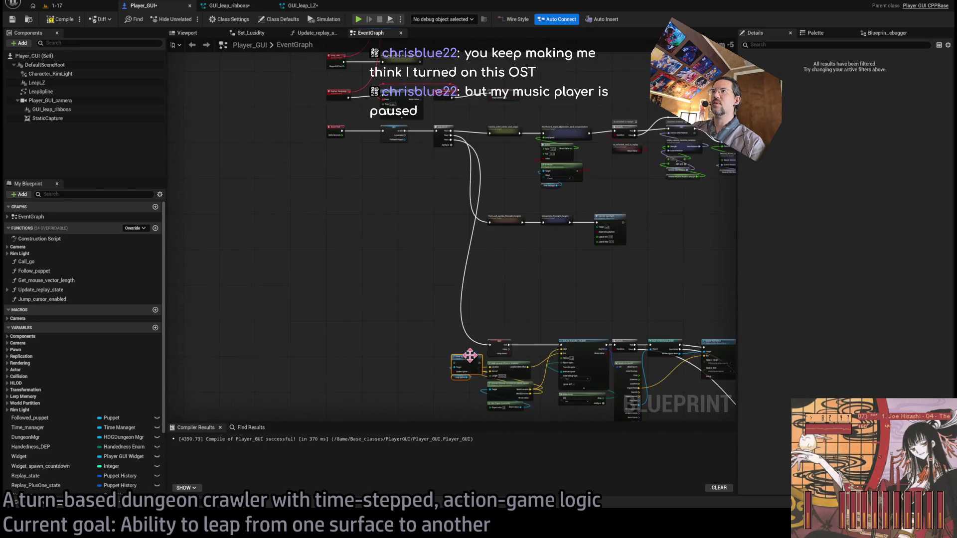
pyautogui.scroll(-1, 452, 148)
pyautogui.moveTo(454, 142)
pyautogui.mouseDown()
pyautogui.moveTo(468, 391)
pyautogui.moveTo(465, 342)
pyautogui.moveTo(521, 307)
pyautogui.mouseUp()
pyautogui.moveTo(477, 330); pyautogui.dragTo(477, 303)
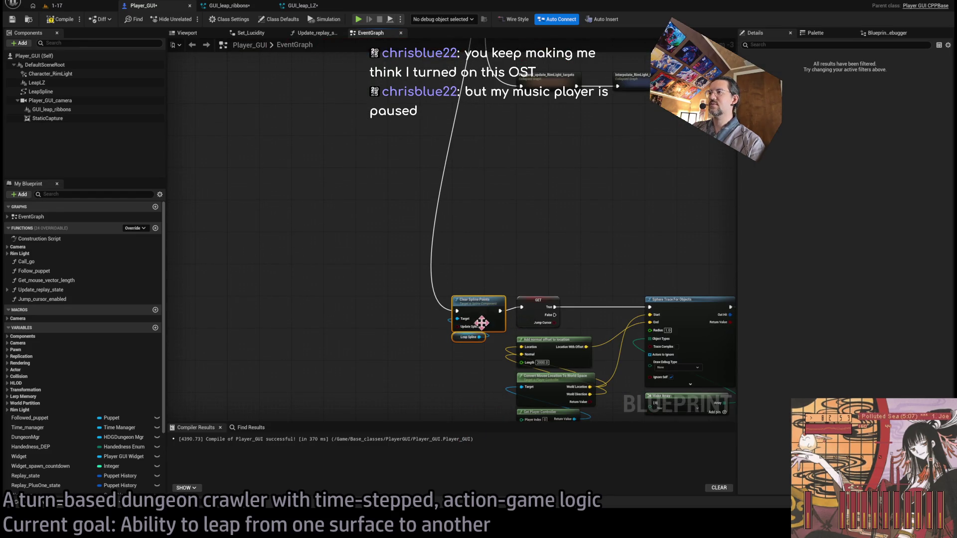
pyautogui.click(539, 259)
# Save the Player_GUI blueprint and start a play test of level 1-17
pyautogui.hotkey('ctrl', 's')
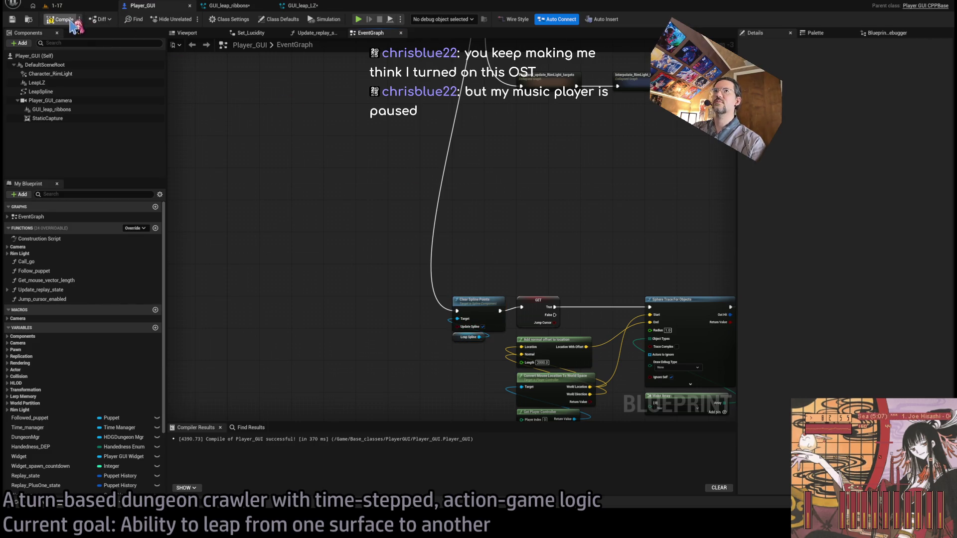
pyautogui.click(54, 6)
pyautogui.click(186, 20)
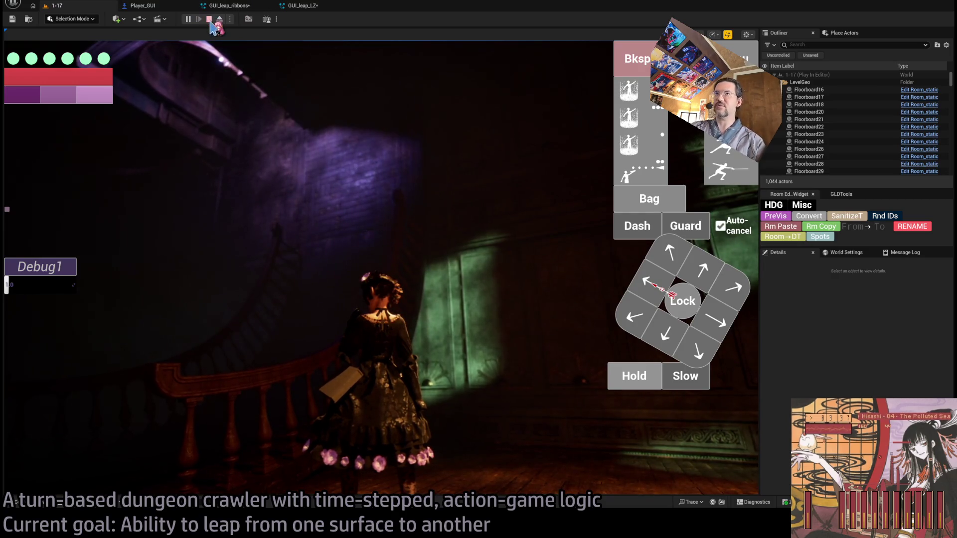
# Stop the running test, play level 1-17 once more, then stop it with Esc
pyautogui.click(209, 19)
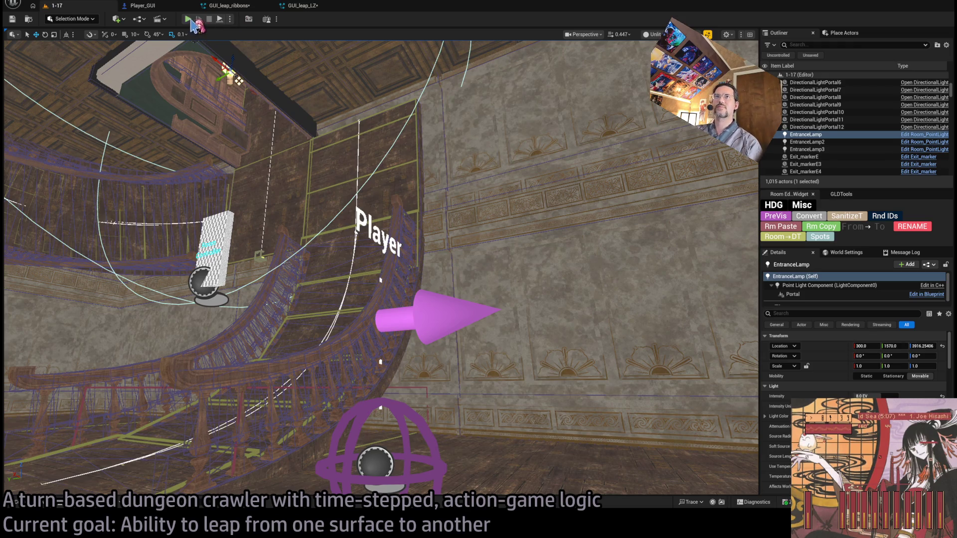
pyautogui.click(188, 19)
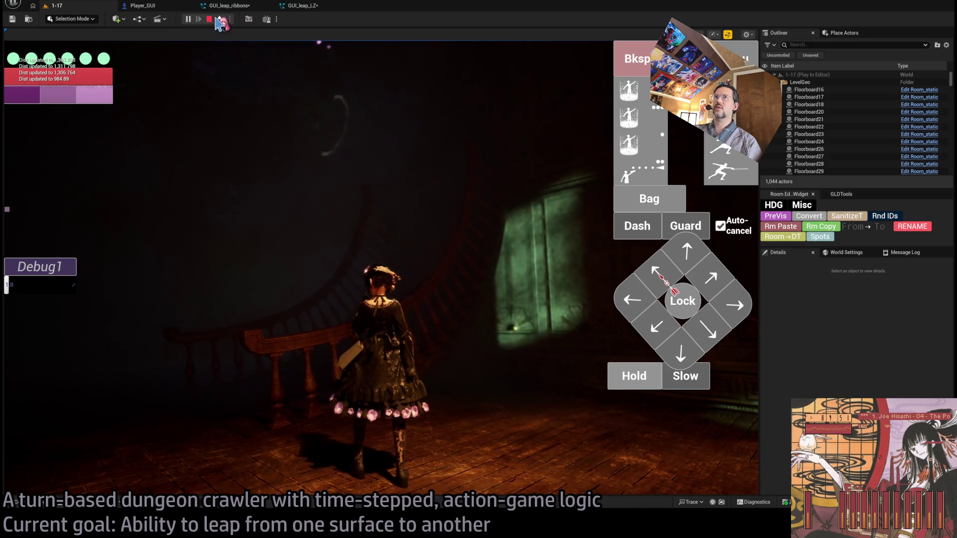
pyautogui.press('Escape')
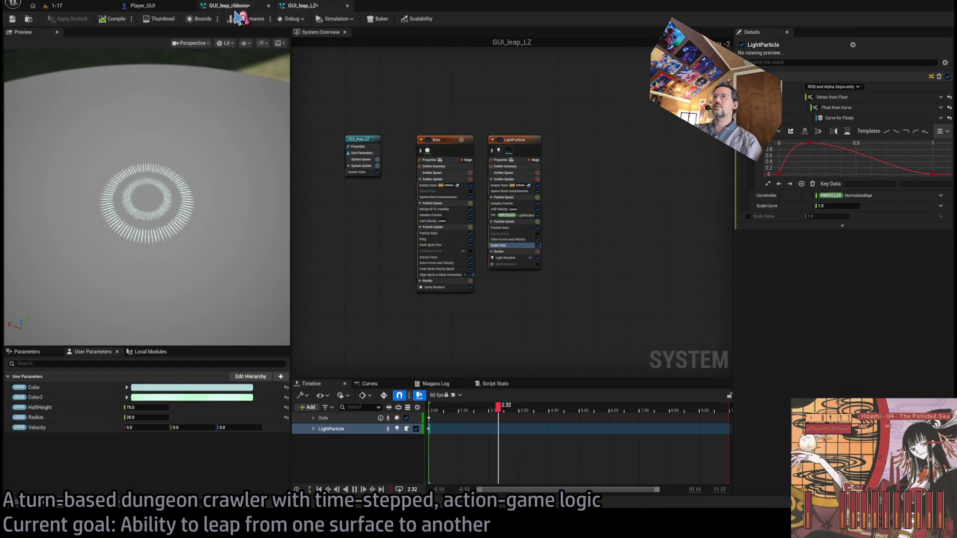
# Delete the Clear Spline Points node before GET and reconnect the exec wire into GET
pyautogui.scroll(-5, 438, 242)
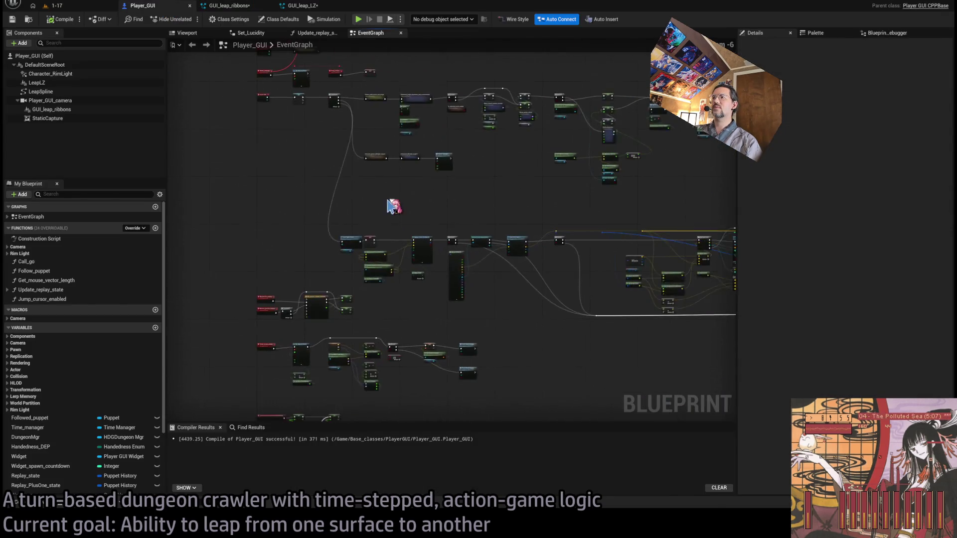
pyautogui.scroll(6, 327, 306)
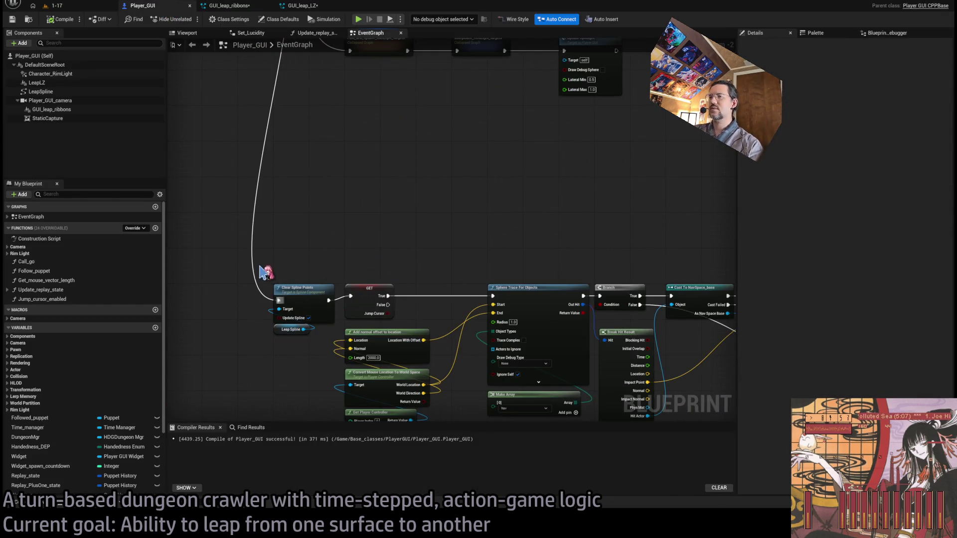
pyautogui.scroll(-1, 316, 271)
pyautogui.moveTo(423, 246); pyautogui.dragTo(455, 232)
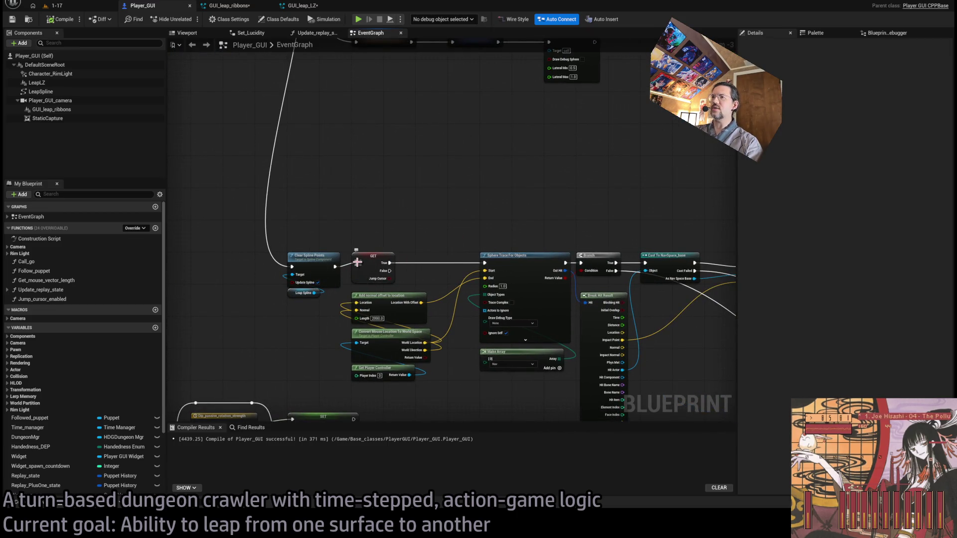
pyautogui.click(316, 273)
pyautogui.press('Delete')
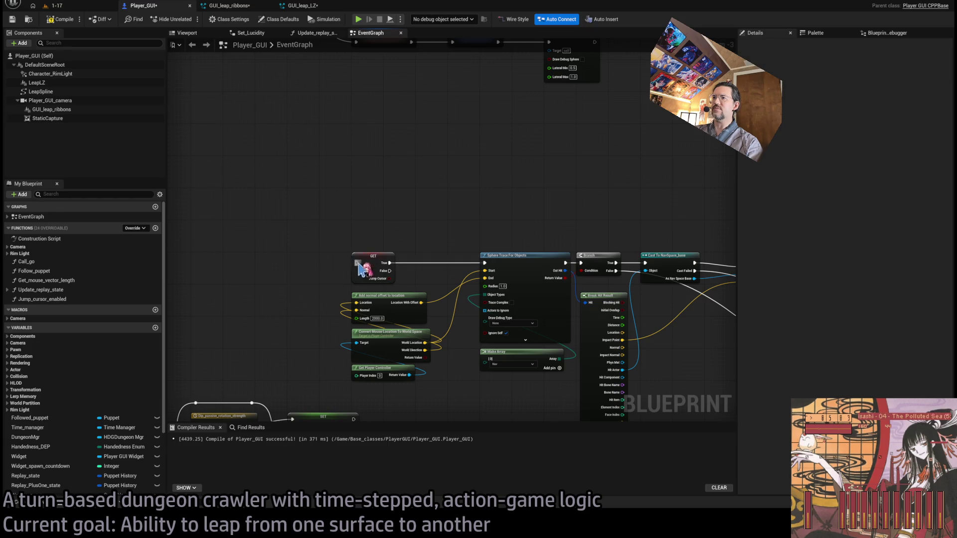
pyautogui.scroll(-3, 357, 254)
pyautogui.scroll(6, 344, 232)
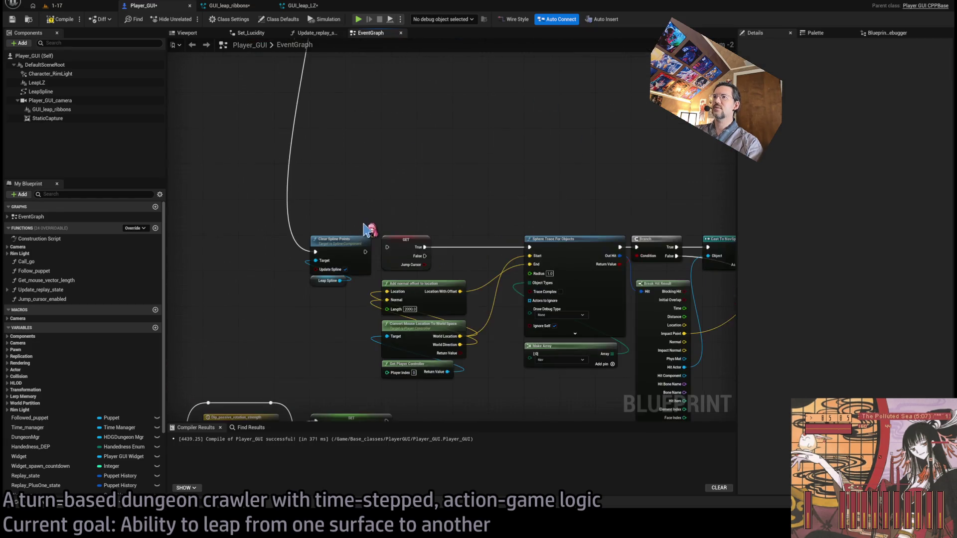
pyautogui.moveTo(299, 261); pyautogui.dragTo(396, 256)
pyautogui.click(319, 273)
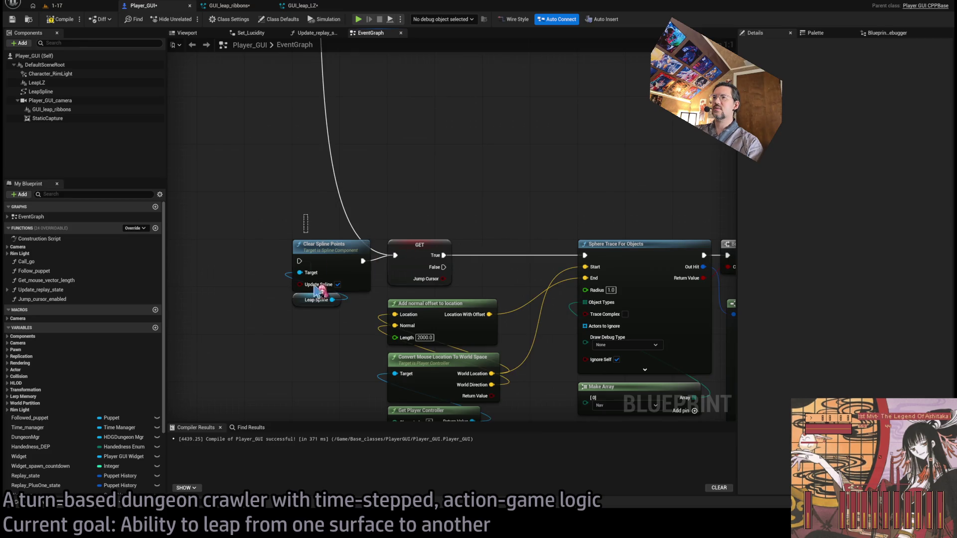
pyautogui.press('Delete')
# Paste Clear Spline Points with Leap Spline after the Branch, wiring Branch True through it into For Each Loop
pyautogui.scroll(-6, 586, 277)
pyautogui.scroll(4, 586, 278)
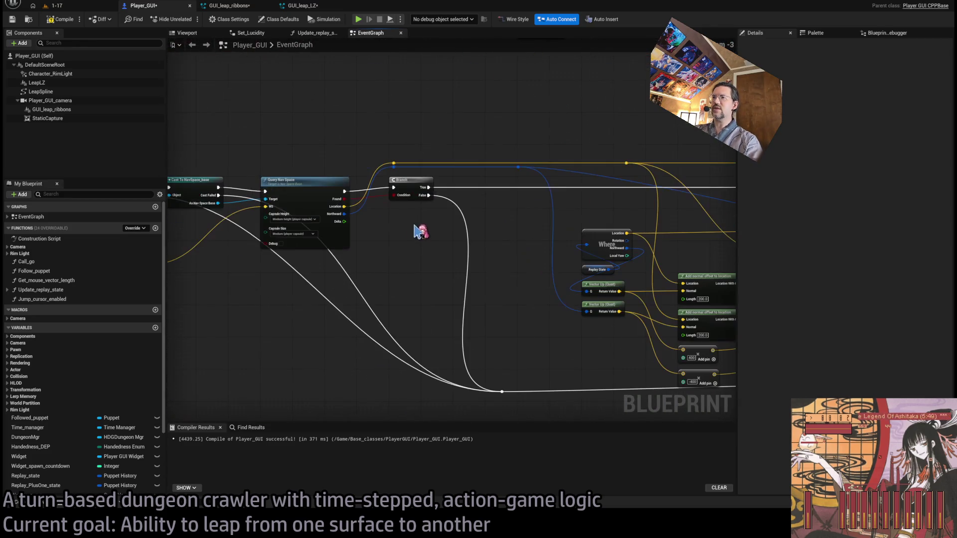
pyautogui.scroll(-1, 331, 258)
pyautogui.scroll(-1, 344, 241)
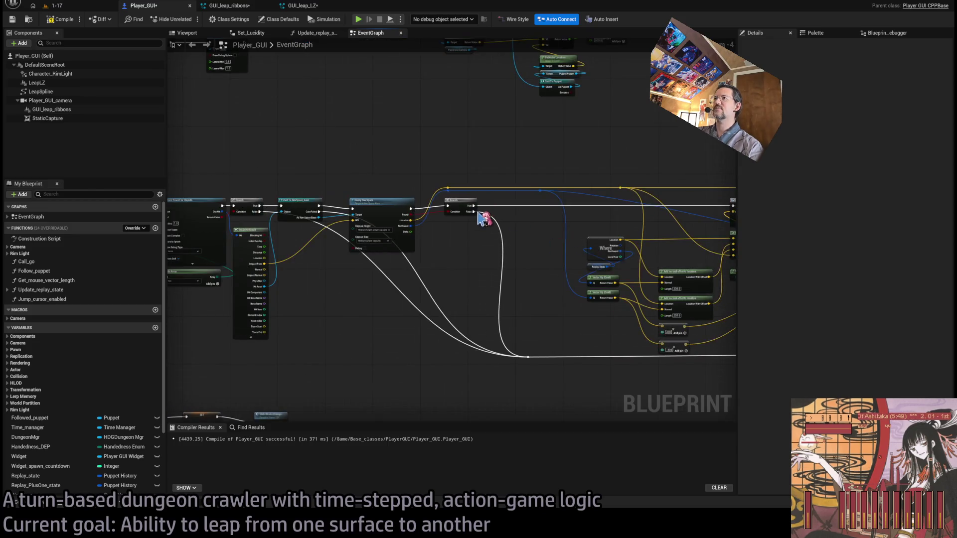
pyautogui.scroll(2, 480, 220)
pyautogui.moveTo(618, 245)
pyautogui.mouseDown()
pyautogui.moveTo(488, 234)
pyautogui.moveTo(658, 252)
pyautogui.mouseUp()
pyautogui.moveTo(565, 222)
pyautogui.mouseDown()
pyautogui.moveTo(449, 239)
pyautogui.moveTo(372, 265)
pyautogui.moveTo(309, 241)
pyautogui.moveTo(499, 235)
pyautogui.moveTo(589, 259)
pyautogui.mouseUp()
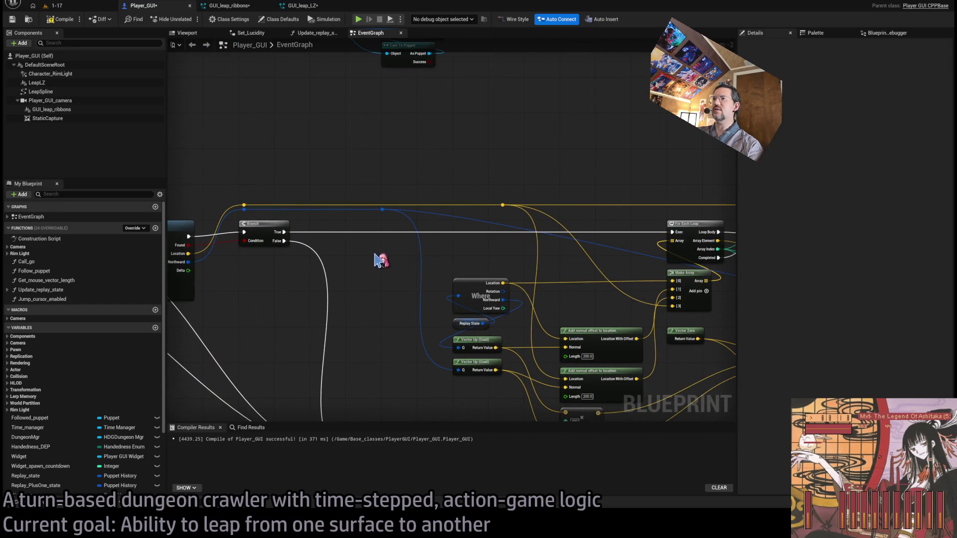
pyautogui.hotkey('ctrl', 'v')
pyautogui.moveTo(400, 254); pyautogui.dragTo(376, 238)
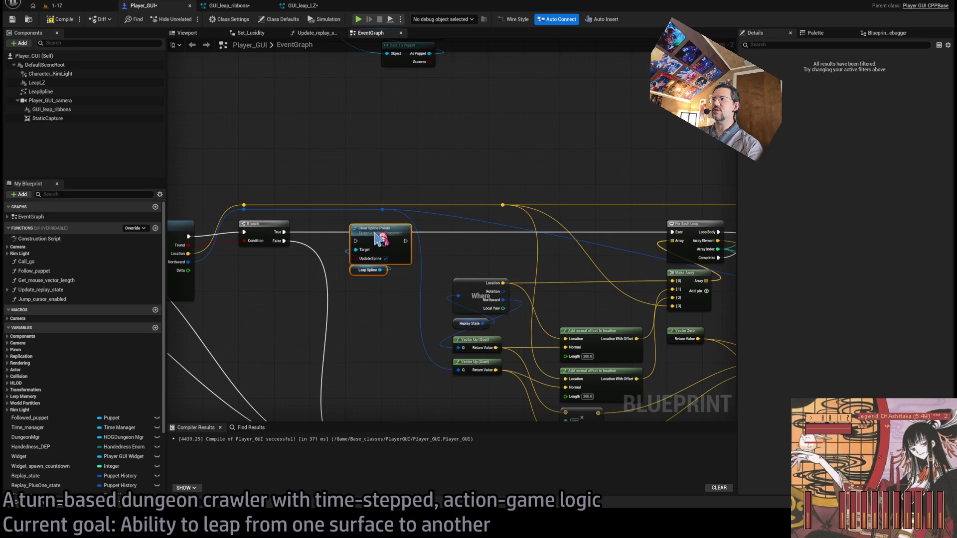
pyautogui.moveTo(284, 232)
pyautogui.mouseDown()
pyautogui.moveTo(680, 244)
pyautogui.moveTo(678, 234)
pyautogui.mouseUp()
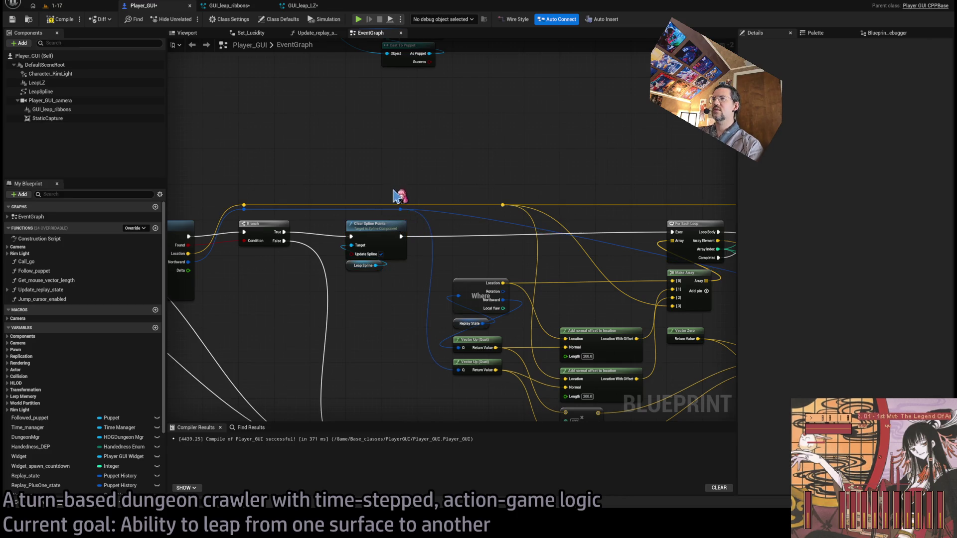
# Reconnect Activate's execution input to the reroute point and delete the Sequence node
pyautogui.scroll(-2, 569, 259)
pyautogui.scroll(3, 265, 271)
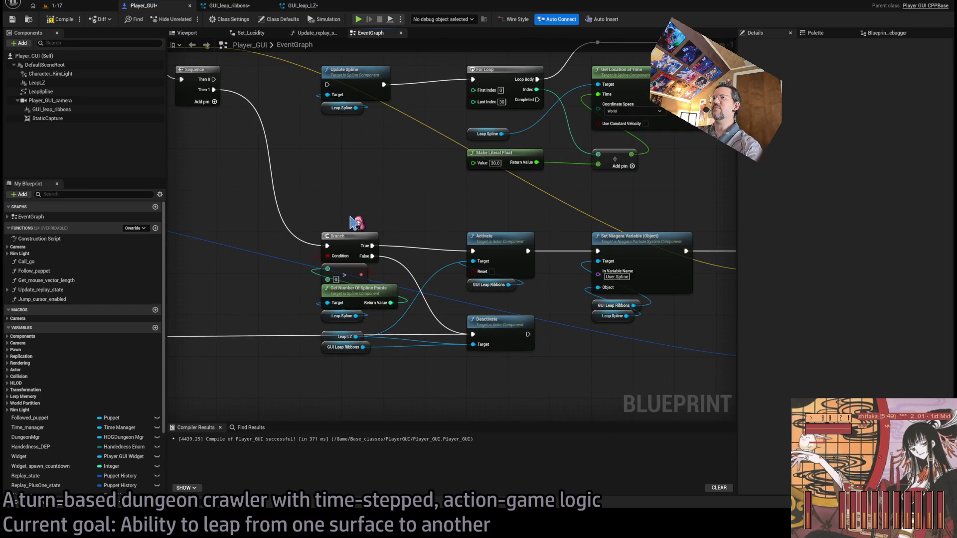
pyautogui.scroll(-2, 487, 252)
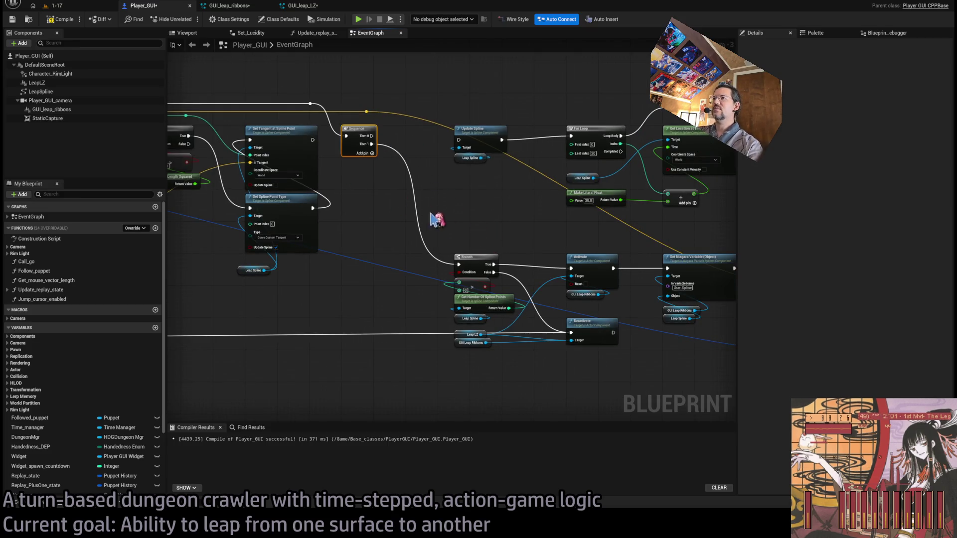
pyautogui.moveTo(496, 239)
pyautogui.mouseDown()
pyautogui.moveTo(871, 273)
pyautogui.moveTo(379, 224)
pyautogui.moveTo(363, 226)
pyautogui.moveTo(523, 259)
pyautogui.moveTo(364, 280)
pyautogui.moveTo(482, 280)
pyautogui.moveTo(359, 267)
pyautogui.mouseUp()
pyautogui.scroll(1, 531, 262)
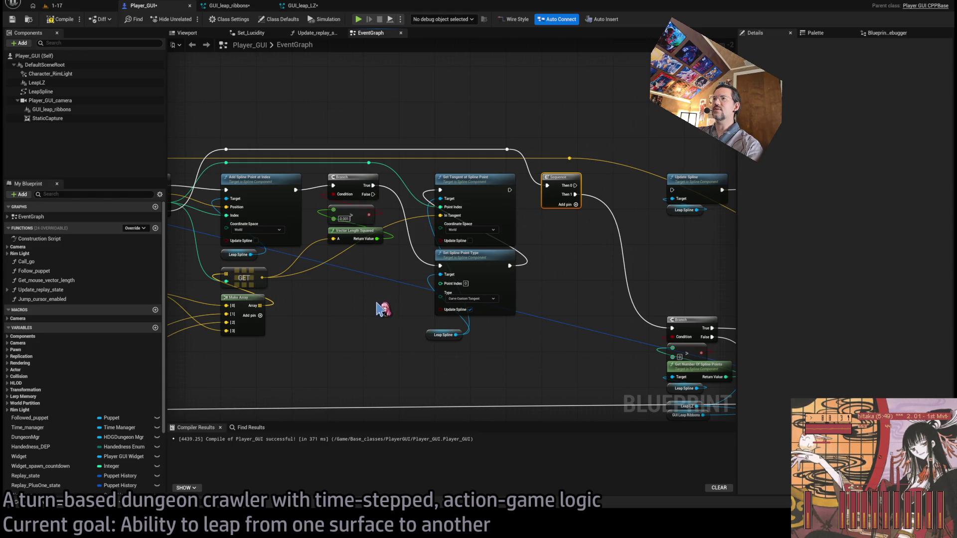
pyautogui.moveTo(308, 299); pyautogui.dragTo(367, 278)
pyautogui.moveTo(424, 251); pyautogui.dragTo(350, 268)
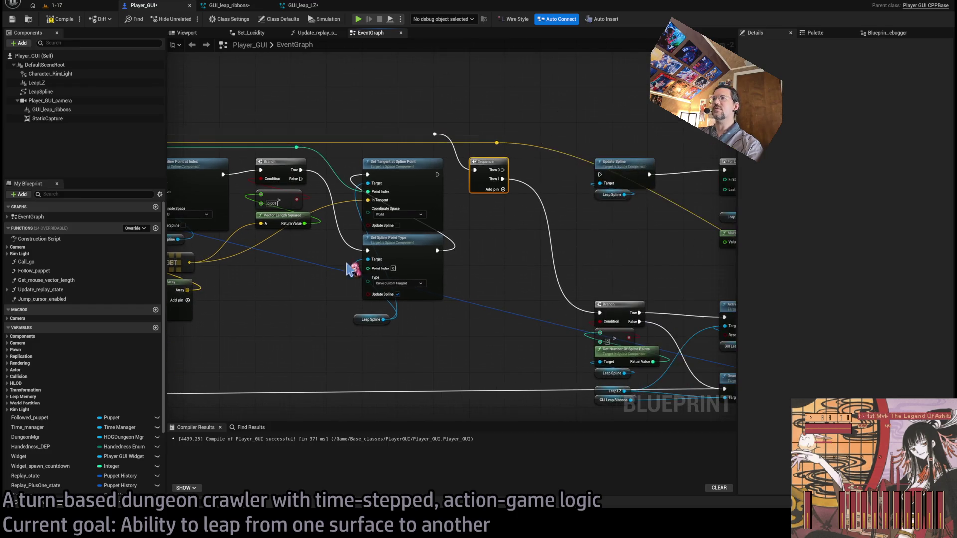
pyautogui.moveTo(527, 220); pyautogui.dragTo(392, 216)
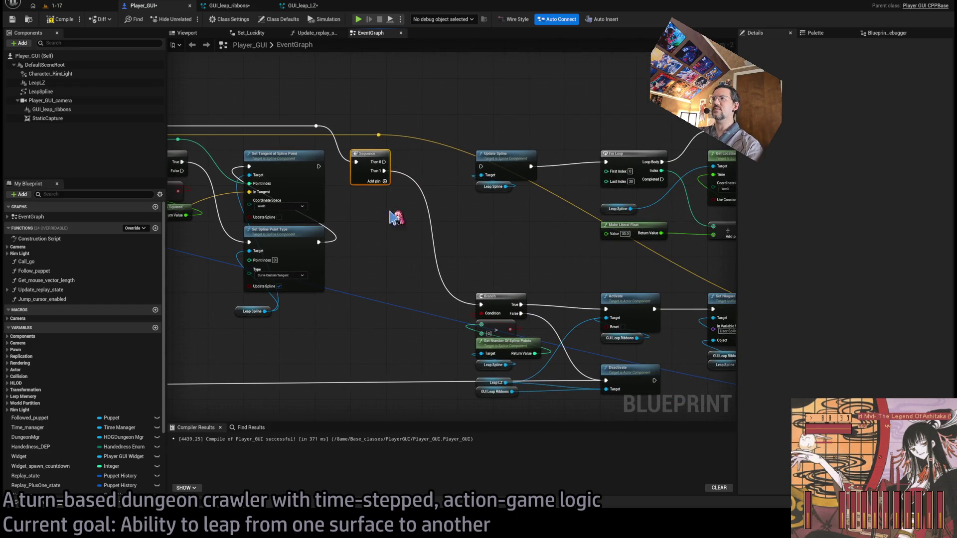
pyautogui.moveTo(605, 309)
pyautogui.mouseDown()
pyautogui.moveTo(380, 180)
pyautogui.moveTo(316, 125)
pyautogui.mouseUp()
pyautogui.press('Delete')
pyautogui.click(501, 322)
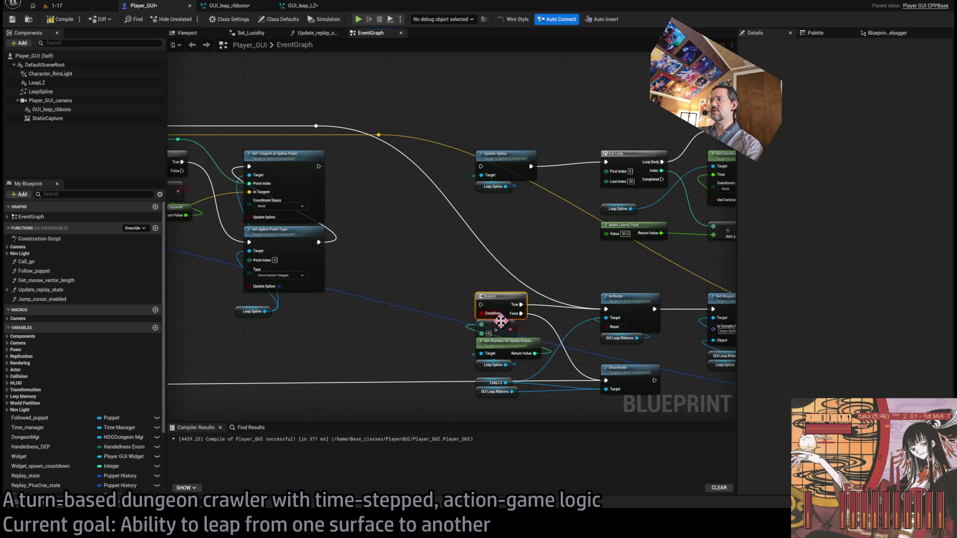
# Delete the Branch and spline-point count nodes and move Leap LZ and GUI Leap Ribbons beside Activate
pyautogui.moveTo(501, 321)
pyautogui.mouseDown()
pyautogui.moveTo(384, 231)
pyautogui.moveTo(417, 289)
pyautogui.moveTo(491, 295)
pyautogui.moveTo(521, 227)
pyautogui.mouseUp()
pyautogui.press('Delete')
pyautogui.scroll(-2, 509, 279)
pyautogui.scroll(2, 486, 298)
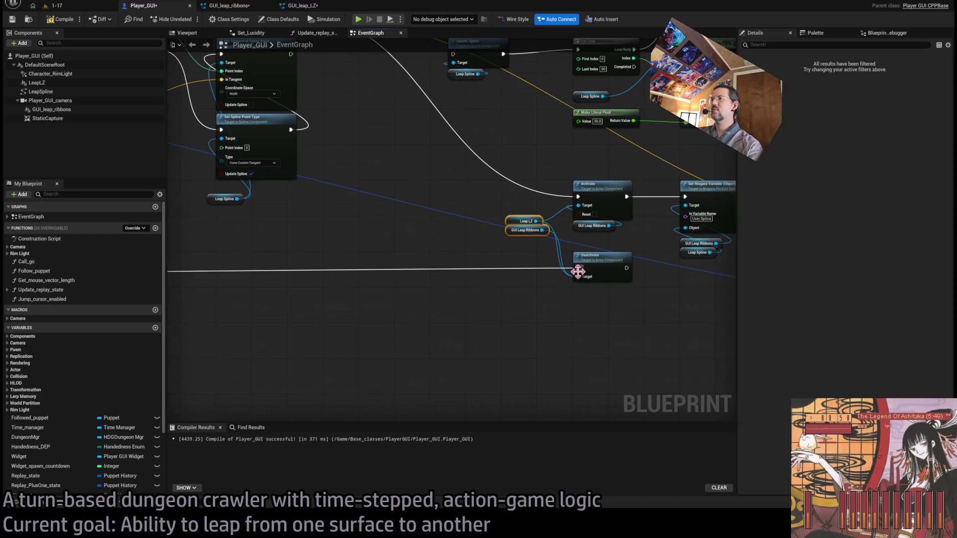
pyautogui.moveTo(578, 271); pyautogui.dragTo(547, 254)
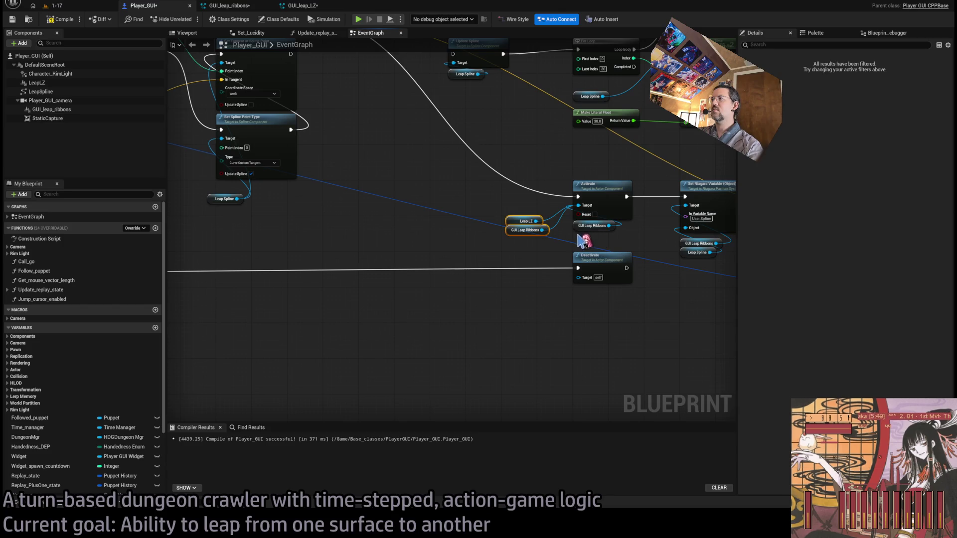
pyautogui.moveTo(514, 226); pyautogui.dragTo(579, 230)
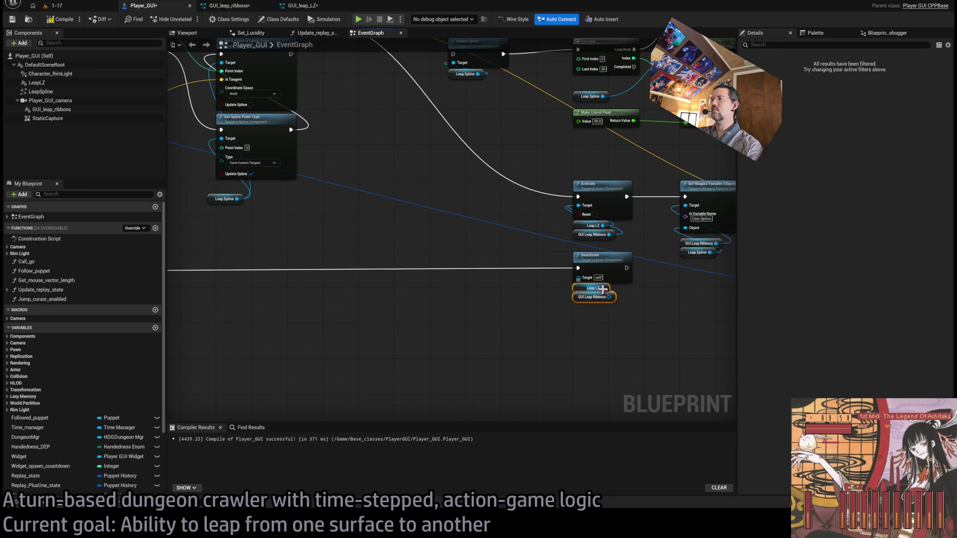
# Wire the trace Branch's False output into Deactivate, compile Player_GUI, and start a play session
pyautogui.scroll(-6, 604, 323)
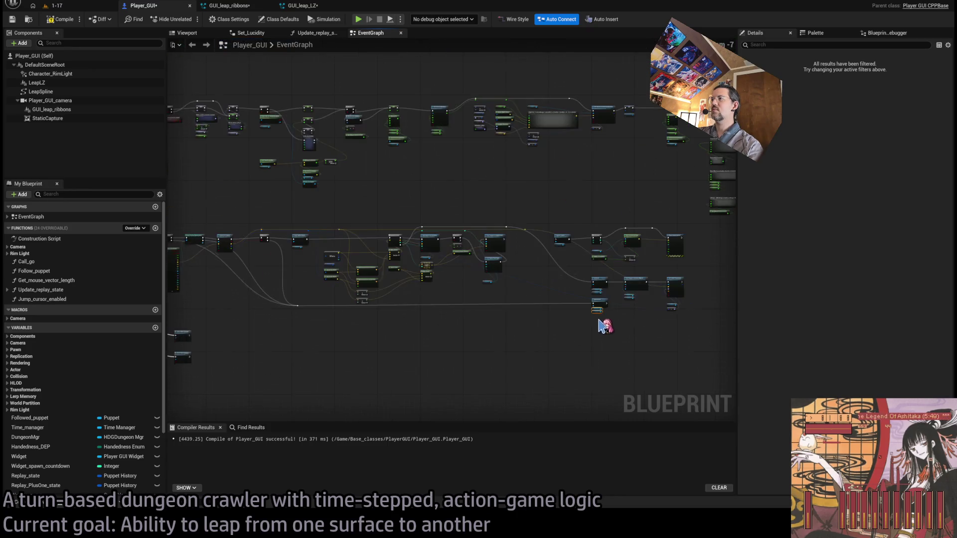
pyautogui.scroll(5, 605, 327)
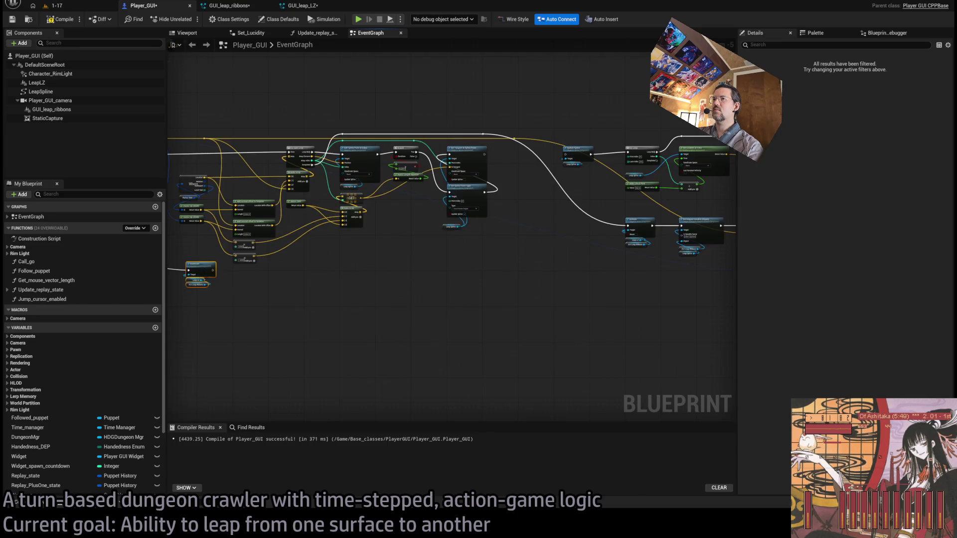
pyautogui.moveTo(197, 264); pyautogui.dragTo(471, 260)
pyautogui.scroll(3, 426, 260)
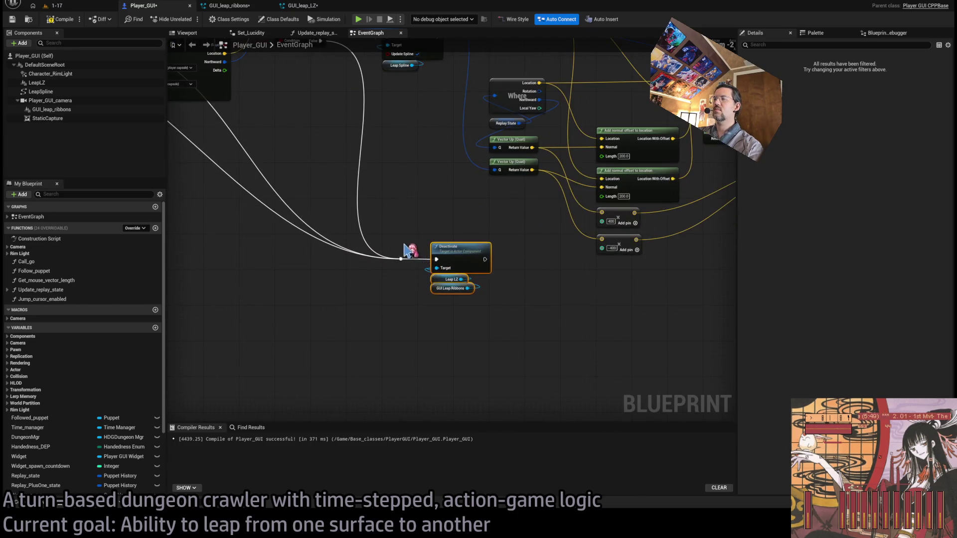
pyautogui.moveTo(400, 272)
pyautogui.mouseDown()
pyautogui.moveTo(502, 308)
pyautogui.moveTo(305, 281)
pyautogui.moveTo(279, 295)
pyautogui.moveTo(373, 285)
pyautogui.moveTo(340, 287)
pyautogui.mouseUp()
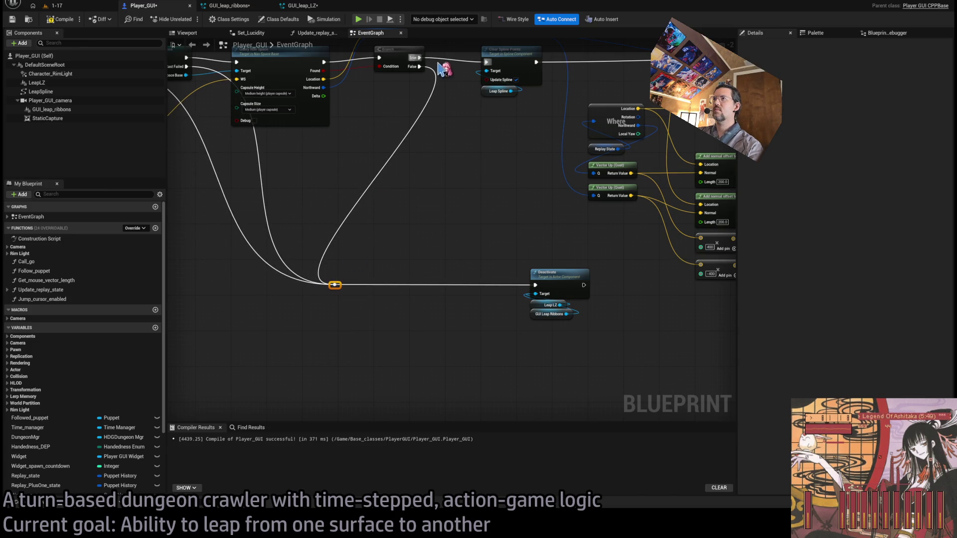
pyautogui.moveTo(420, 66)
pyautogui.mouseDown()
pyautogui.moveTo(551, 284)
pyautogui.moveTo(535, 285)
pyautogui.mouseUp()
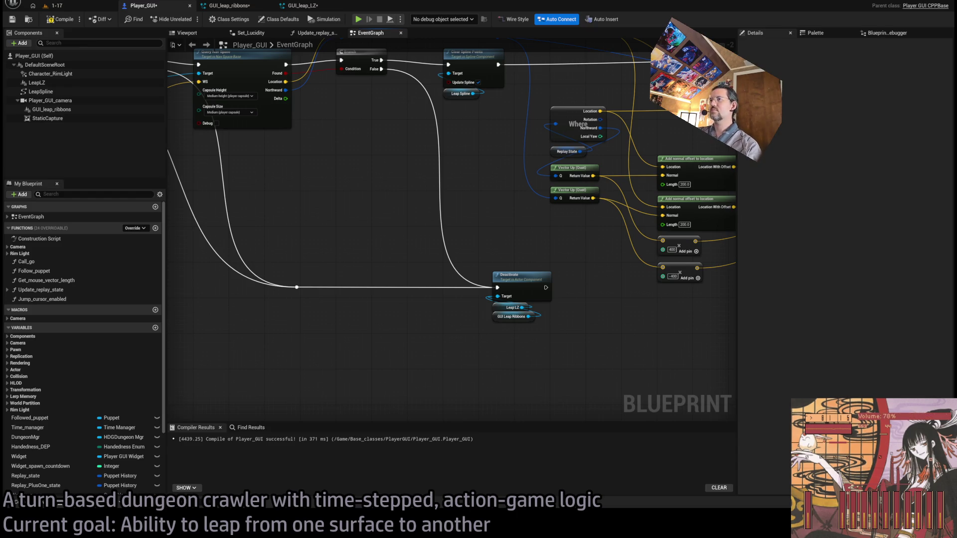
pyautogui.scroll(-2, 280, 219)
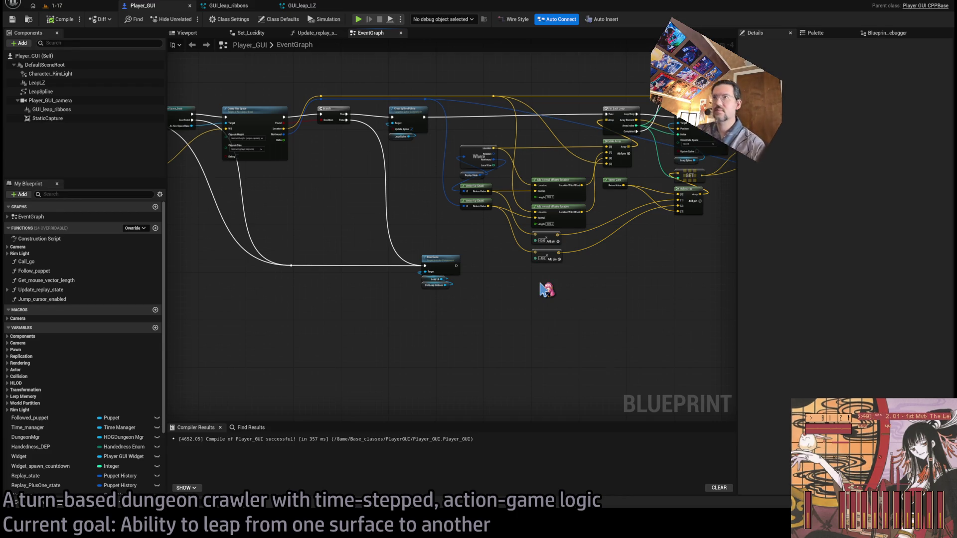
pyautogui.click(80, 9)
pyautogui.hotkey('alt', 'p')
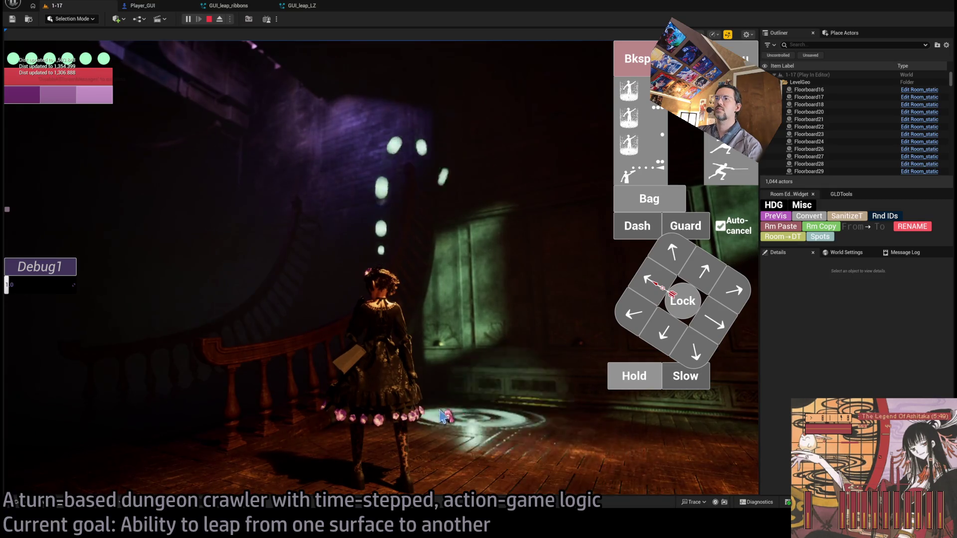
# Test the leap aimed at the floor and staircase wall, rerun the play session, then return to Player_GUI
pyautogui.click(400, 402)
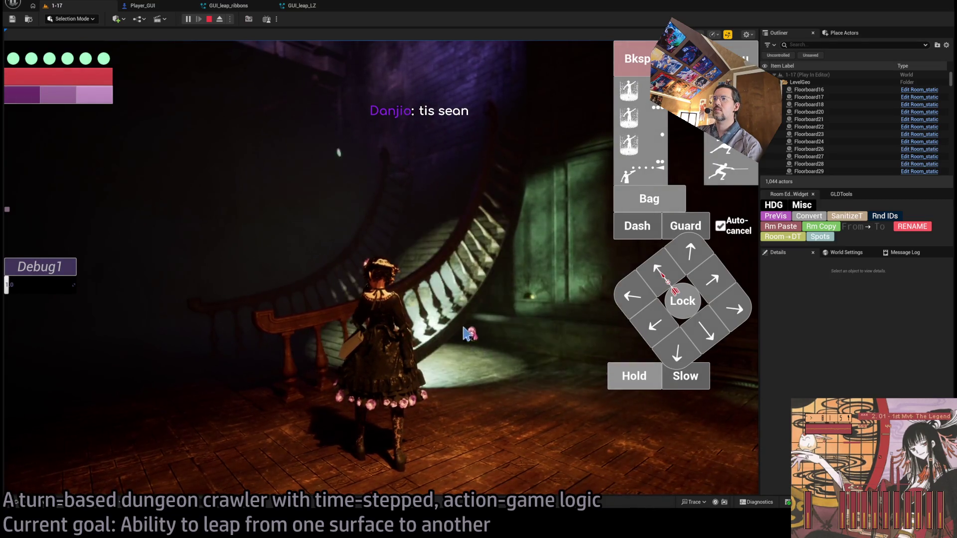
pyautogui.click(427, 298)
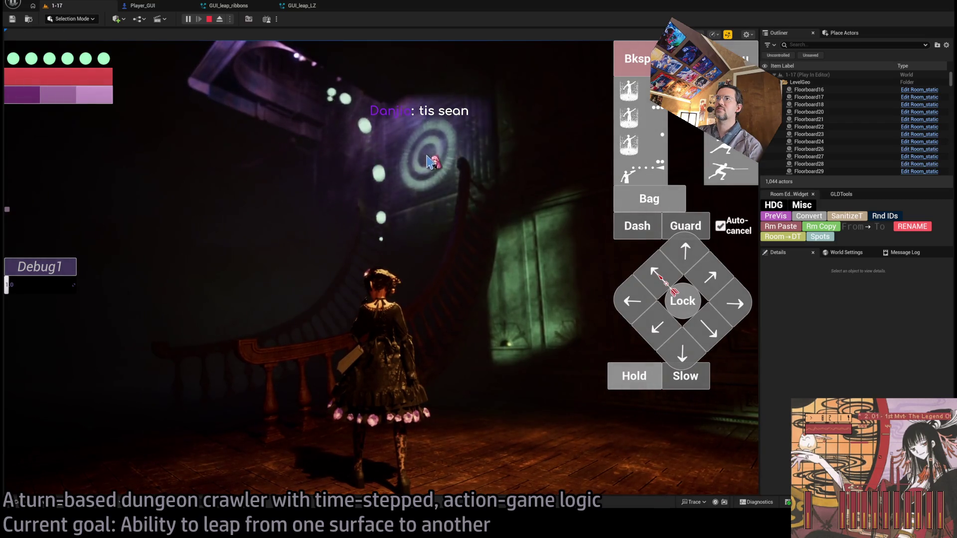
pyautogui.click(632, 143)
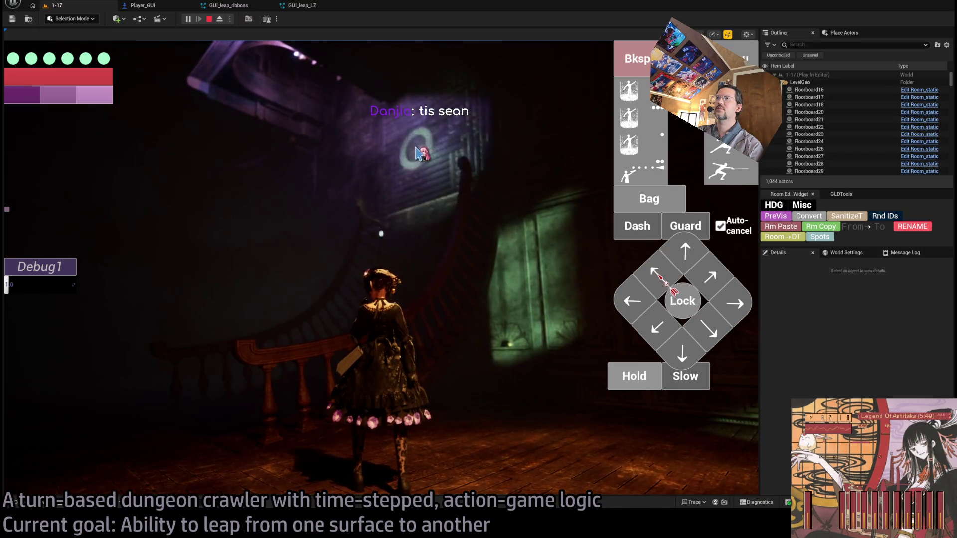
pyautogui.click(209, 20)
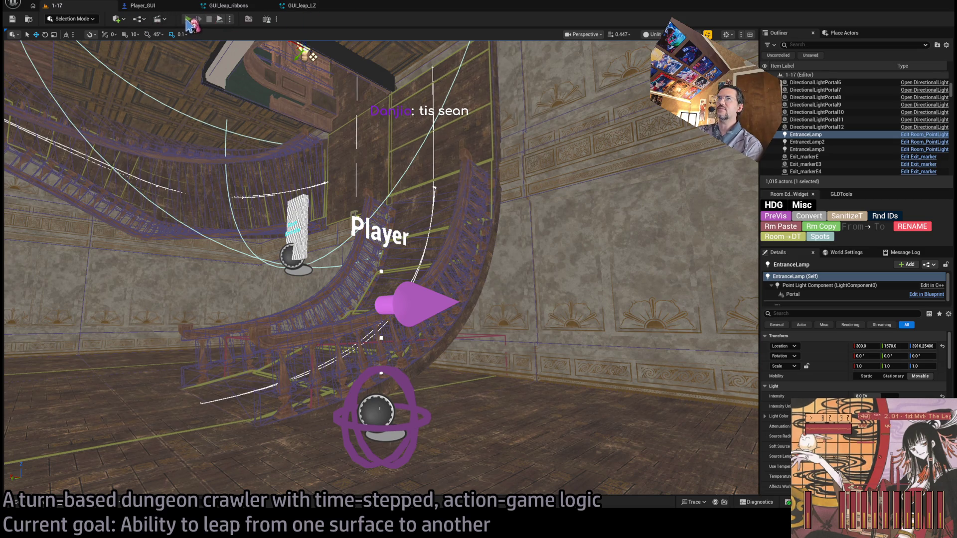
pyautogui.click(188, 20)
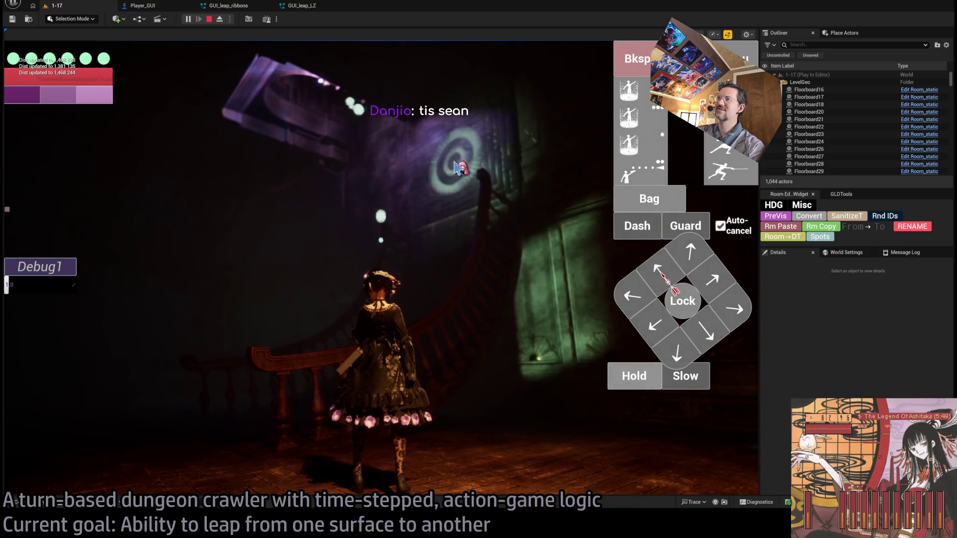
pyautogui.press('Escape')
pyautogui.click(195, 7)
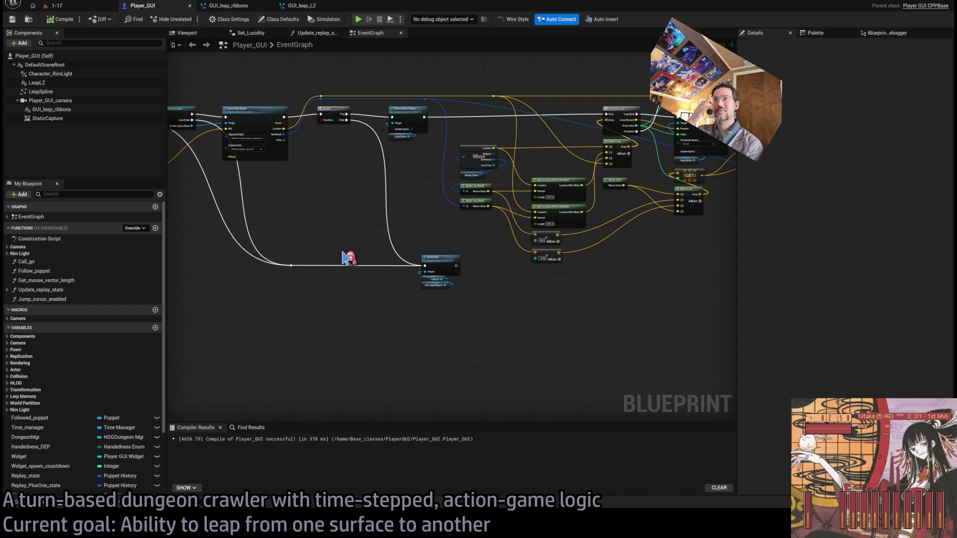
# Run a short play session in level 1-17, then bring up the GUI_leap_ribbons Niagara system
pyautogui.scroll(3, 343, 257)
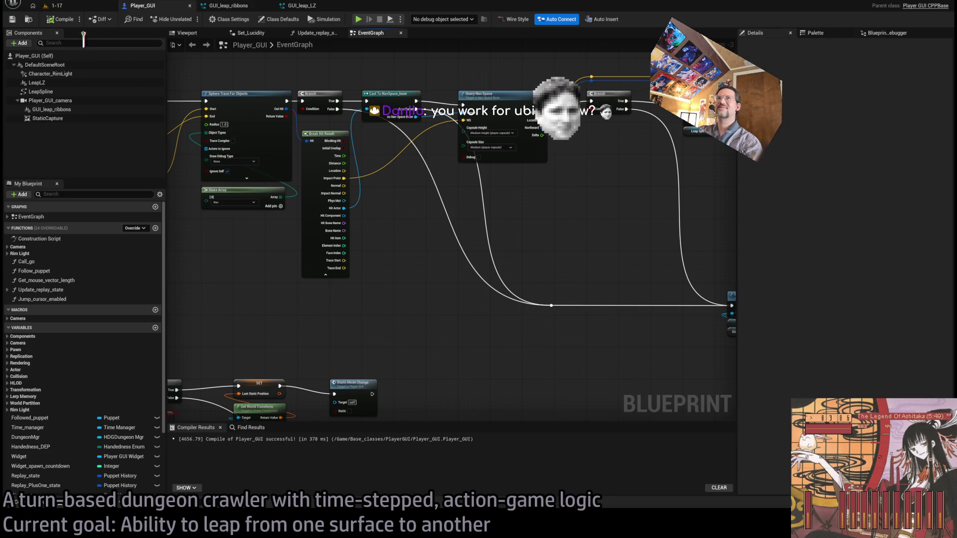
pyautogui.click(52, 6)
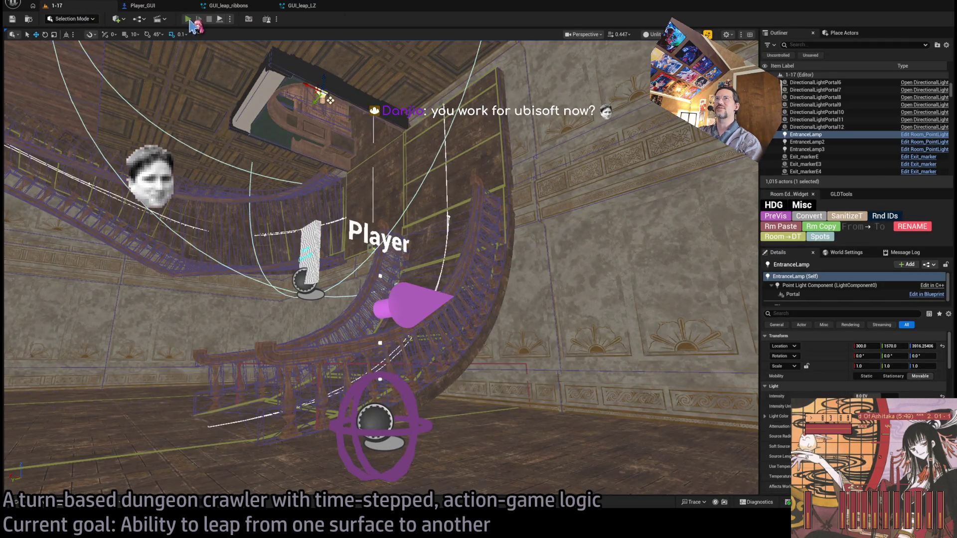
pyautogui.click(187, 19)
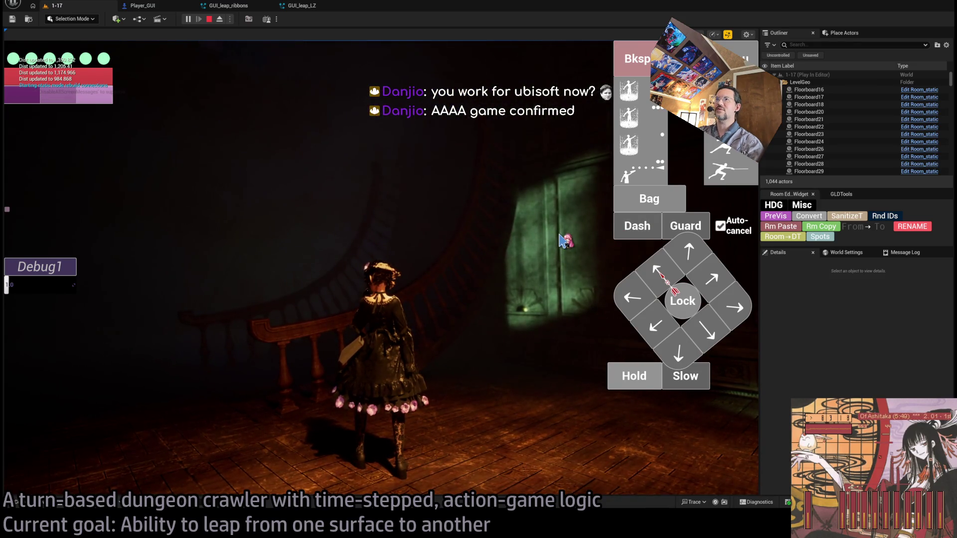
pyautogui.press('Escape')
pyautogui.click(228, 5)
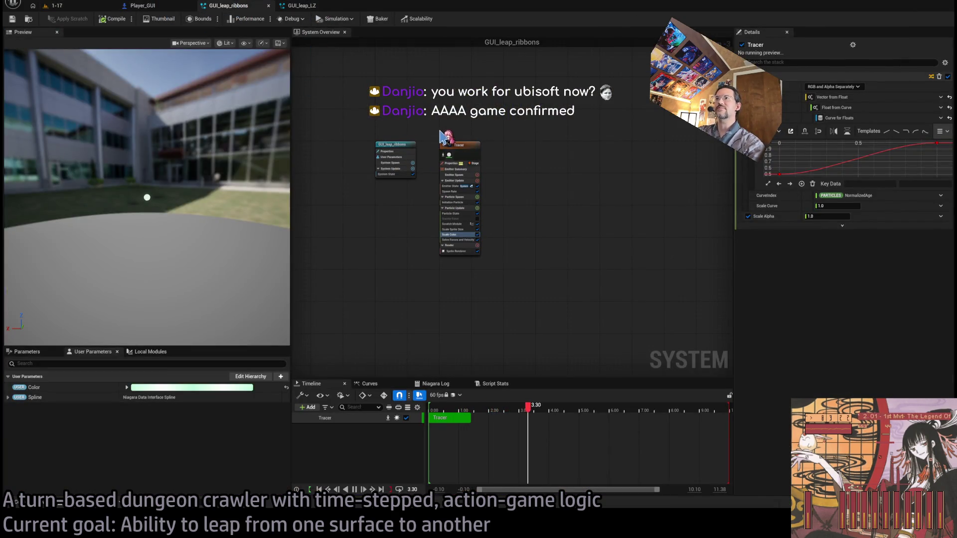
# Lower the Tracer emitter's Initialize Particle lifetime from 0.5, then return to level 1-17
pyautogui.scroll(3, 441, 137)
pyautogui.click(494, 168)
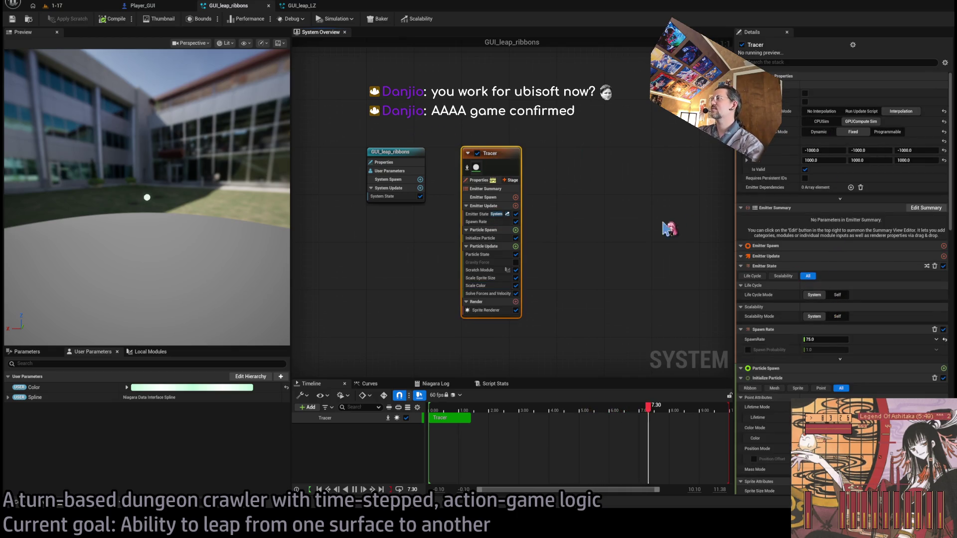
pyautogui.click(487, 222)
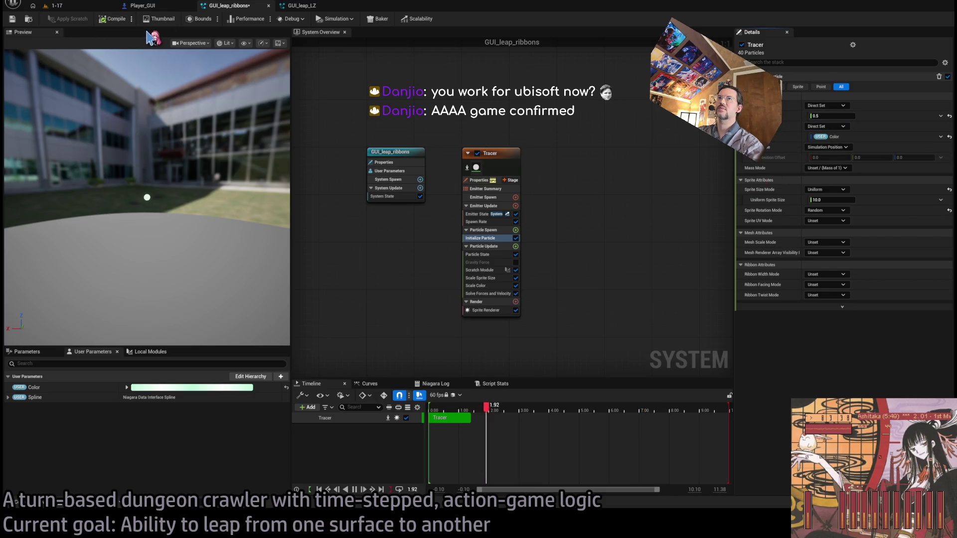
pyautogui.click(830, 115)
pyautogui.write('0.05')
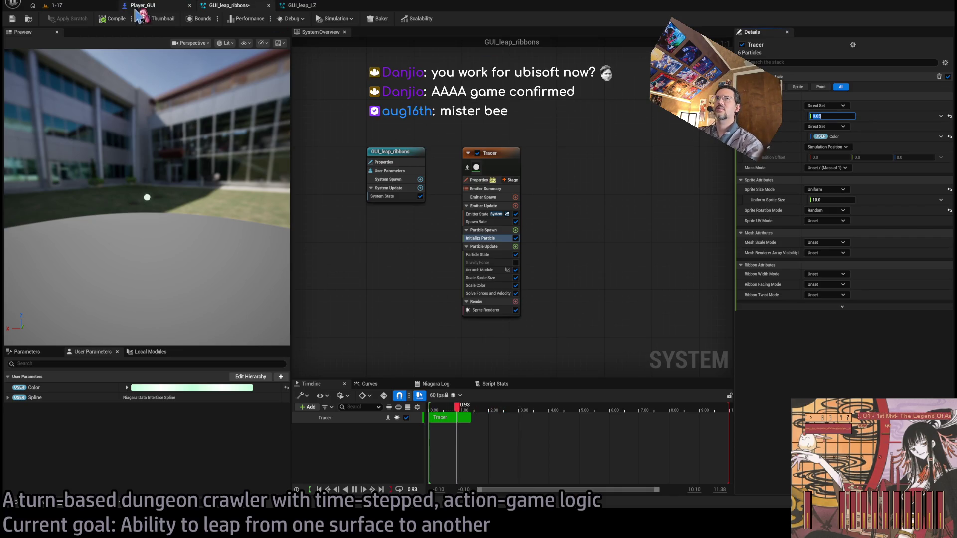
pyautogui.click(83, 7)
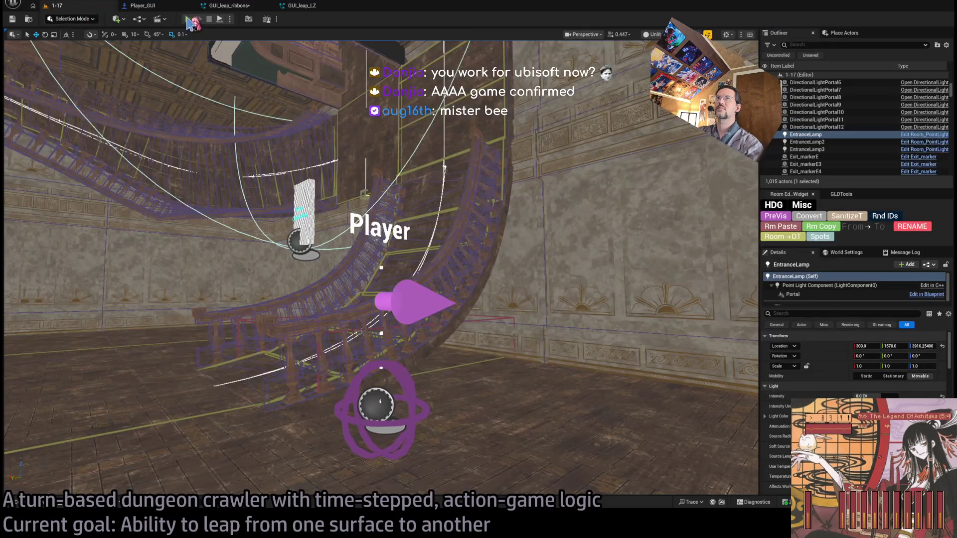
# Play-test level 1-17 with the shortened ribbons, eject with F8, and bring up GUI_leap_LZ
pyautogui.hotkey('alt', 'p')
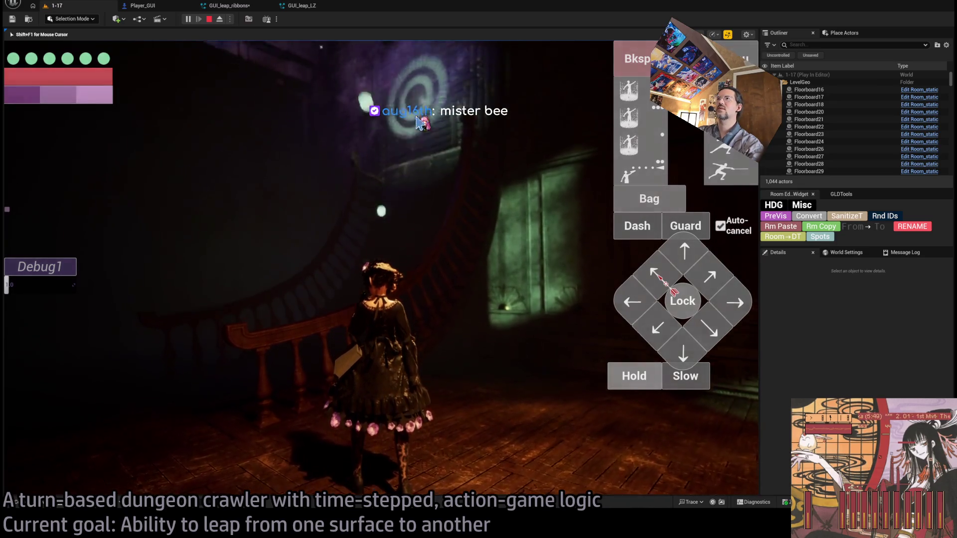
pyautogui.press('F8')
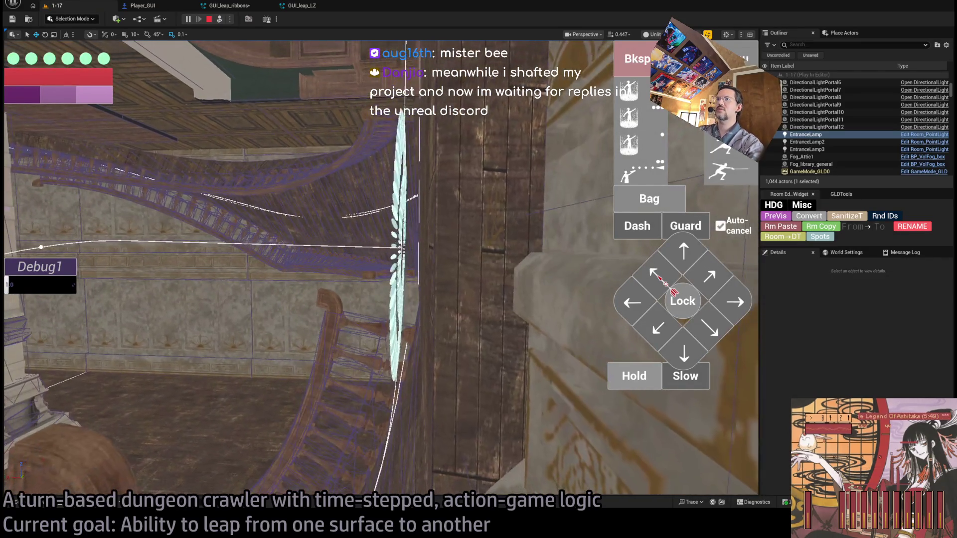
pyautogui.click(301, 6)
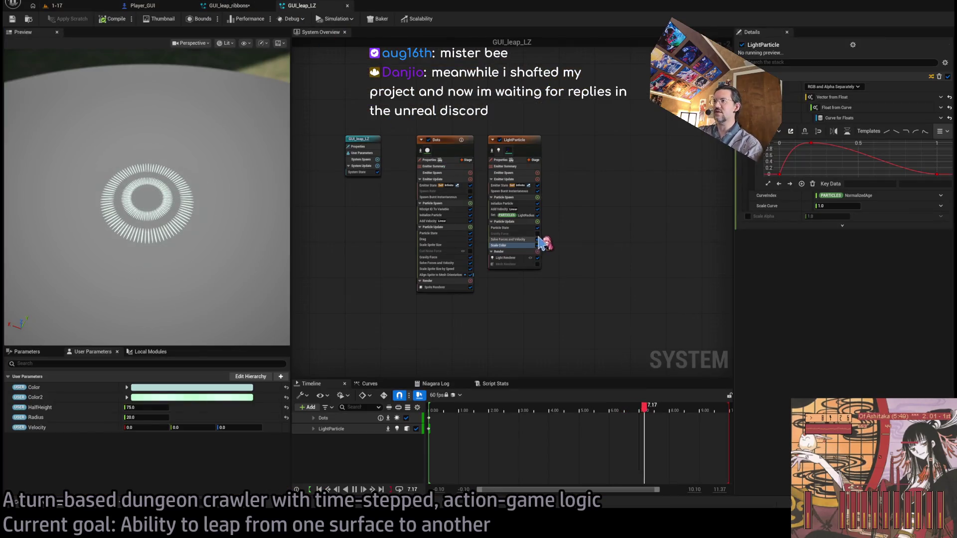
# Set the Dots emitter's Gravity Force Z value to 20000.0
pyautogui.scroll(1, 540, 241)
pyautogui.click(499, 234)
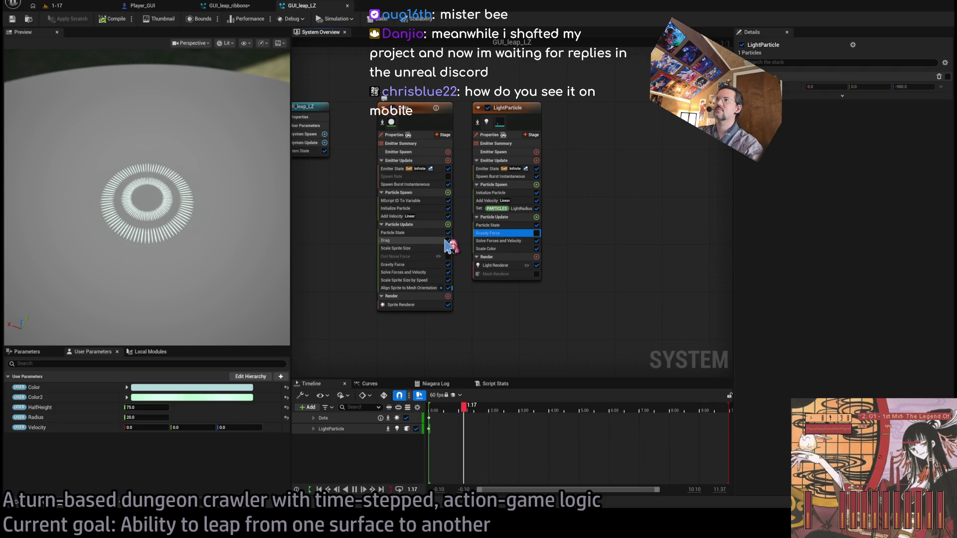
pyautogui.click(411, 264)
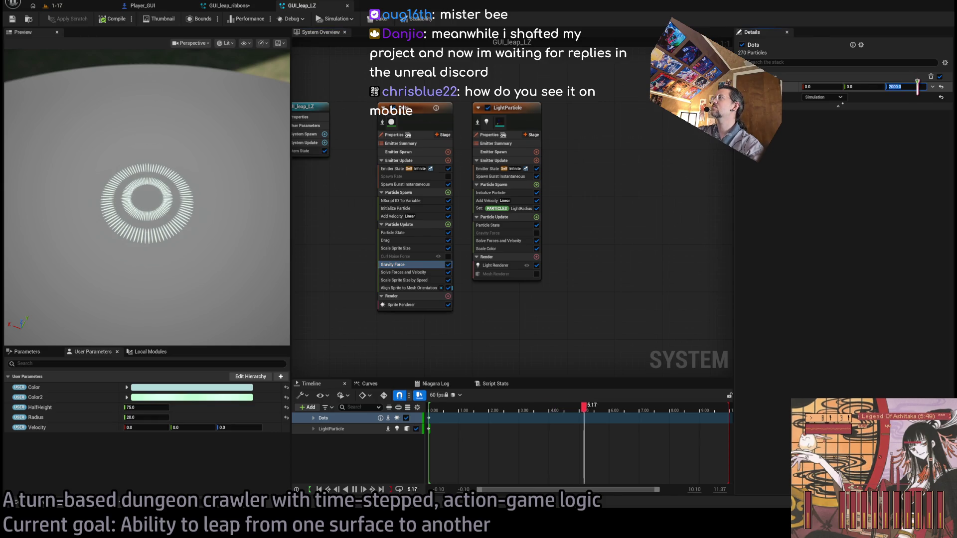
pyautogui.click(892, 87)
pyautogui.press('BackSpace')
pyautogui.write('4')
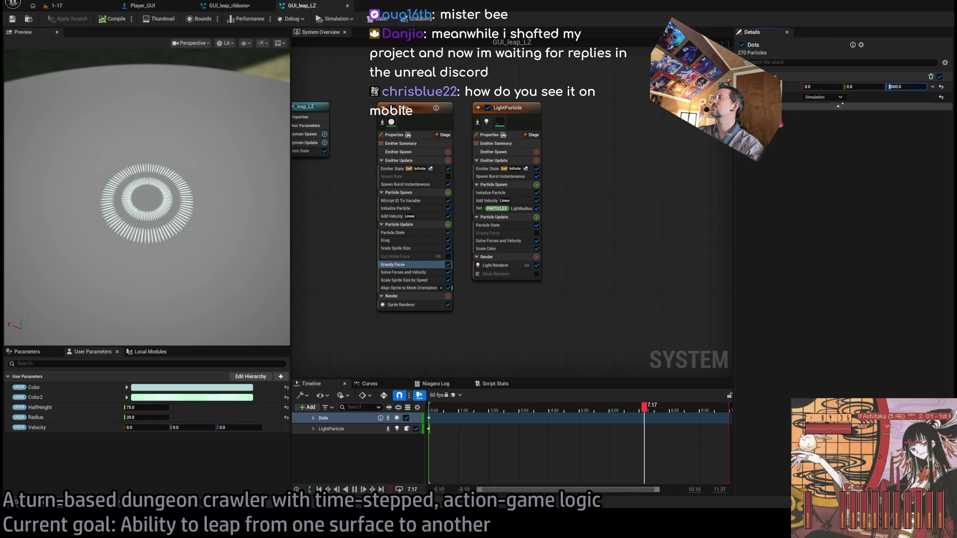
pyautogui.press('BackSpace')
pyautogui.write('20')
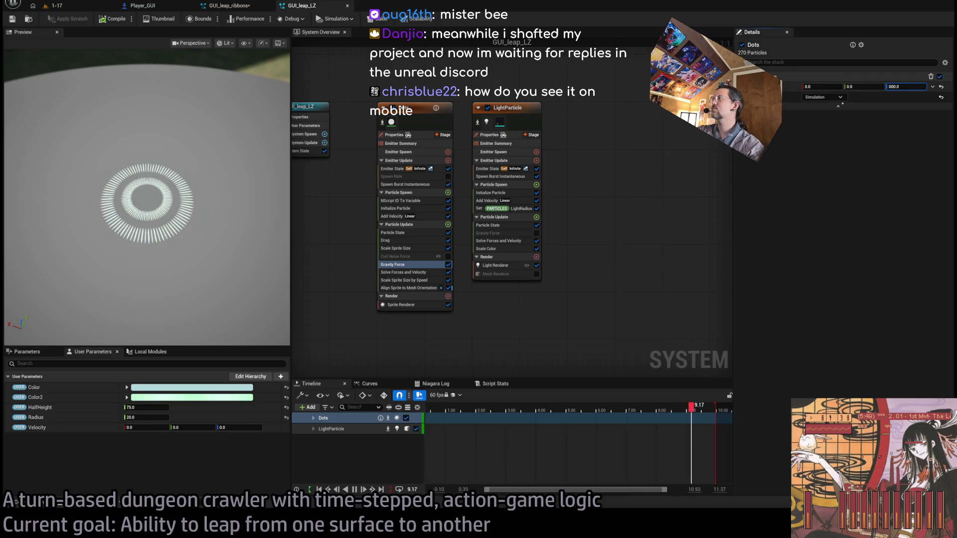
pyautogui.press('Return')
pyautogui.moveTo(179, 94); pyautogui.dragTo(183, 54)
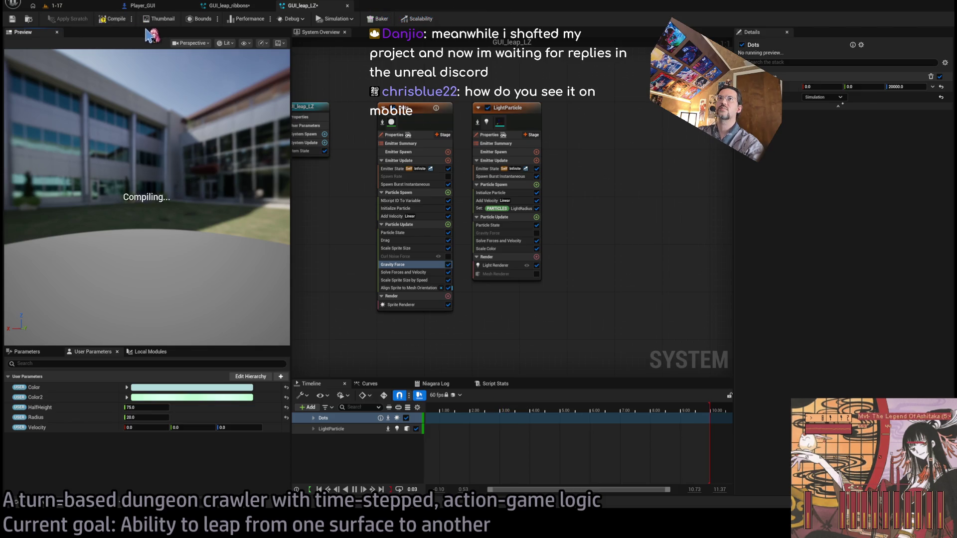
# Restore LightParticle's Gravity Force before Solve Forces and Velocity, then retake the game camera
pyautogui.click(52, 6)
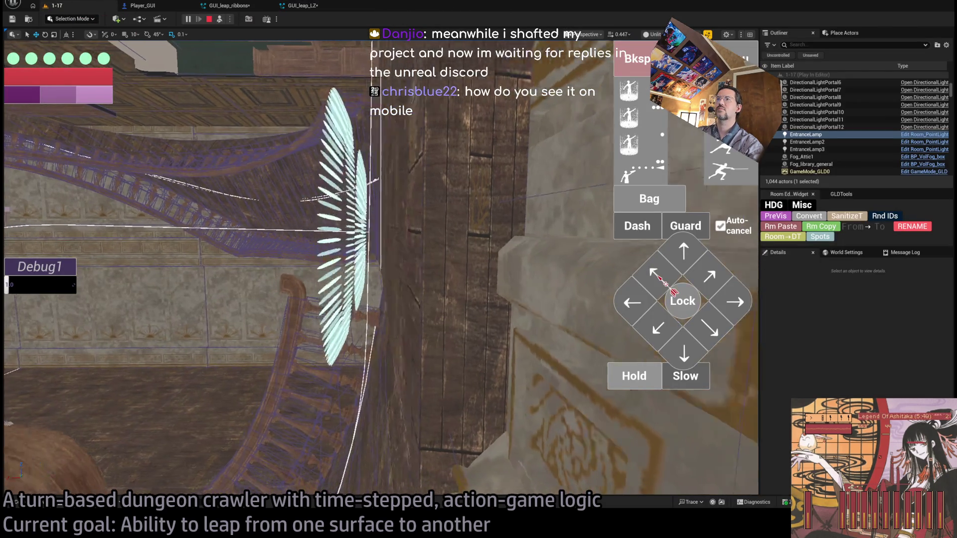
pyautogui.click(303, 6)
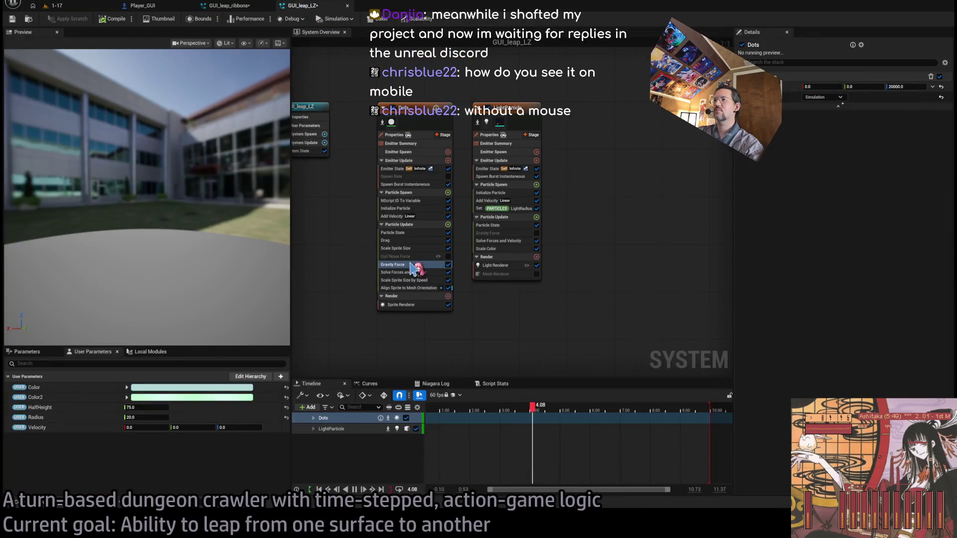
pyautogui.click(501, 233)
pyautogui.press('Delete')
pyautogui.hotkey('ctrl', 'z')
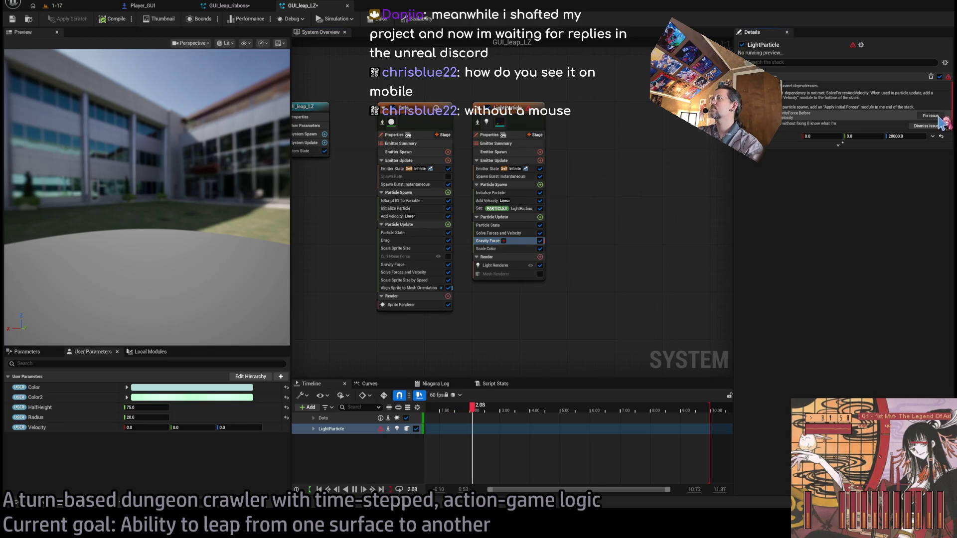
pyautogui.click(930, 115)
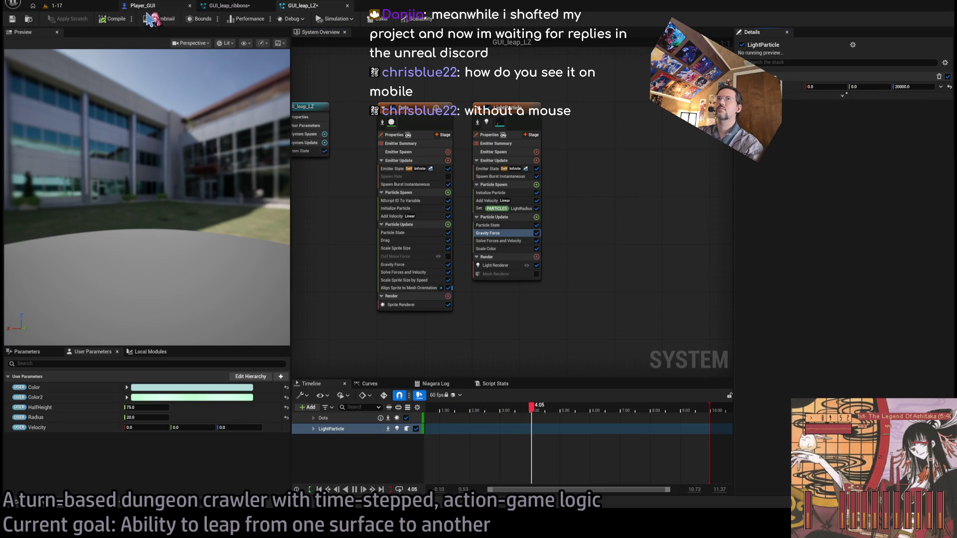
pyautogui.click(92, 6)
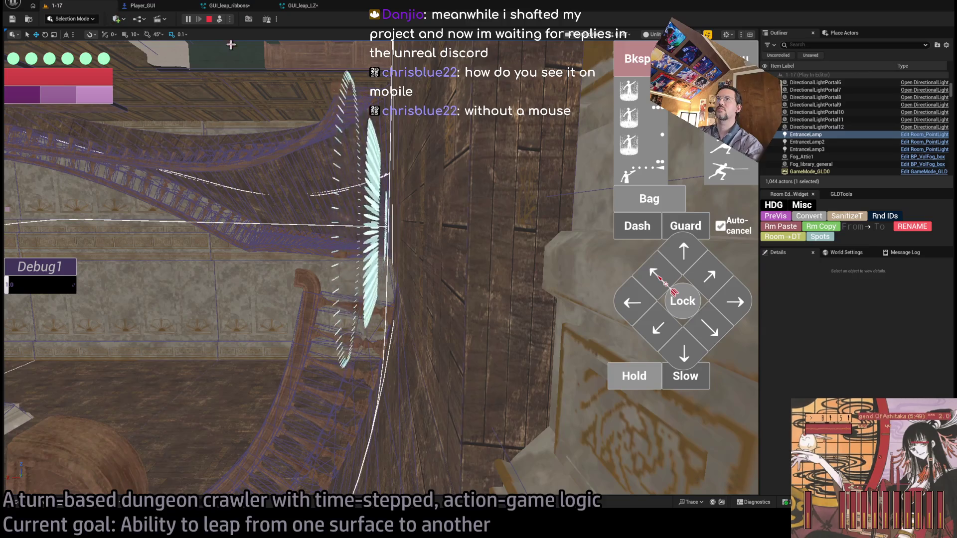
pyautogui.click(219, 19)
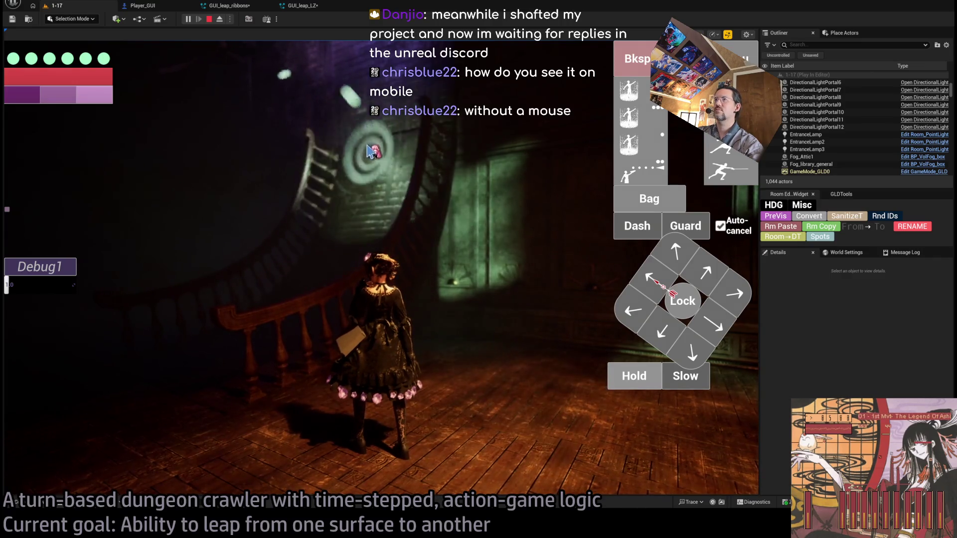
# Stop play, orbit up over the stairwell, and start playing level 1-17 again
pyautogui.press('Escape')
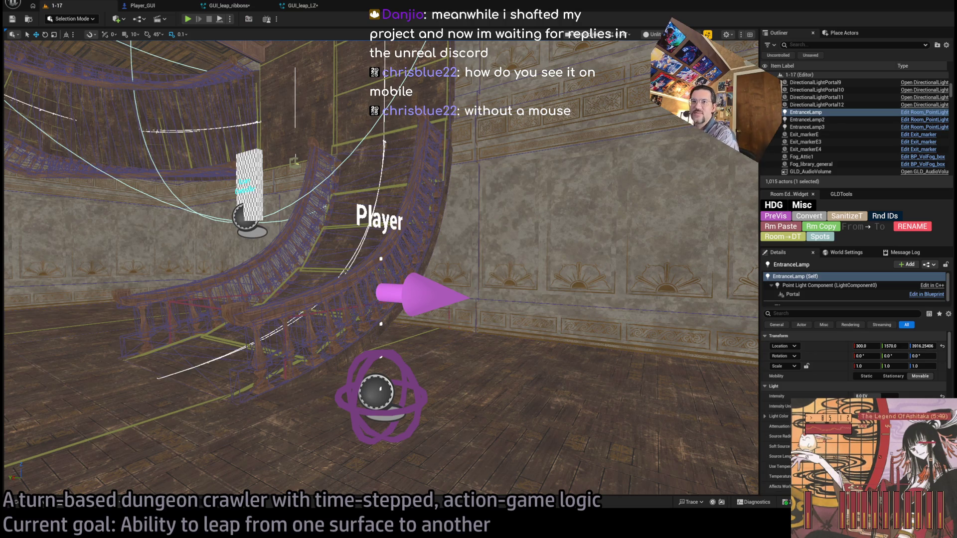
pyautogui.moveTo(399, 245)
pyautogui.mouseDown()
pyautogui.moveTo(399, 220)
pyautogui.moveTo(398, 246)
pyautogui.mouseUp()
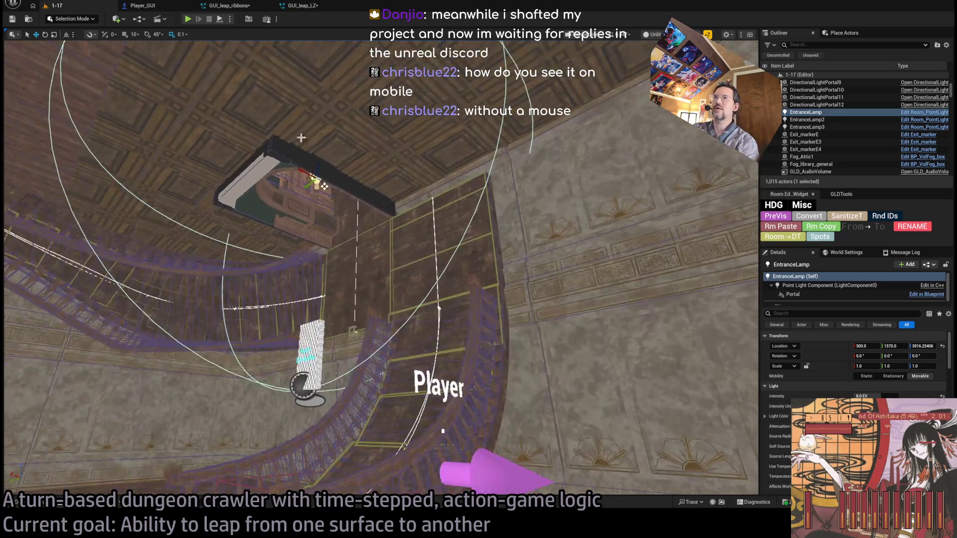
pyautogui.hotkey('alt', 'p')
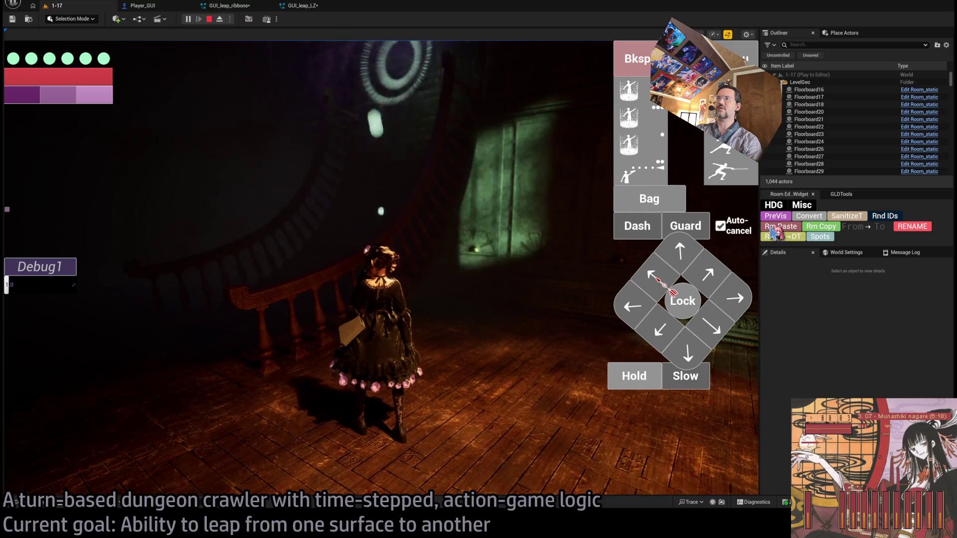
# Pick a floor leap target in game, stop the session, and return to GUI_leap_LZ
pyautogui.click(548, 386)
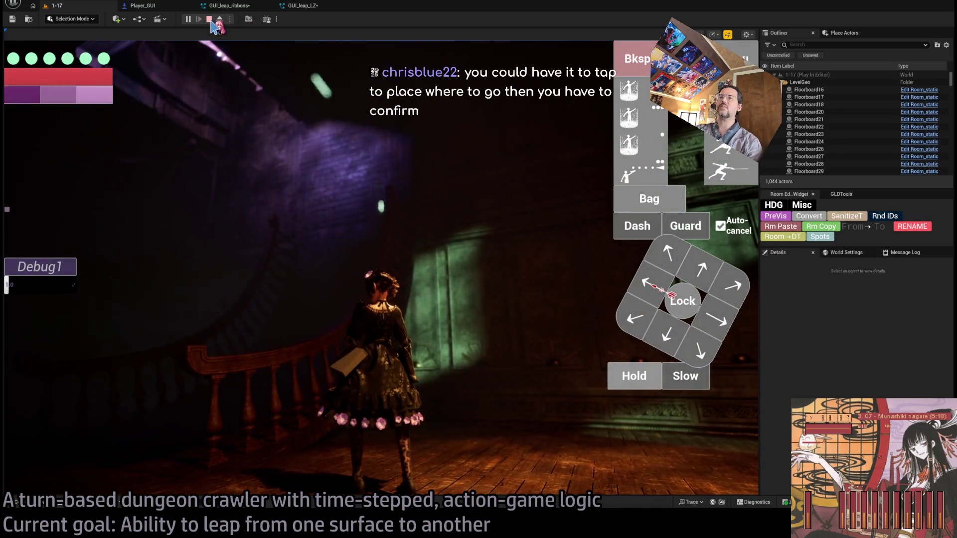
pyautogui.click(210, 19)
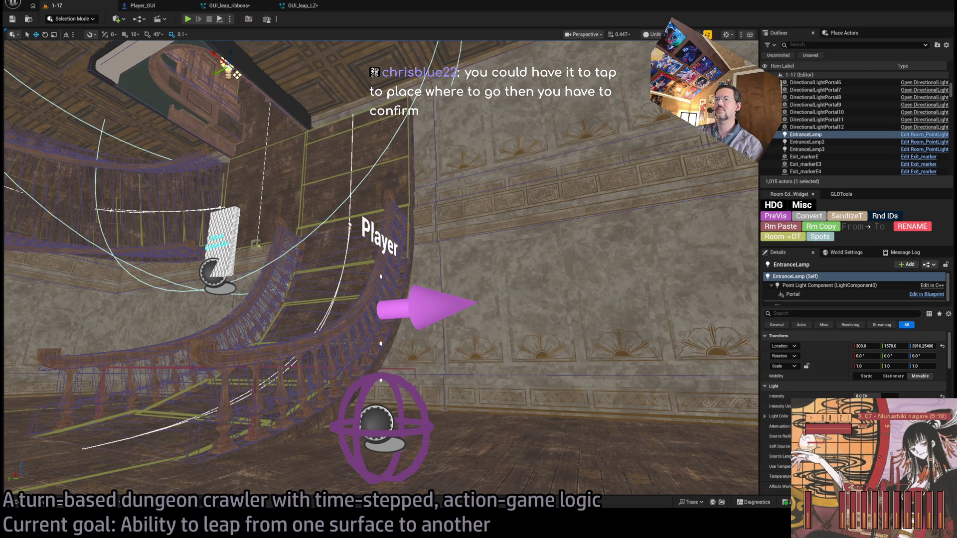
pyautogui.scroll(-2, 871, 409)
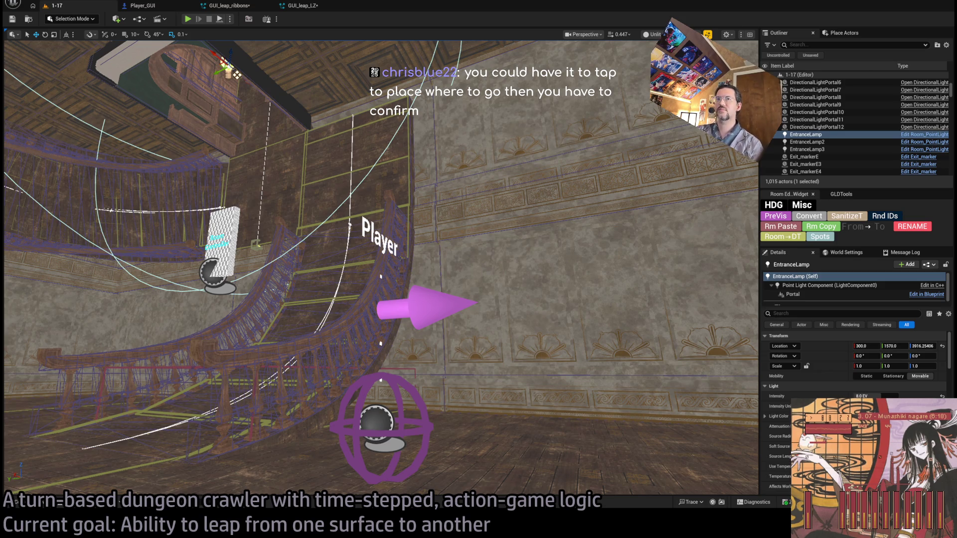
pyautogui.click(299, 5)
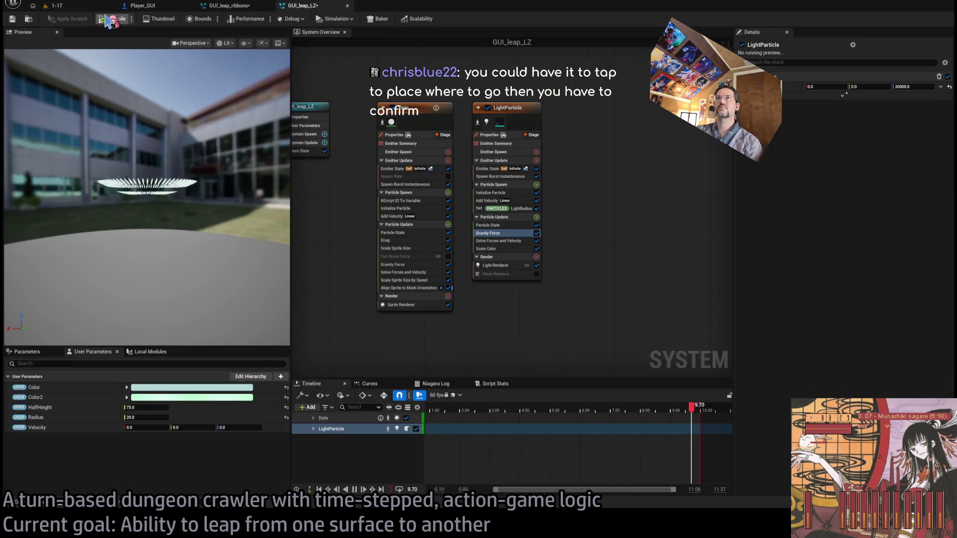
# Open the Project Settings window from the Edit menu
pyautogui.click(57, 7)
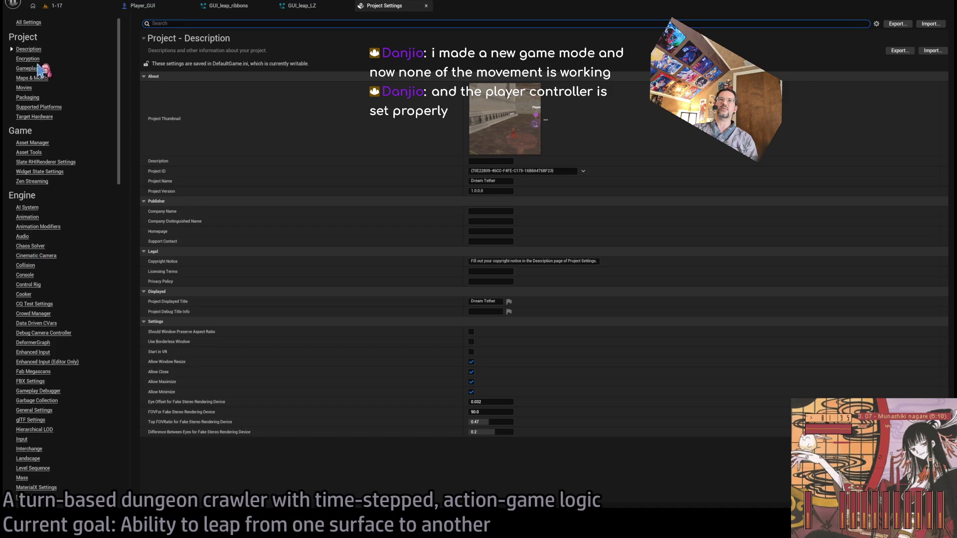
# Review the Maps & Modes Default Maps advanced options, then go back to level 1-17
pyautogui.click(33, 78)
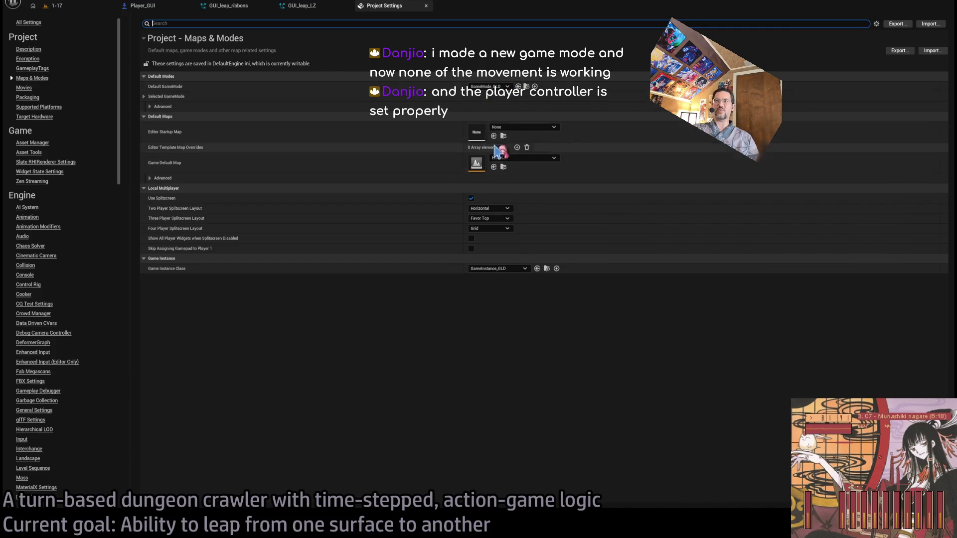
pyautogui.click(150, 178)
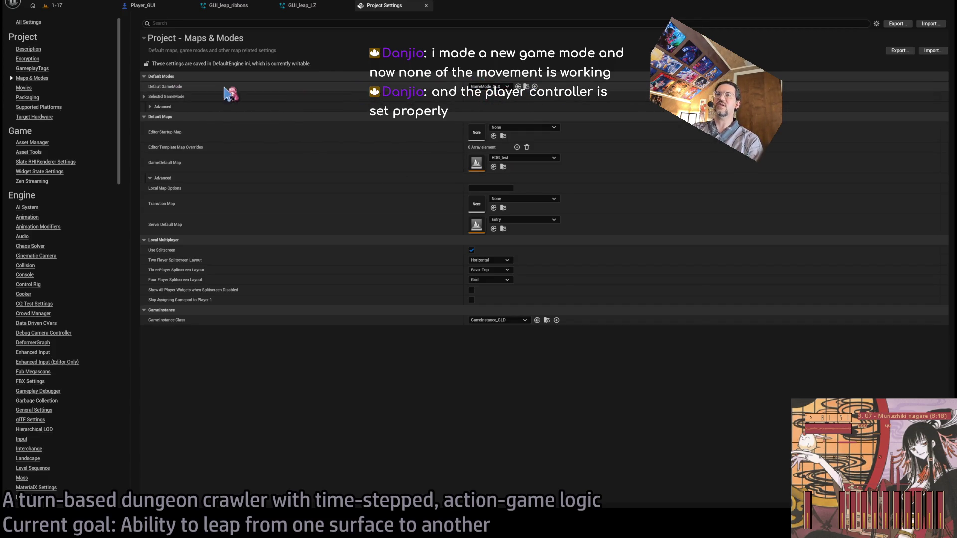
pyautogui.click(77, 9)
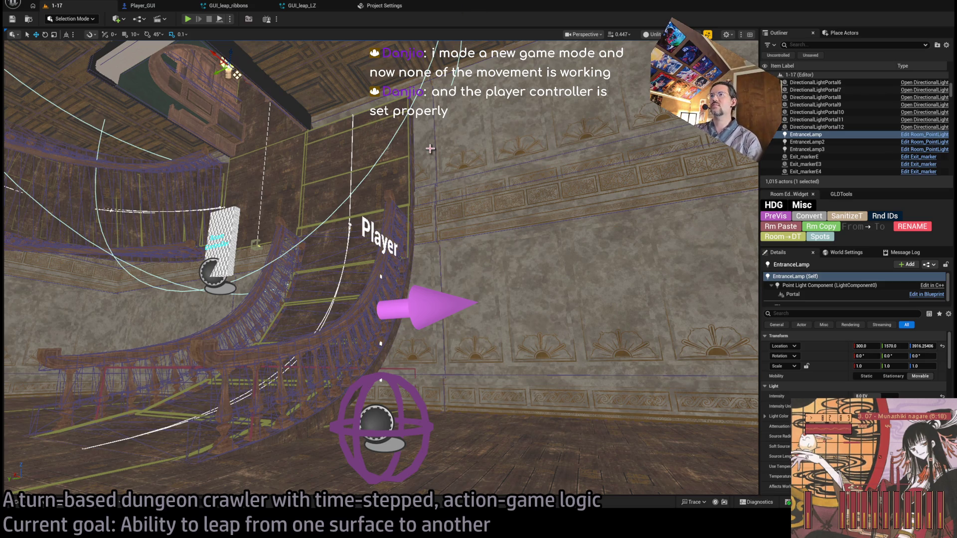
# Orbit over the Player arrow and stairwell, then open Player_GUI's EventGraph
pyautogui.moveTo(471, 272)
pyautogui.mouseDown()
pyautogui.moveTo(469, 319)
pyautogui.moveTo(449, 280)
pyautogui.moveTo(439, 299)
pyautogui.moveTo(431, 249)
pyautogui.moveTo(424, 269)
pyautogui.moveTo(429, 252)
pyautogui.moveTo(461, 289)
pyautogui.mouseUp()
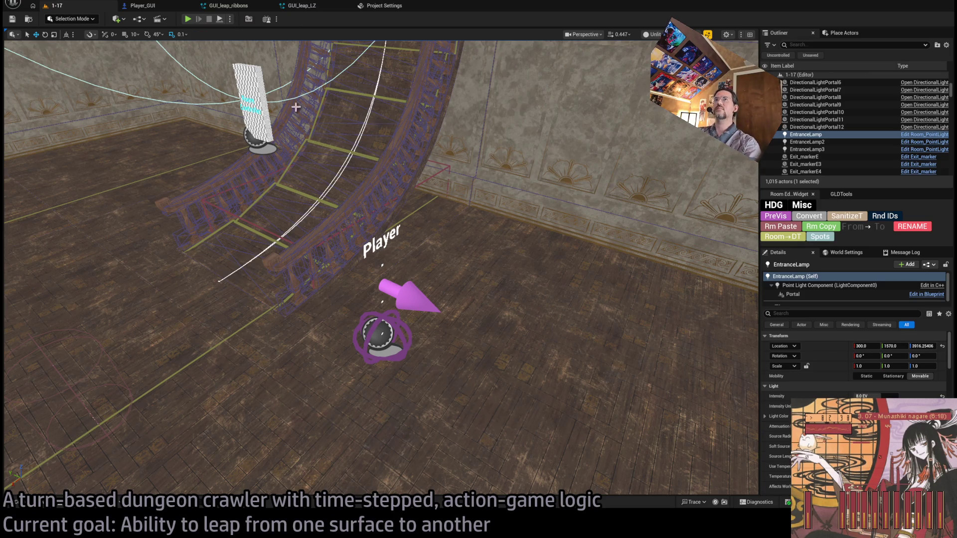
pyautogui.moveTo(296, 107); pyautogui.dragTo(280, 90)
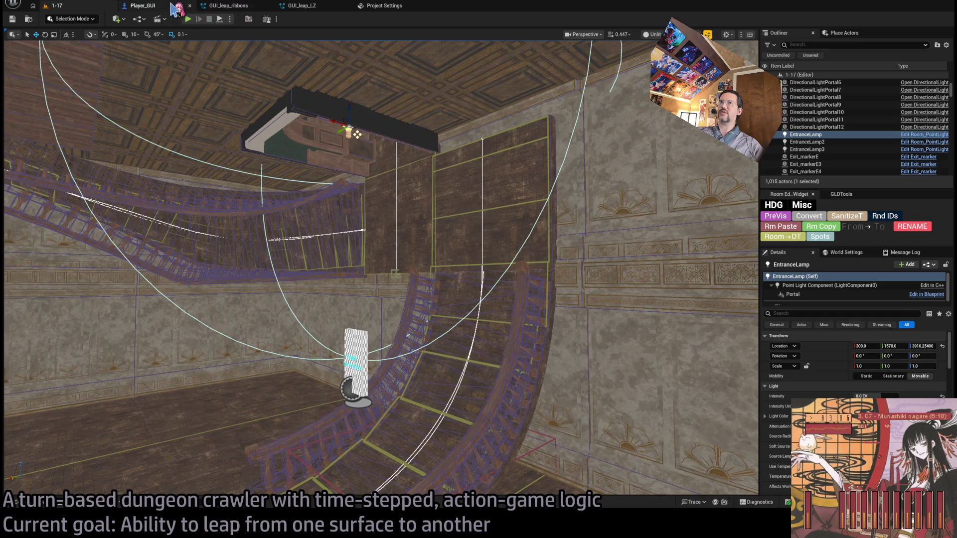
pyautogui.click(141, 5)
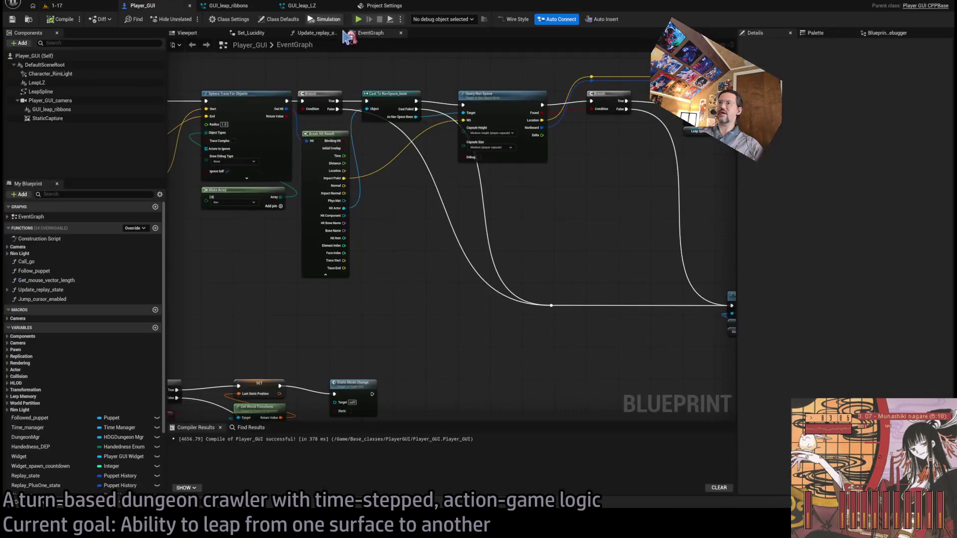
# Centre the spline nodes and nudge the two top reroute nodes slightly lower
pyautogui.scroll(-4, 453, 172)
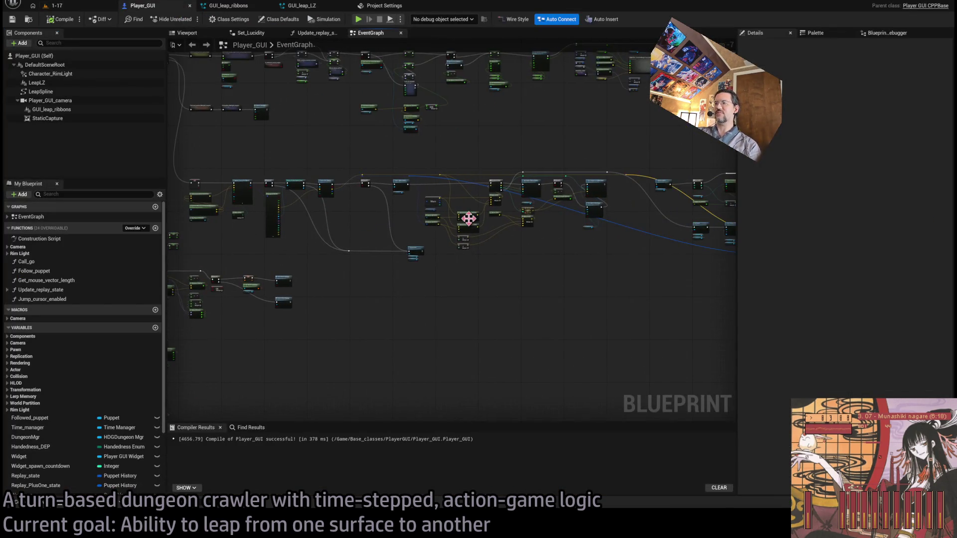
pyautogui.scroll(3, 596, 257)
pyautogui.scroll(-2, 408, 264)
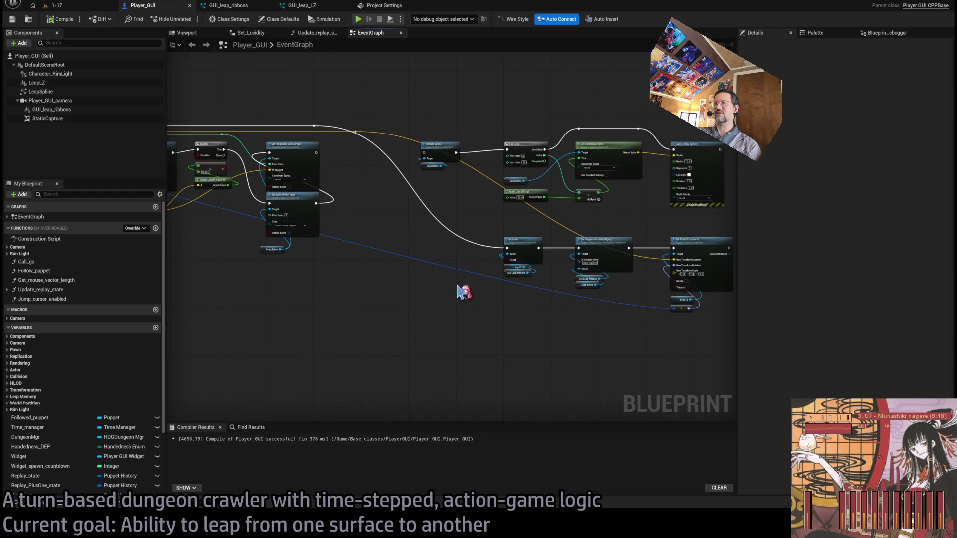
pyautogui.scroll(2, 621, 285)
pyautogui.moveTo(621, 285)
pyautogui.mouseDown()
pyautogui.moveTo(367, 208)
pyautogui.moveTo(500, 269)
pyautogui.moveTo(515, 293)
pyautogui.moveTo(457, 232)
pyautogui.mouseUp()
pyautogui.scroll(4, 553, 169)
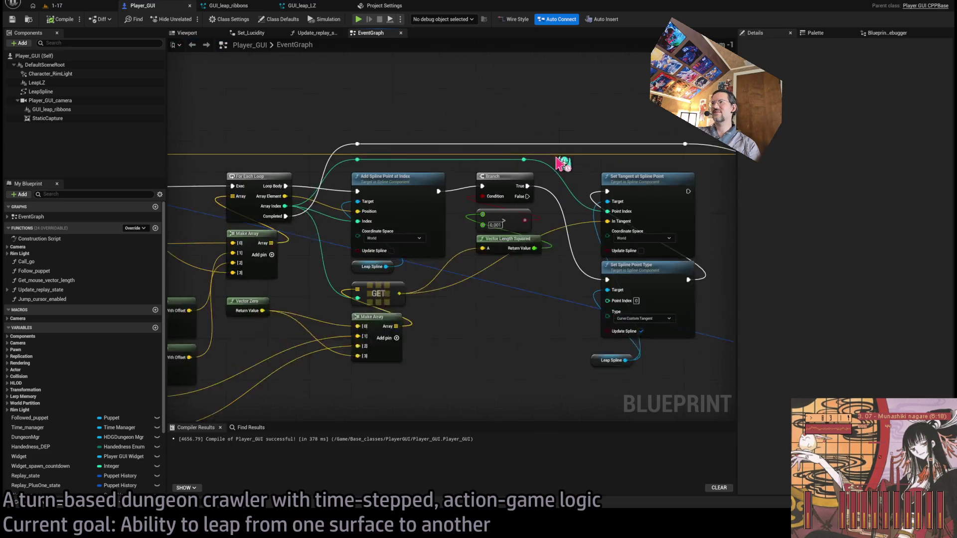
pyautogui.moveTo(588, 177)
pyautogui.mouseDown()
pyautogui.moveTo(319, 156)
pyautogui.moveTo(338, 178)
pyautogui.mouseUp()
pyautogui.scroll(-7, 305, 130)
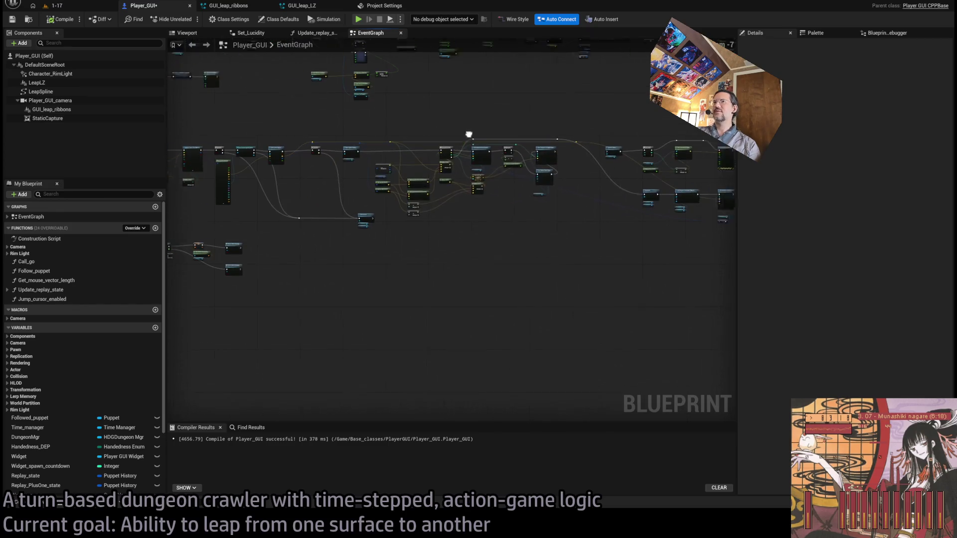
pyautogui.moveTo(299, 129)
pyautogui.mouseDown()
pyautogui.moveTo(642, 147)
pyautogui.moveTo(648, 158)
pyautogui.mouseUp()
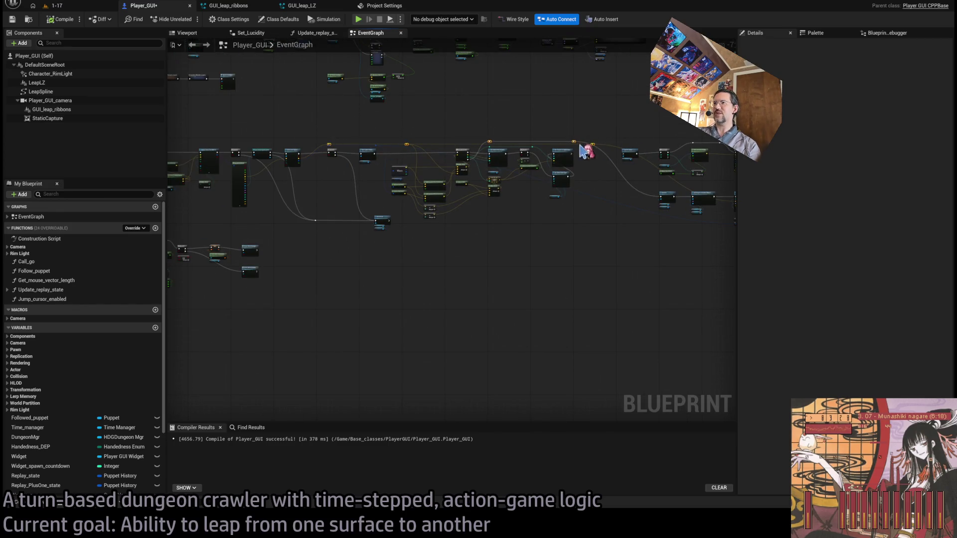
# Raise the Leap Spline wire's reroute point toward the top of the graph
pyautogui.scroll(5, 548, 149)
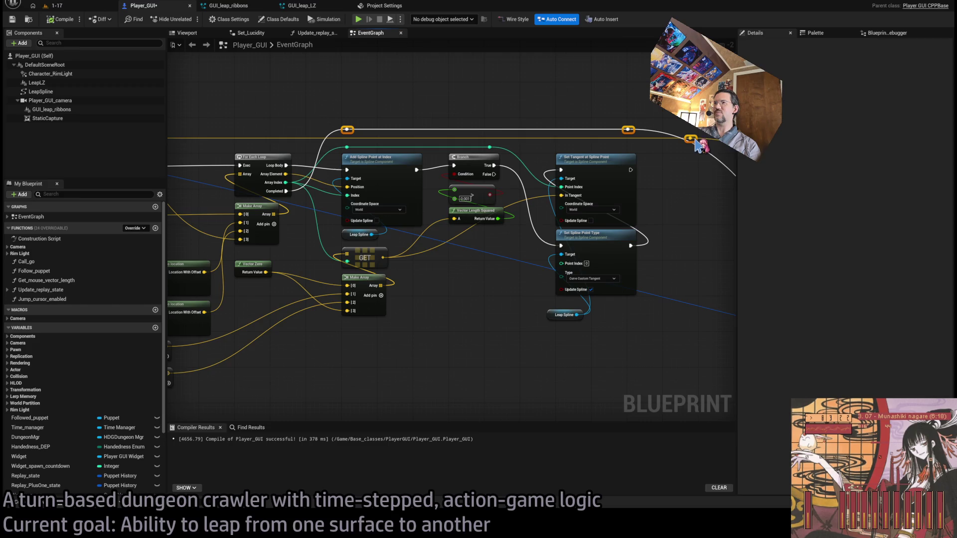
pyautogui.scroll(-4, 693, 185)
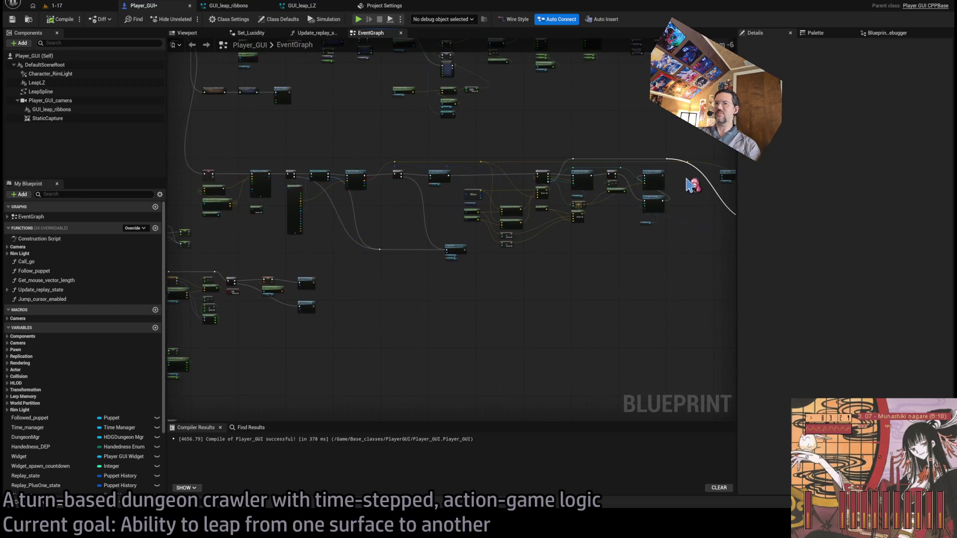
pyautogui.scroll(3, 693, 185)
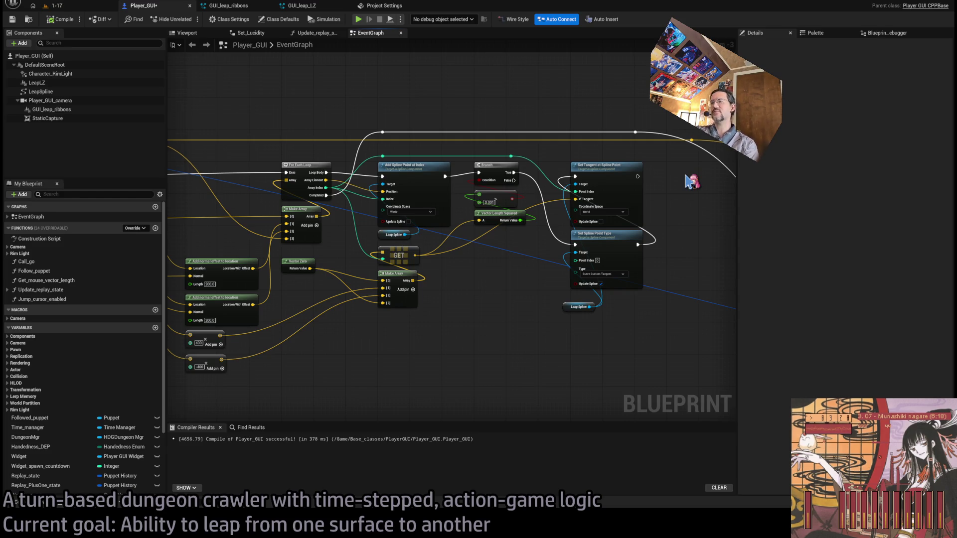
pyautogui.moveTo(348, 118)
pyautogui.mouseDown()
pyautogui.moveTo(477, 103)
pyautogui.moveTo(524, 122)
pyautogui.moveTo(248, 136)
pyautogui.mouseUp()
pyautogui.moveTo(696, 316); pyautogui.dragTo(504, 320)
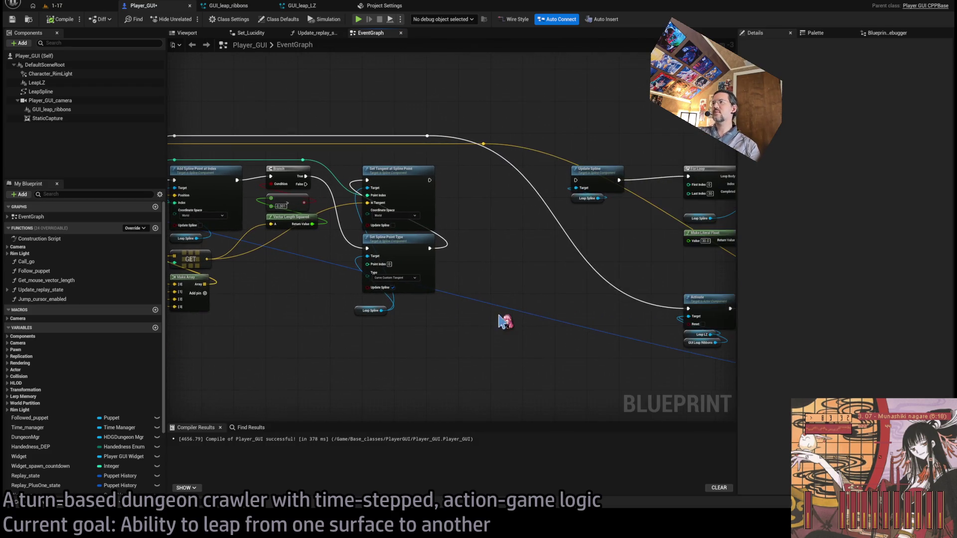
pyautogui.moveTo(461, 175)
pyautogui.mouseDown()
pyautogui.moveTo(368, 183)
pyautogui.moveTo(491, 168)
pyautogui.moveTo(600, 173)
pyautogui.mouseUp()
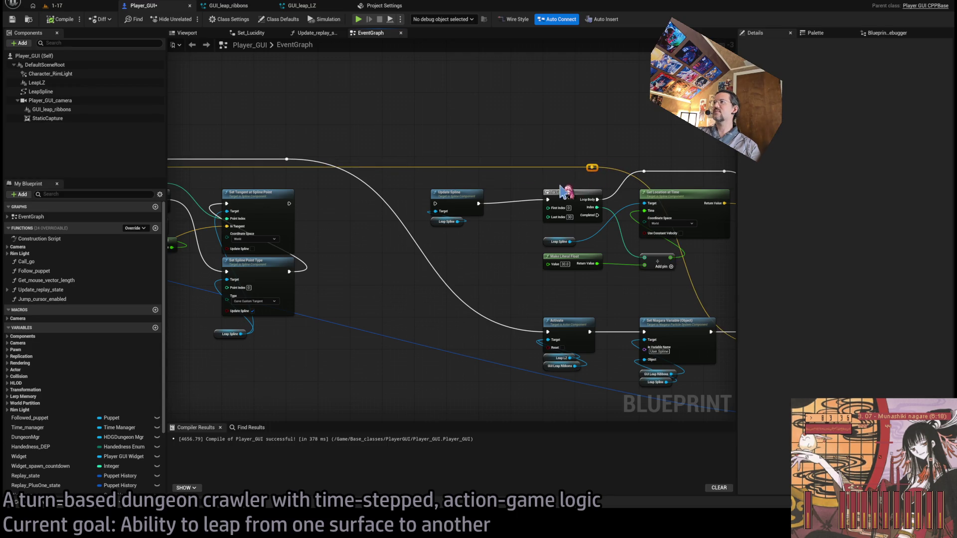
pyautogui.moveTo(335, 208); pyautogui.dragTo(552, 250)
pyautogui.moveTo(417, 275)
pyautogui.mouseDown()
pyautogui.moveTo(715, 248)
pyautogui.moveTo(204, 253)
pyautogui.mouseUp()
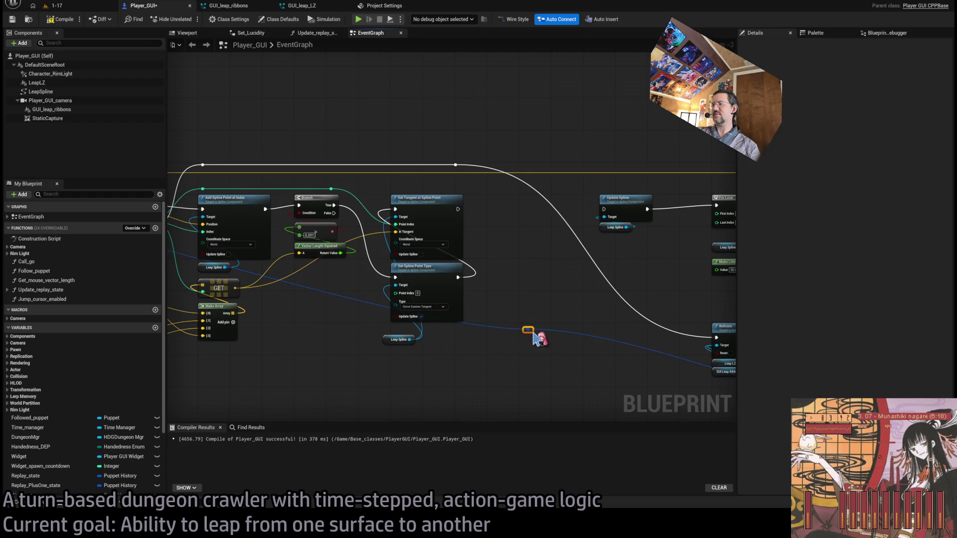
pyautogui.moveTo(536, 338); pyautogui.dragTo(652, 189)
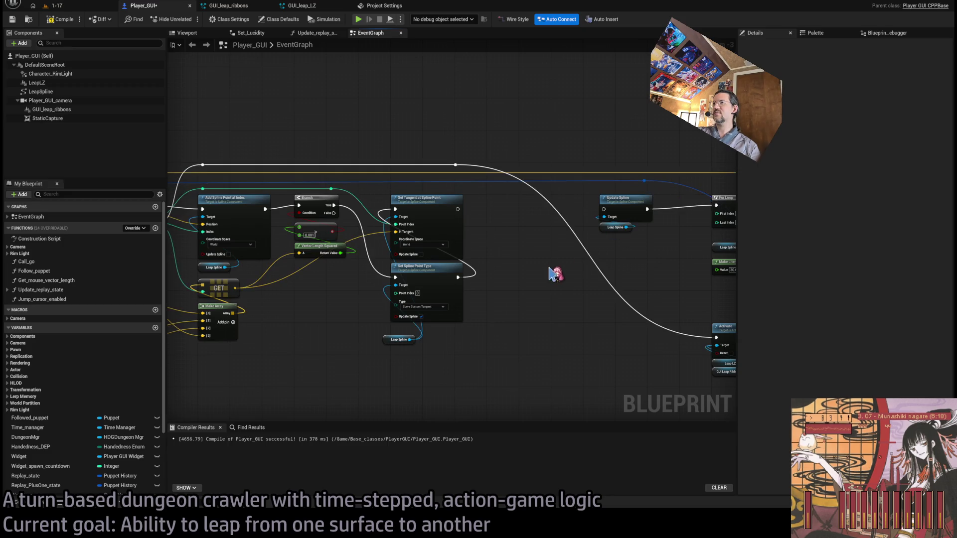
# Marquee-select the For Loop and Draw Debug Sphere loop nodes
pyautogui.moveTo(553, 273)
pyautogui.mouseDown()
pyautogui.moveTo(481, 280)
pyautogui.moveTo(438, 268)
pyautogui.mouseUp()
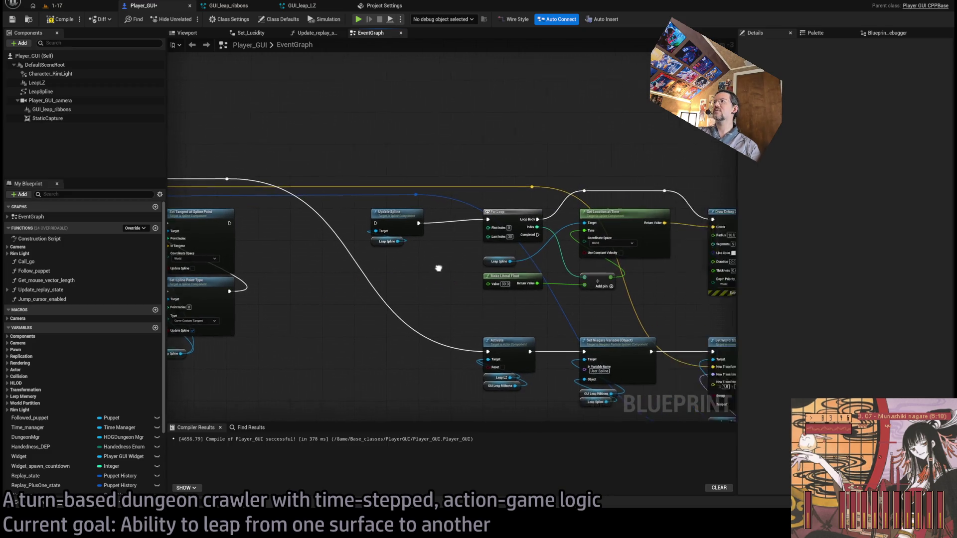
pyautogui.moveTo(288, 263); pyautogui.dragTo(577, 271)
pyautogui.moveTo(380, 252)
pyautogui.mouseDown()
pyautogui.moveTo(615, 255)
pyautogui.moveTo(320, 266)
pyautogui.mouseUp()
pyautogui.moveTo(313, 275)
pyautogui.mouseDown()
pyautogui.moveTo(523, 252)
pyautogui.moveTo(654, 186)
pyautogui.mouseUp()
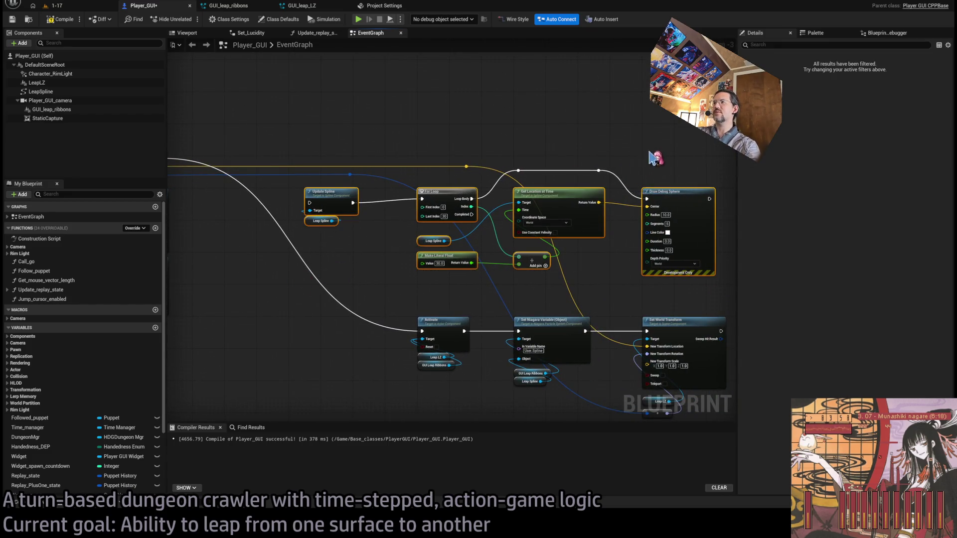
# Delete the debug-sphere loop nodes and move the Activate group and wire reroute points up
pyautogui.press('Delete')
pyautogui.moveTo(384, 239); pyautogui.dragTo(478, 239)
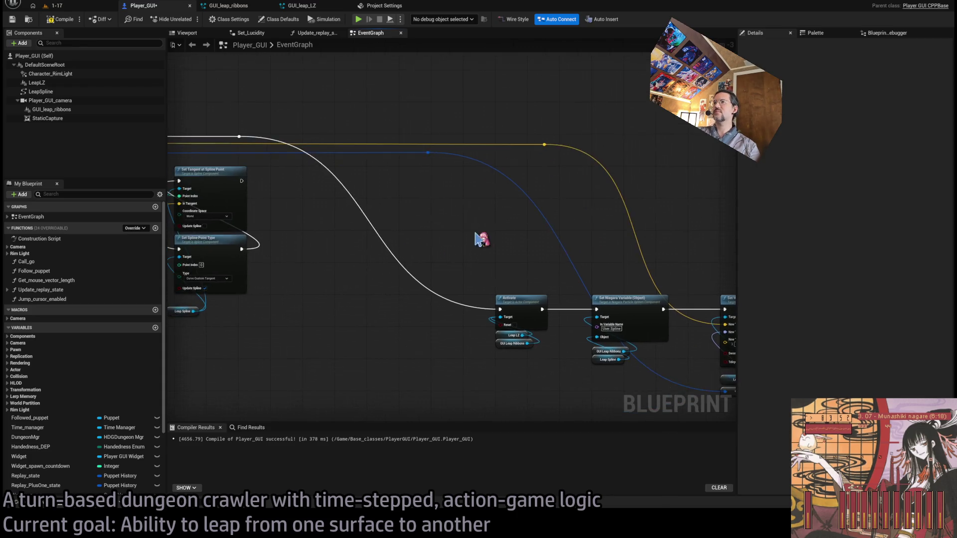
pyautogui.scroll(-2, 479, 239)
pyautogui.moveTo(651, 264); pyautogui.dragTo(499, 339)
pyautogui.moveTo(441, 284); pyautogui.dragTo(445, 180)
pyautogui.scroll(4, 443, 208)
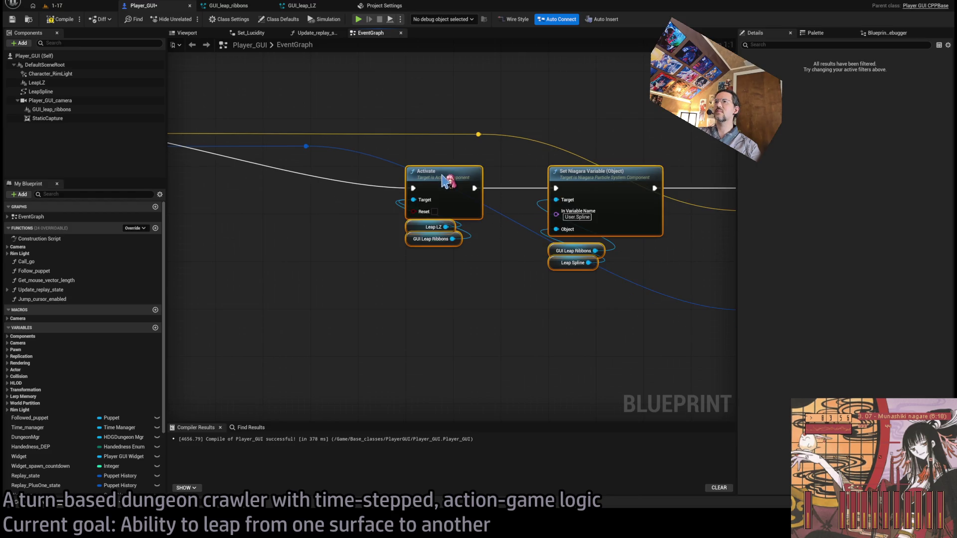
pyautogui.click(445, 180)
pyautogui.click(329, 158)
pyautogui.moveTo(310, 150); pyautogui.dragTo(652, 147)
pyautogui.moveTo(484, 140)
pyautogui.mouseDown()
pyautogui.moveTo(656, 140)
pyautogui.moveTo(413, 141)
pyautogui.moveTo(523, 165)
pyautogui.moveTo(485, 273)
pyautogui.moveTo(551, 285)
pyautogui.mouseUp()
# Move the Activate, Set Niagara Variable and Set World Transform group beside Set Tangent and compile
pyautogui.scroll(-5, 465, 255)
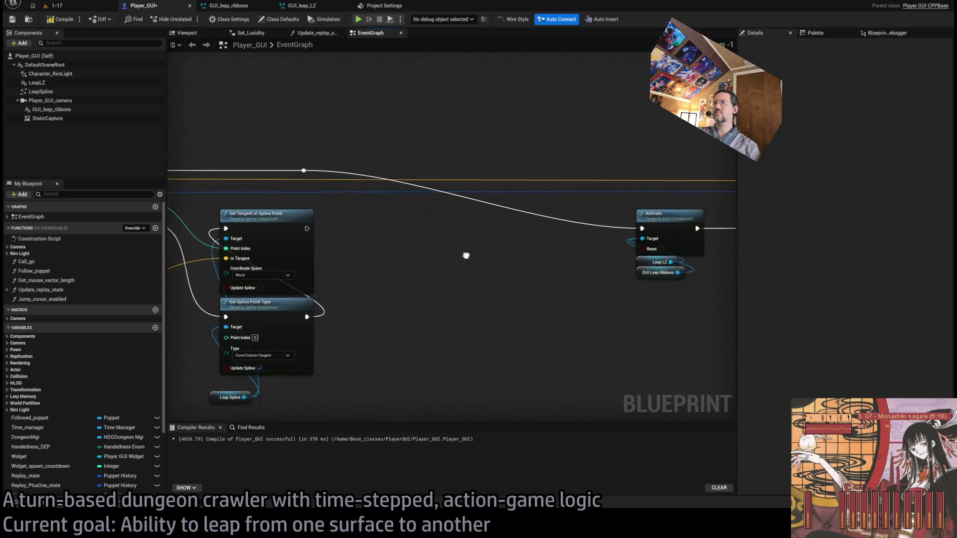
pyautogui.moveTo(351, 215); pyautogui.dragTo(491, 287)
pyautogui.scroll(5, 375, 253)
pyautogui.moveTo(375, 252)
pyautogui.mouseDown()
pyautogui.moveTo(473, 245)
pyautogui.moveTo(287, 231)
pyautogui.mouseUp()
pyautogui.click(251, 167)
pyautogui.scroll(-2, 250, 167)
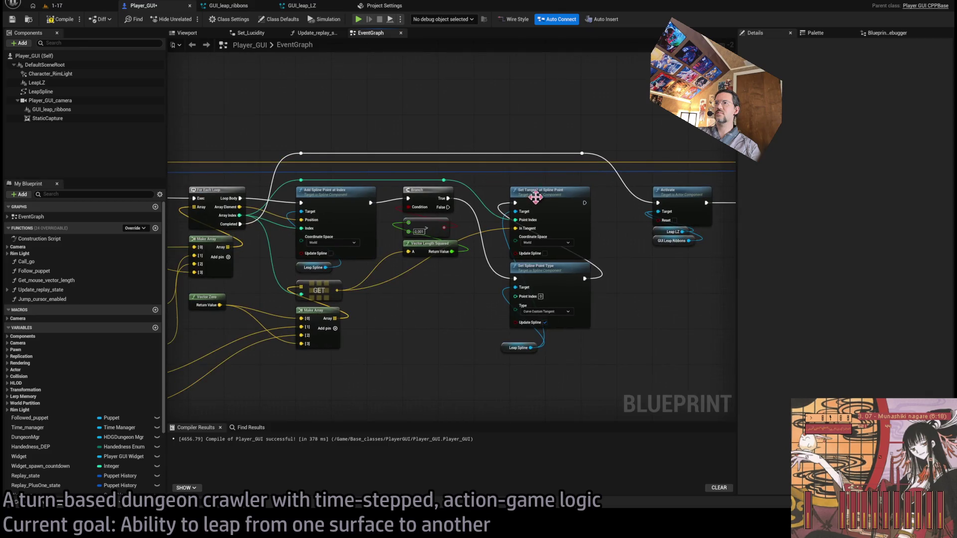
pyautogui.scroll(2, 466, 284)
pyautogui.scroll(1, 481, 256)
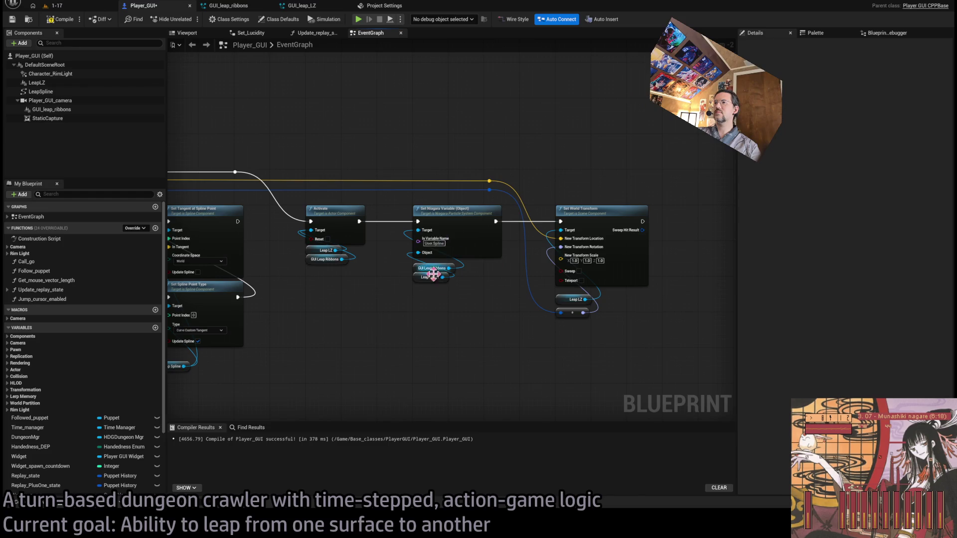
pyautogui.click(59, 19)
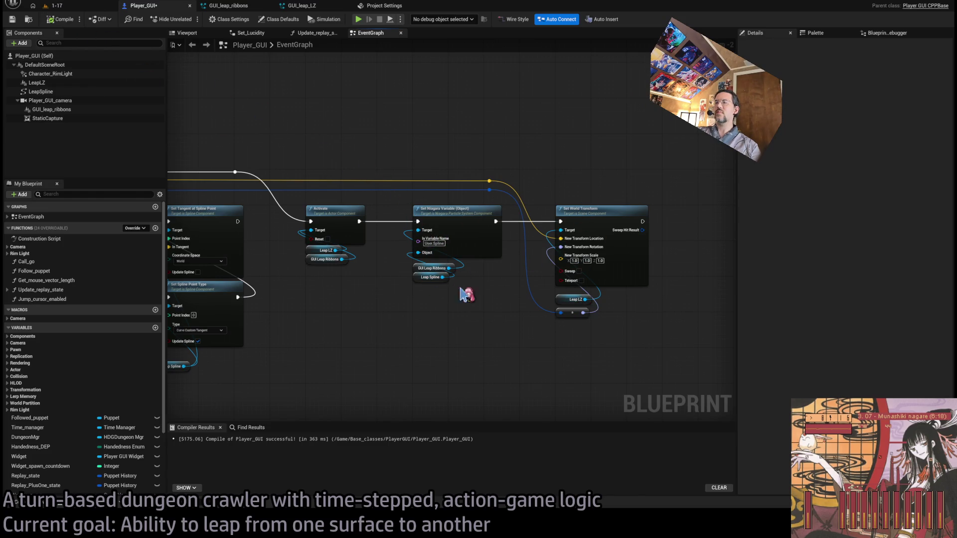
# Cut out Set Niagara Variable and wire Activate directly to Set World Transform
pyautogui.scroll(2, 465, 291)
pyautogui.press('Delete')
pyautogui.moveTo(317, 202); pyautogui.dragTo(589, 202)
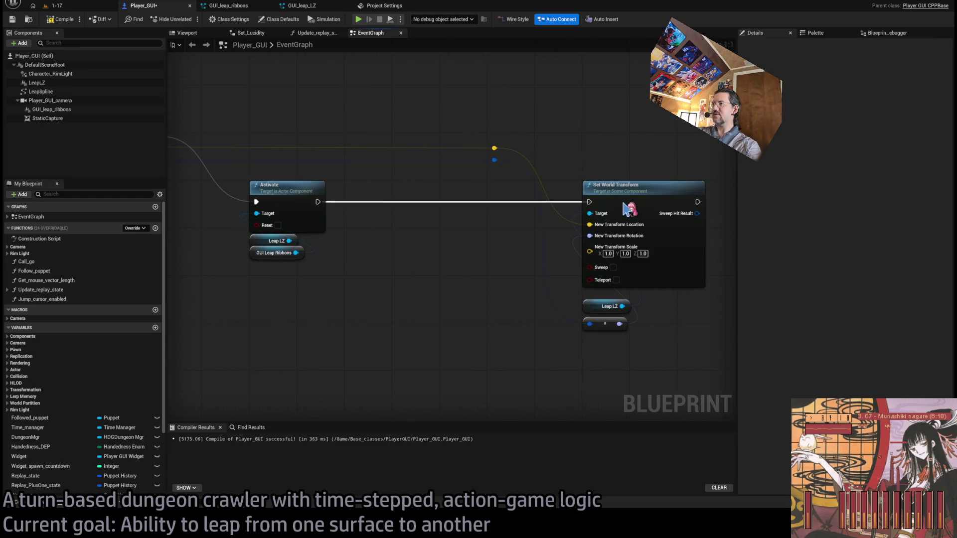
pyautogui.moveTo(438, 143); pyautogui.dragTo(705, 331)
pyautogui.moveTo(631, 208)
pyautogui.mouseDown()
pyautogui.moveTo(446, 209)
pyautogui.moveTo(486, 203)
pyautogui.mouseUp()
pyautogui.moveTo(322, 134)
pyautogui.mouseDown()
pyautogui.moveTo(367, 165)
pyautogui.moveTo(331, 162)
pyautogui.mouseUp()
pyautogui.scroll(-9, 387, 135)
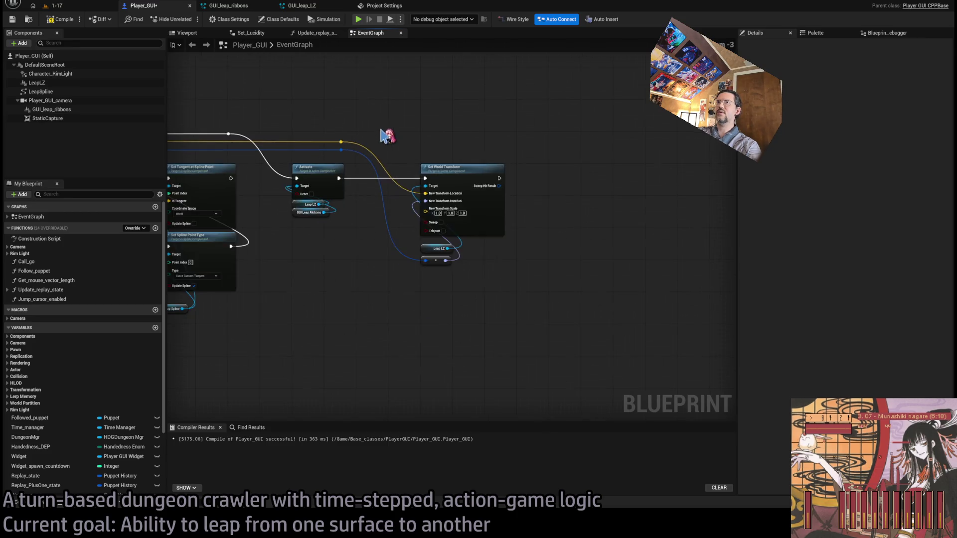
pyautogui.scroll(7, 403, 266)
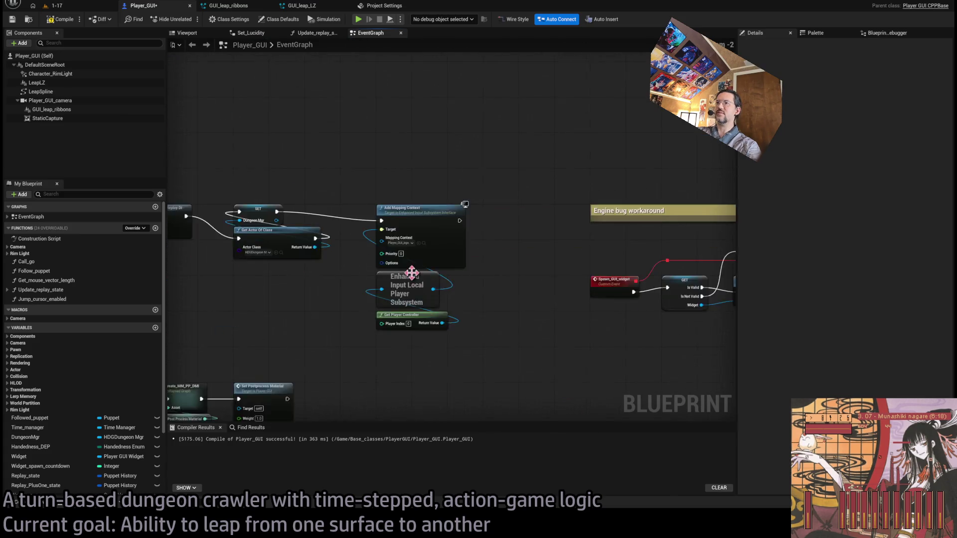
pyautogui.scroll(-4, 437, 326)
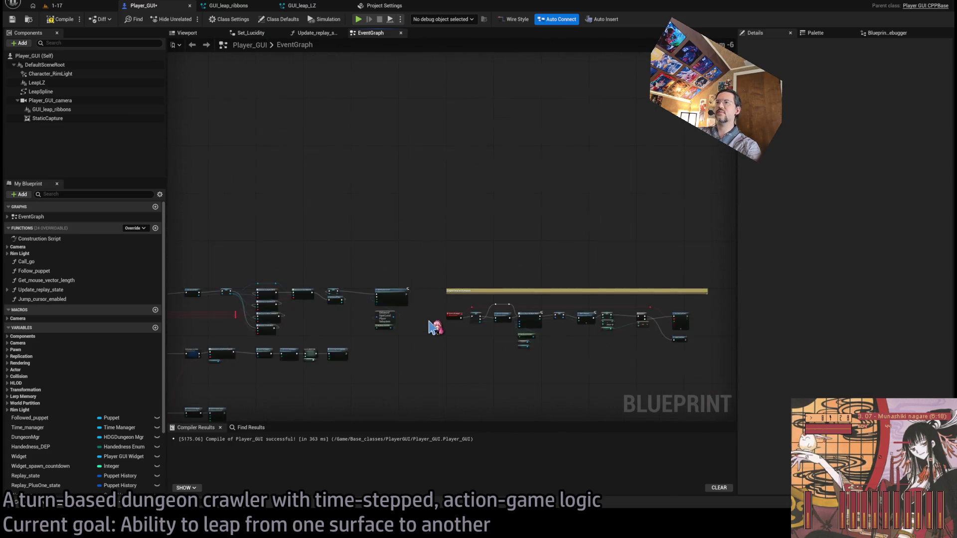
# Move the Engine bug workaround comment group to the right
pyautogui.moveTo(438, 324); pyautogui.dragTo(595, 319)
pyautogui.scroll(3, 449, 348)
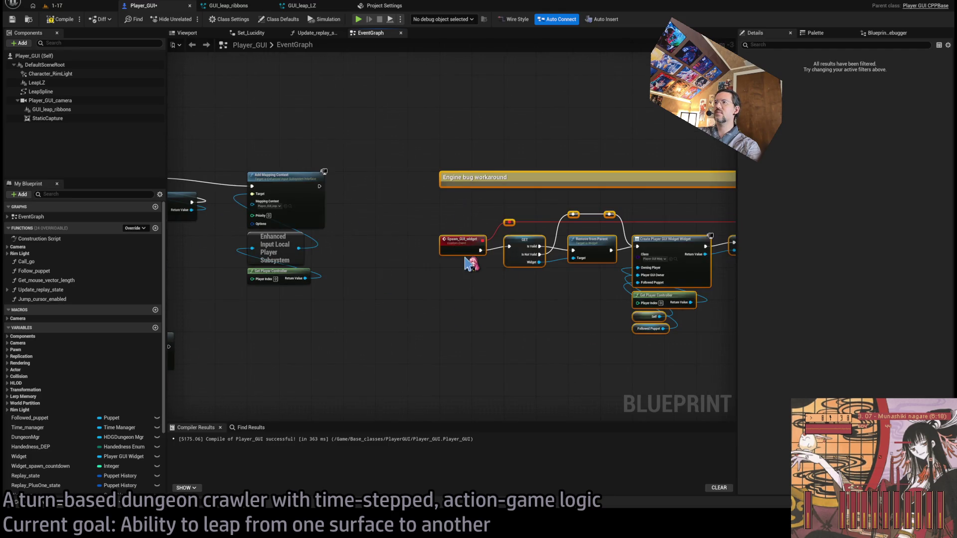
pyautogui.moveTo(469, 264); pyautogui.dragTo(608, 264)
pyautogui.scroll(-1, 419, 343)
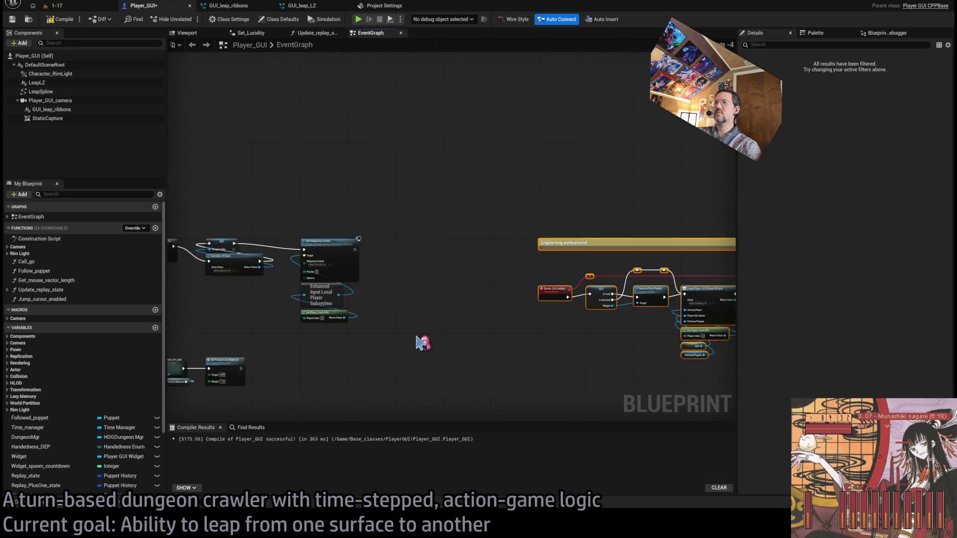
pyautogui.scroll(5, 422, 343)
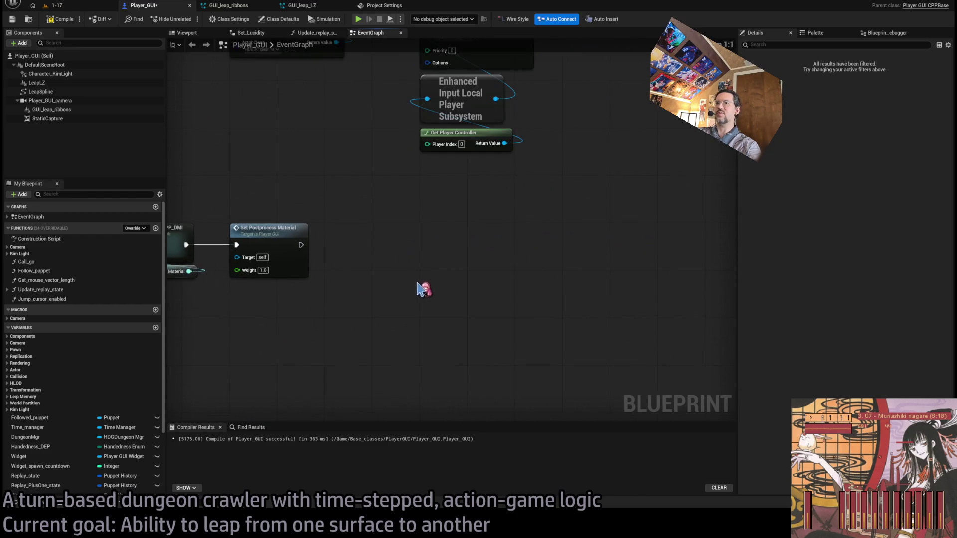
# Paste Set Niagara Variable after Set Postprocess Material, wire it in, and compile
pyautogui.hotkey('ctrl', 'v')
pyautogui.moveTo(431, 221); pyautogui.dragTo(406, 244)
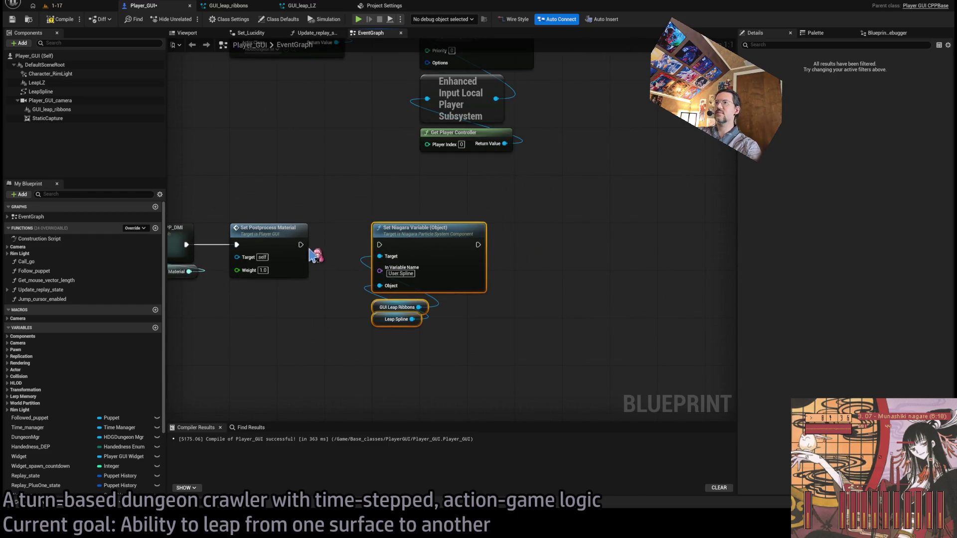
pyautogui.moveTo(301, 245); pyautogui.dragTo(379, 245)
pyautogui.click(336, 197)
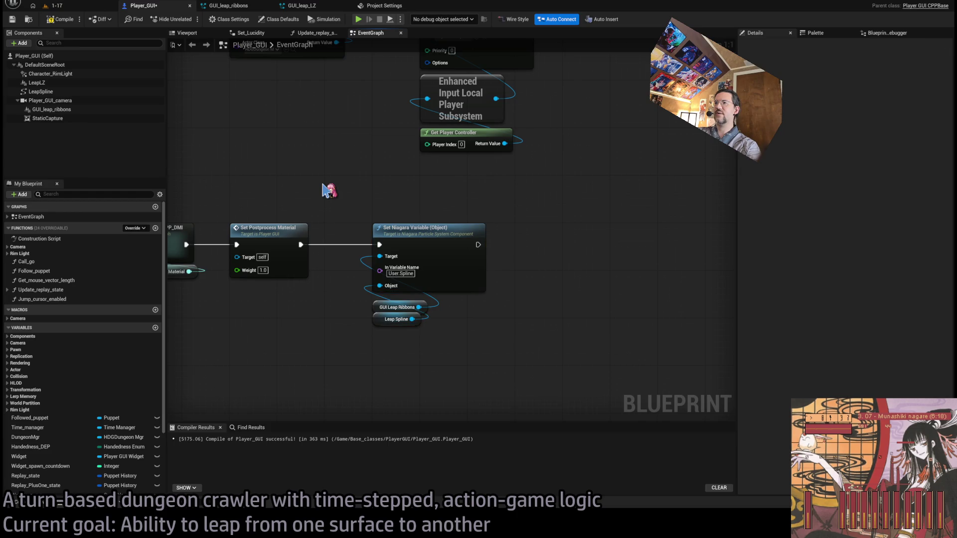
pyautogui.click(72, 21)
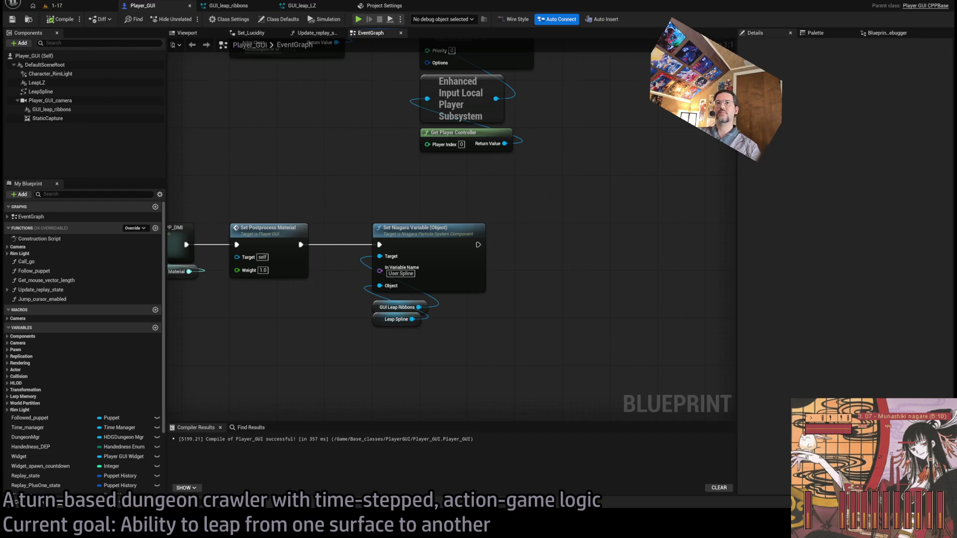
pyautogui.click(55, 5)
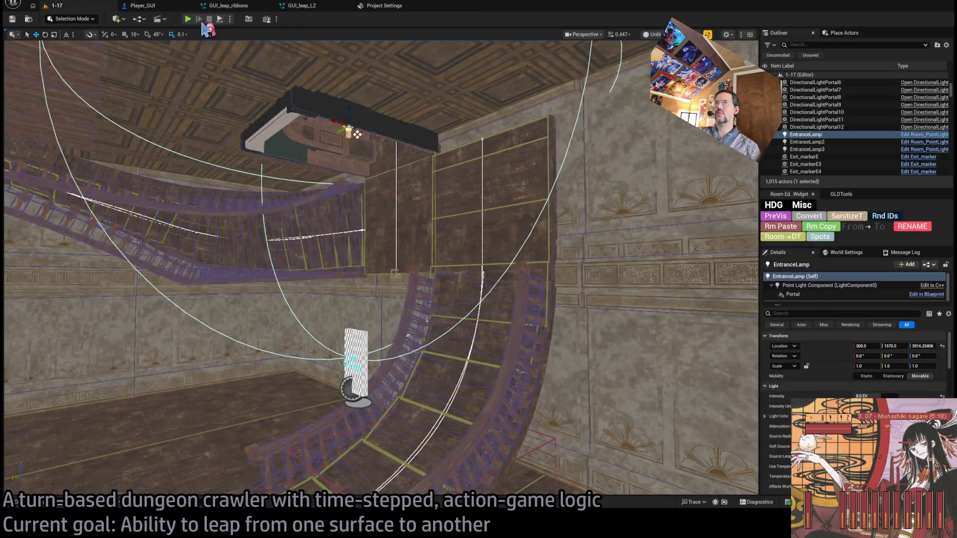
# Play-test the level, stop the session, and return to the Player_GUI EventGraph
pyautogui.hotkey('alt', 'p')
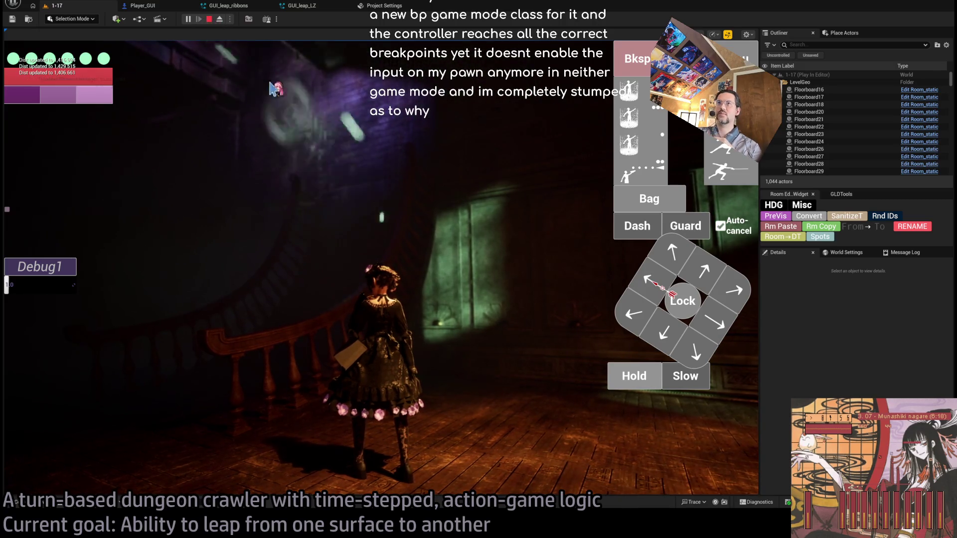
pyautogui.click(209, 20)
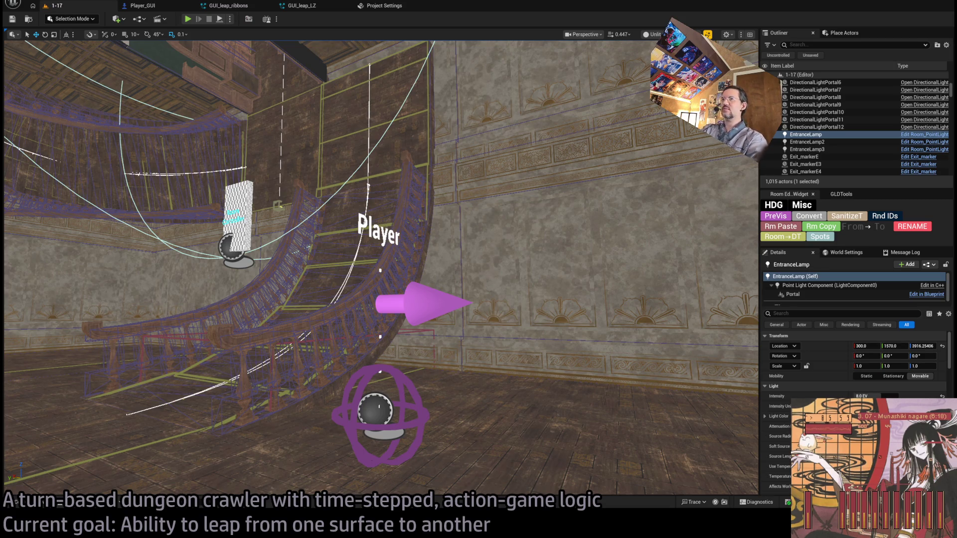
pyautogui.click(154, 7)
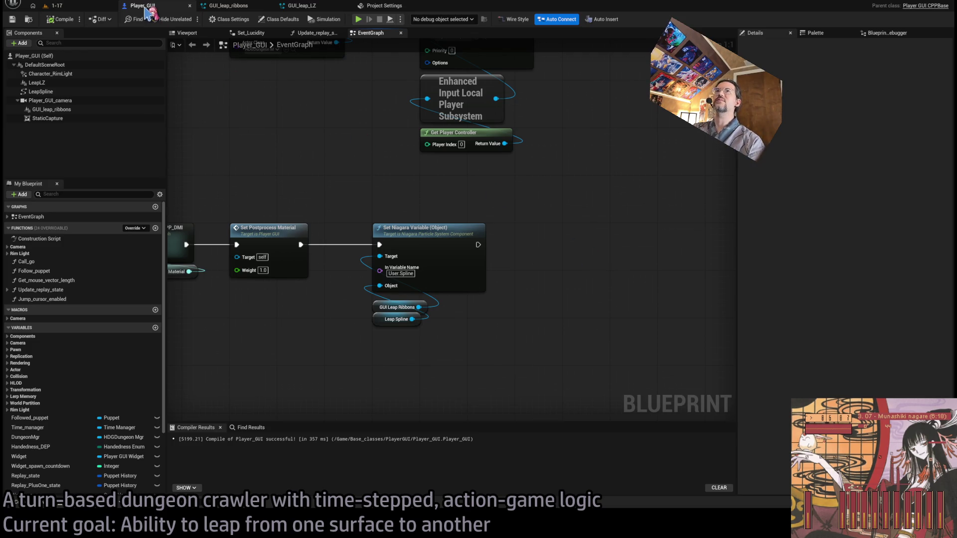
# Add a Possess node fed by Get Player Controller, then delete both nodes
pyautogui.moveTo(545, 196); pyautogui.dragTo(501, 210)
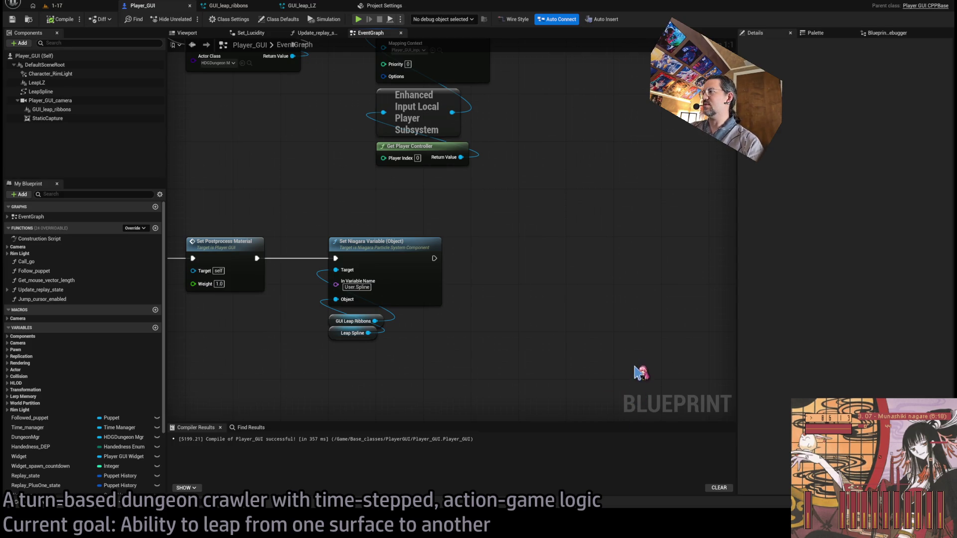
pyautogui.hotkey('ctrl', 'v')
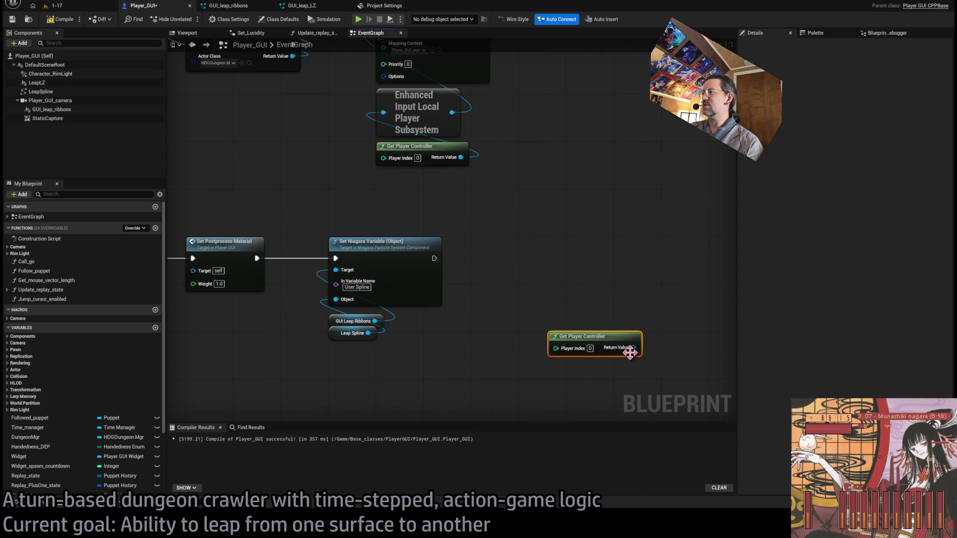
pyautogui.moveTo(630, 349); pyautogui.dragTo(563, 295)
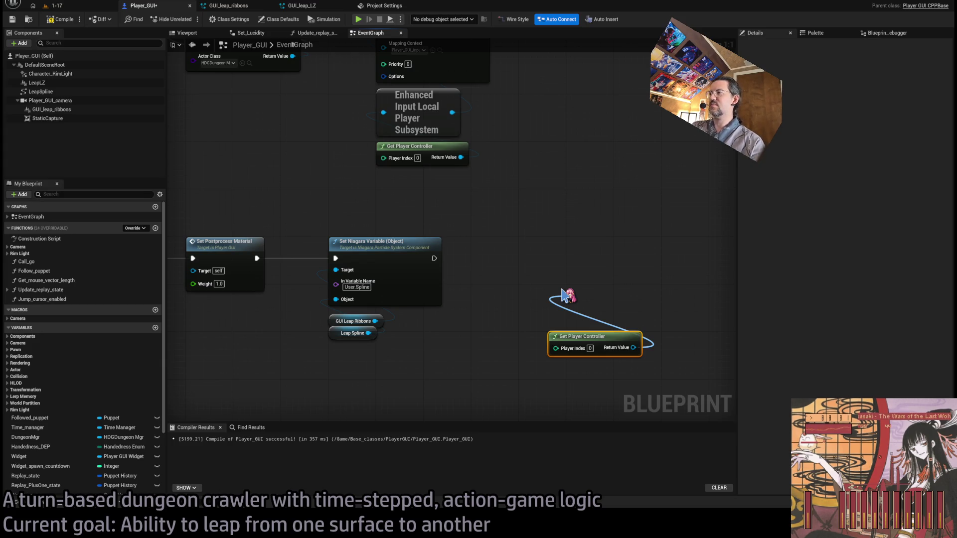
pyautogui.moveTo(563, 295); pyautogui.dragTo(563, 295)
pyautogui.write('possess')
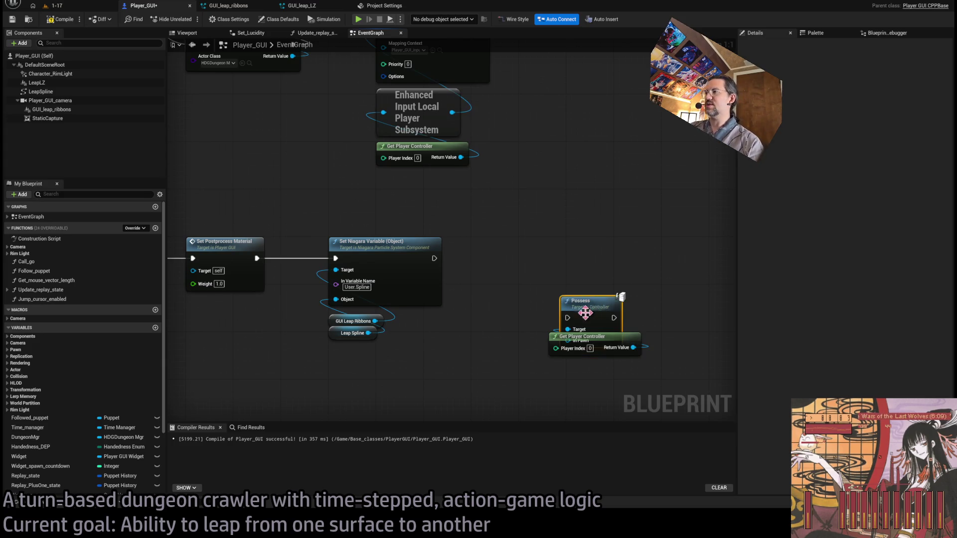
pyautogui.press('Return')
pyautogui.moveTo(688, 321); pyautogui.dragTo(498, 287)
pyautogui.scroll(7, 445, 272)
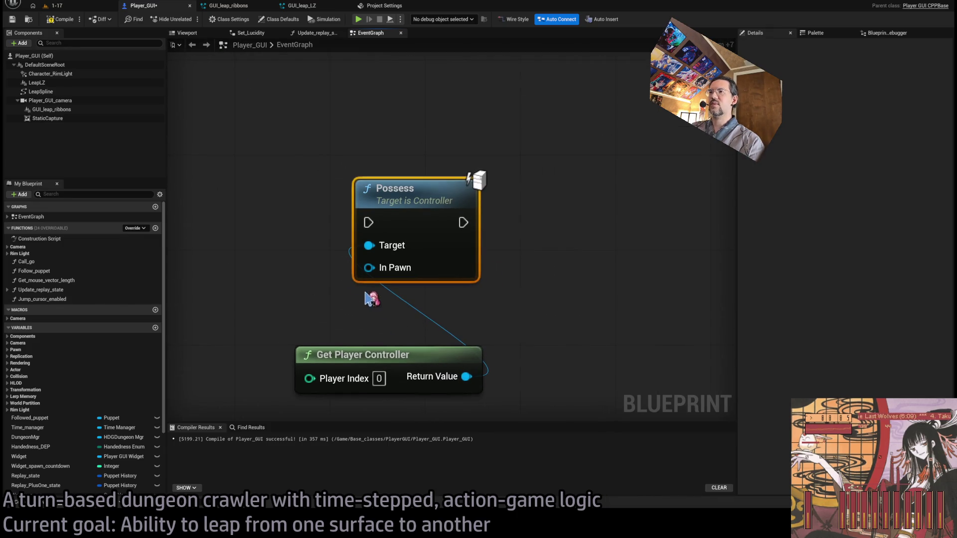
pyautogui.moveTo(396, 356); pyautogui.dragTo(456, 309)
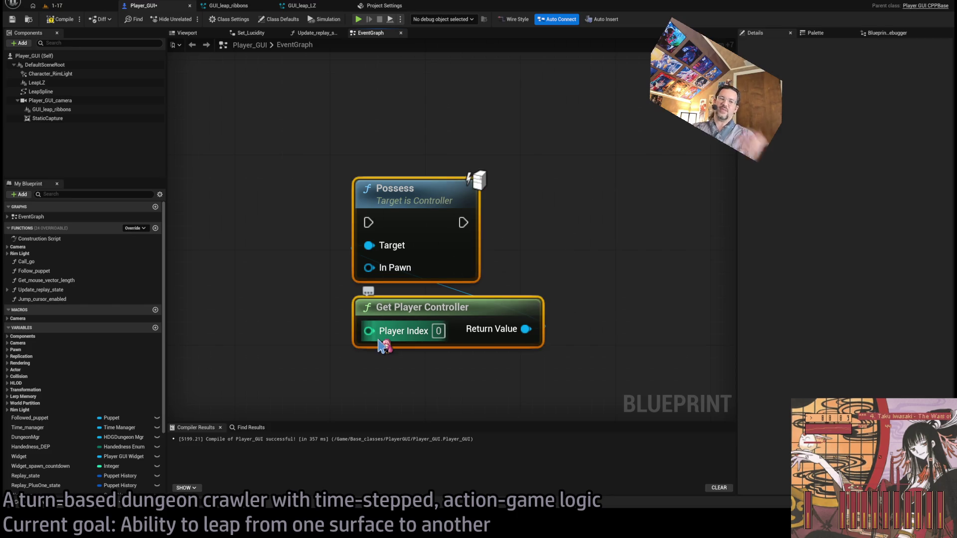
pyautogui.scroll(-2, 383, 345)
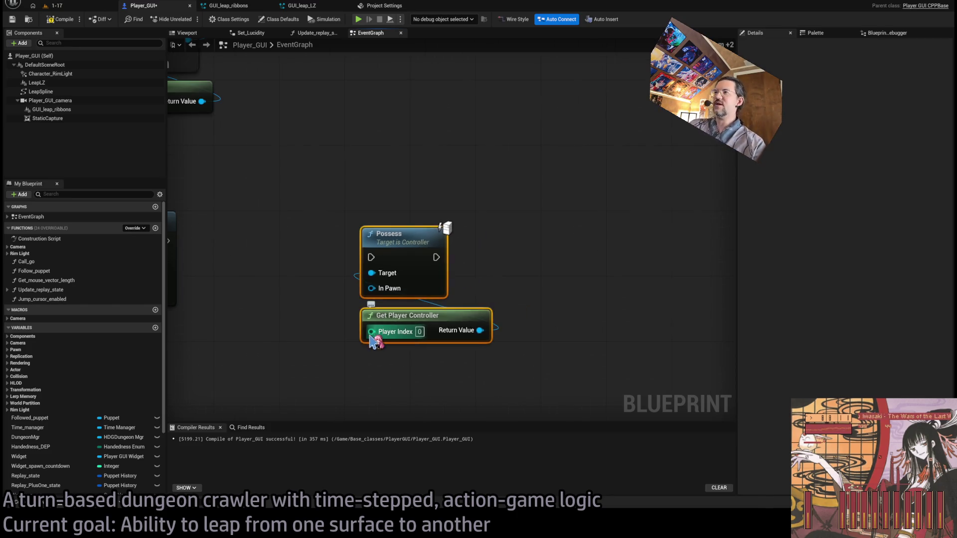
pyautogui.press('Delete')
# Inspect the BeginPlay chains and the Set Niagara Variable node, then switch to level 1-17
pyautogui.moveTo(289, 278); pyautogui.dragTo(499, 266)
pyautogui.scroll(-2, 421, 274)
pyautogui.scroll(-2, 452, 279)
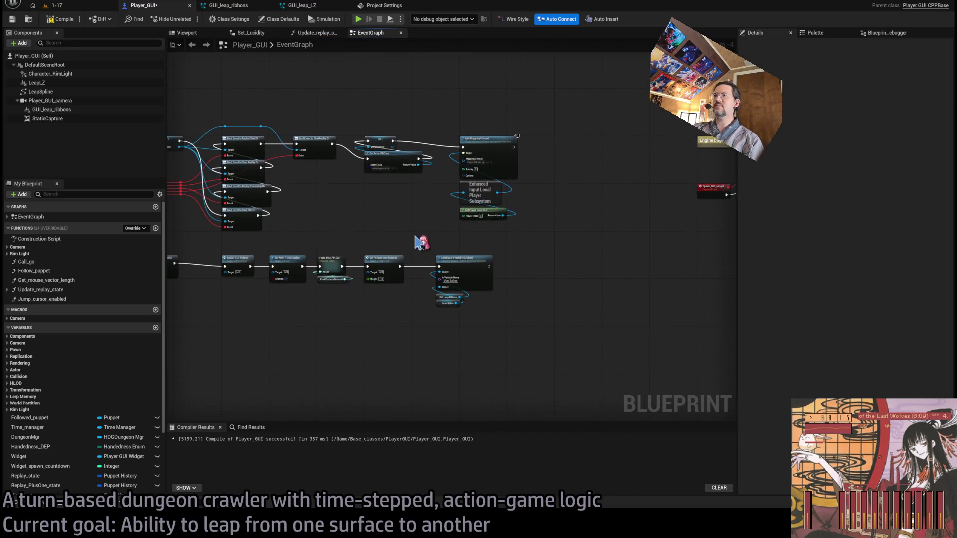
pyautogui.moveTo(419, 242); pyautogui.dragTo(548, 248)
pyautogui.moveTo(286, 262)
pyautogui.mouseDown()
pyautogui.moveTo(514, 246)
pyautogui.moveTo(425, 248)
pyautogui.mouseUp()
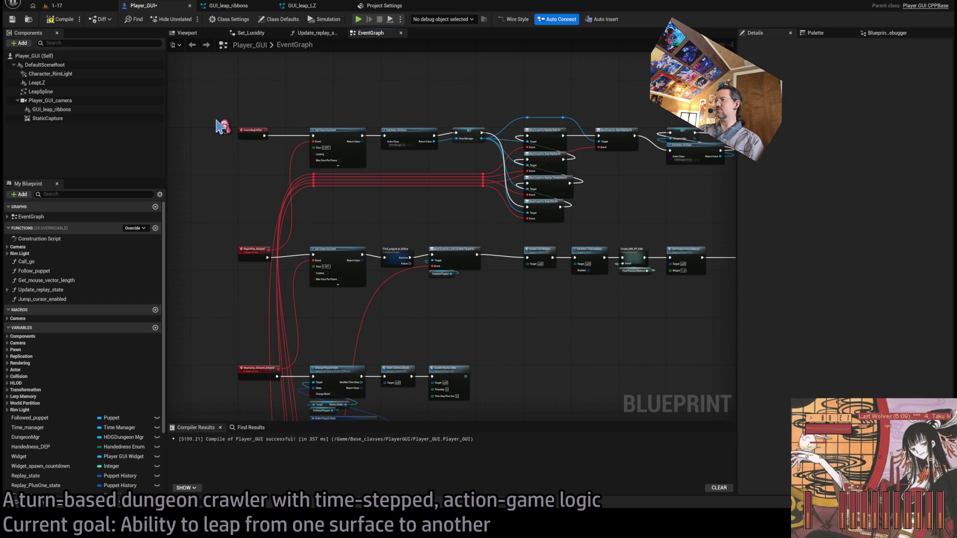
pyautogui.moveTo(538, 235); pyautogui.dragTo(356, 244)
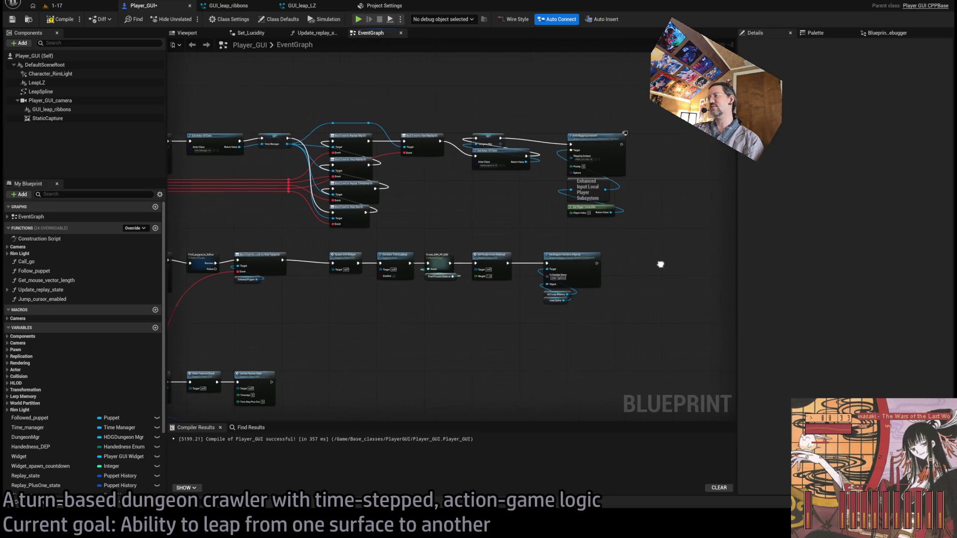
pyautogui.scroll(3, 528, 242)
pyautogui.moveTo(506, 259); pyautogui.dragTo(375, 380)
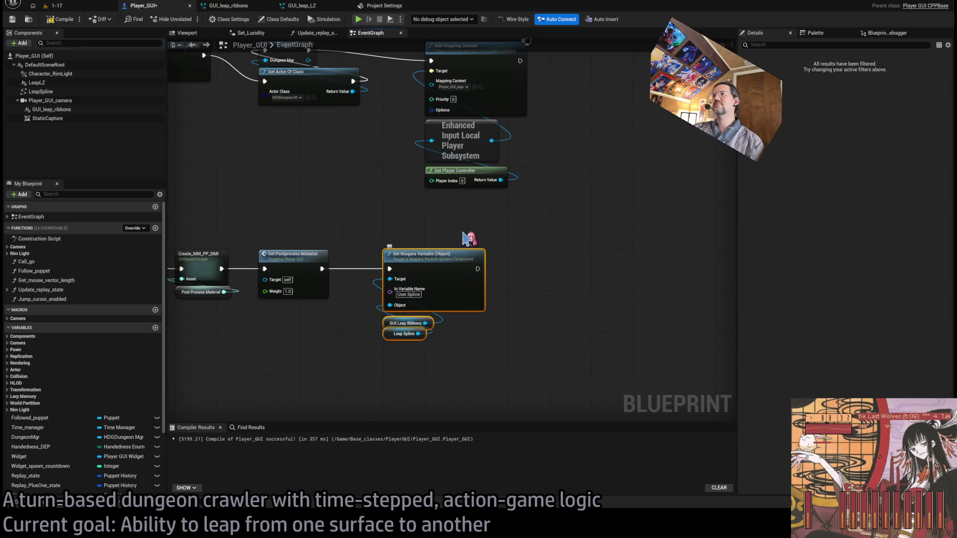
pyautogui.moveTo(466, 237); pyautogui.dragTo(423, 273)
pyautogui.click(52, 5)
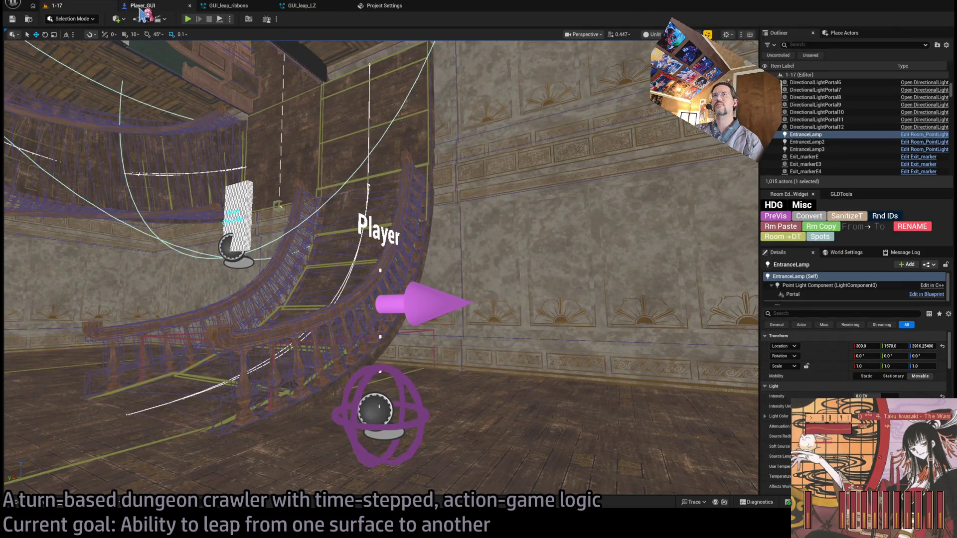
# Briefly play-test level 1-17, clear the selection, and open the HDG_test level
pyautogui.click(134, 6)
pyautogui.click(75, 6)
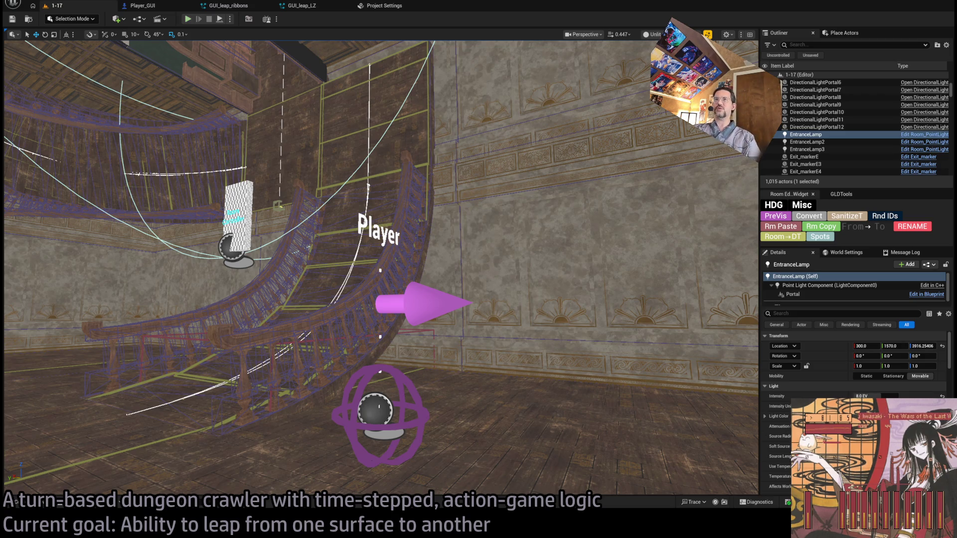
pyautogui.click(187, 19)
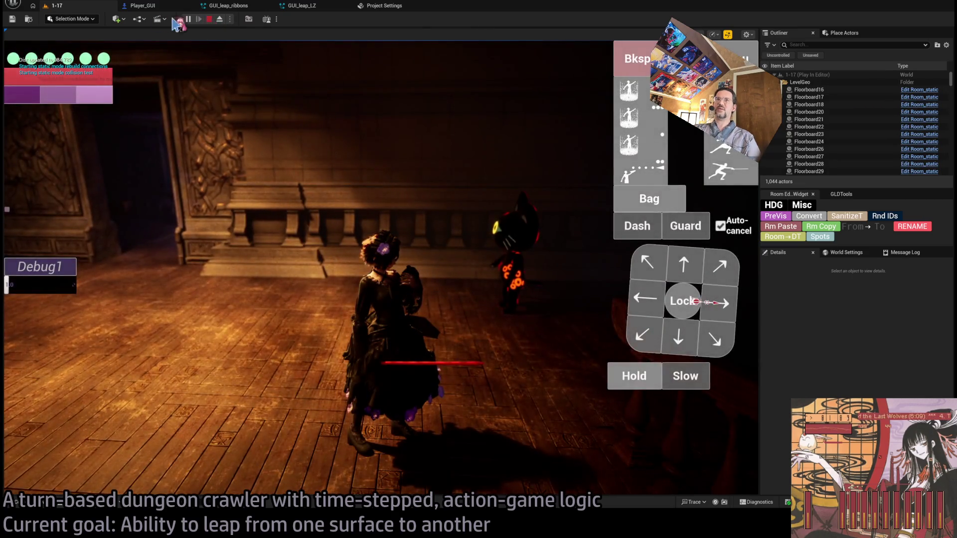
pyautogui.press('Escape')
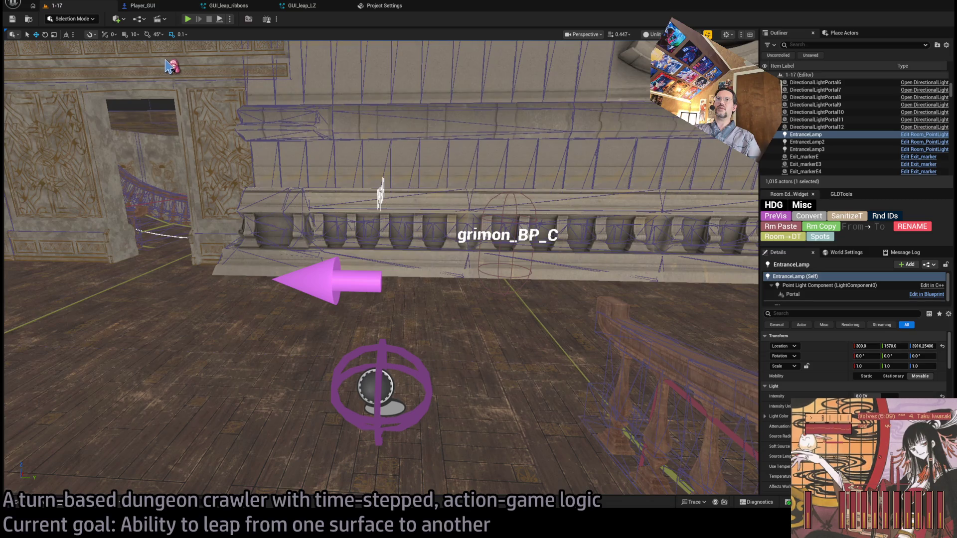
pyautogui.press('Escape')
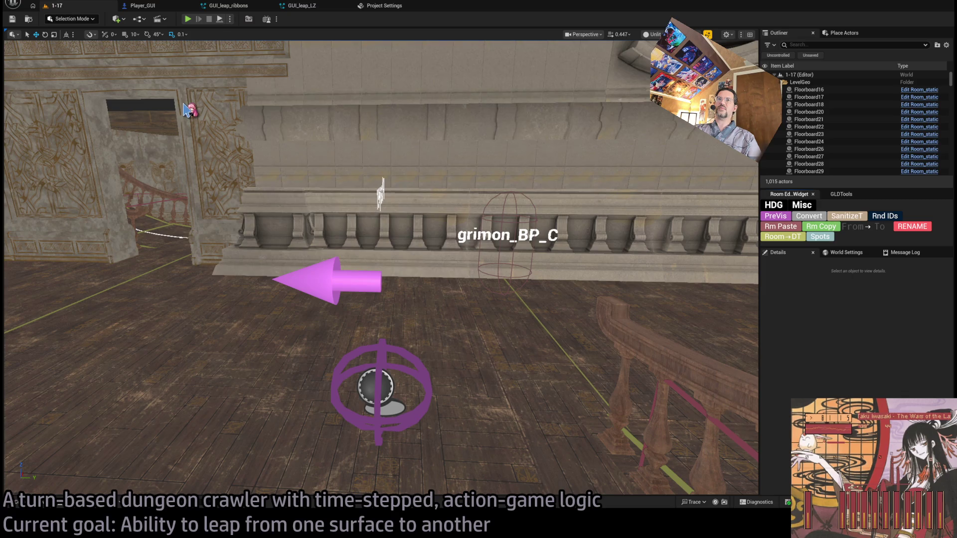
pyautogui.click(189, 20)
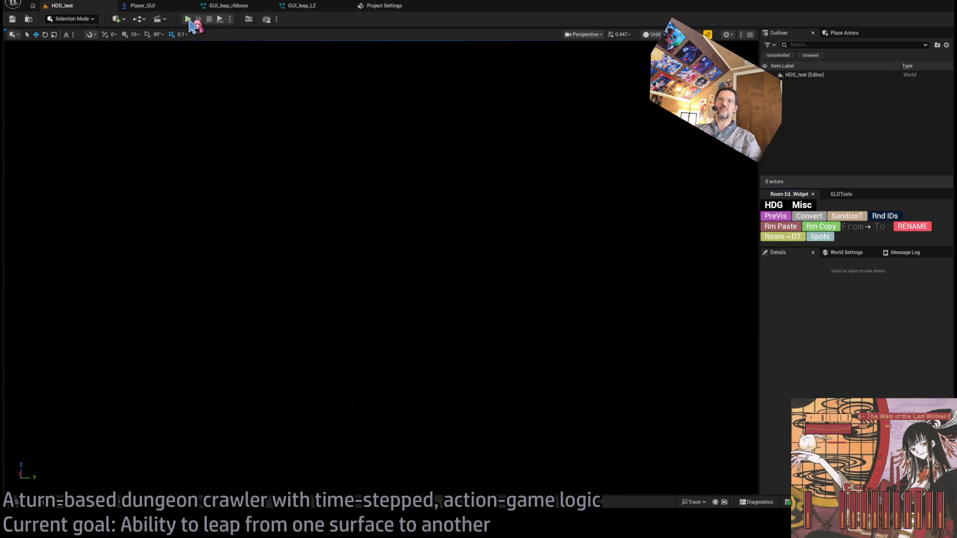
# Play HDG_test, restart it for a new seed, and toggle the top-down dungeon map
pyautogui.click(188, 20)
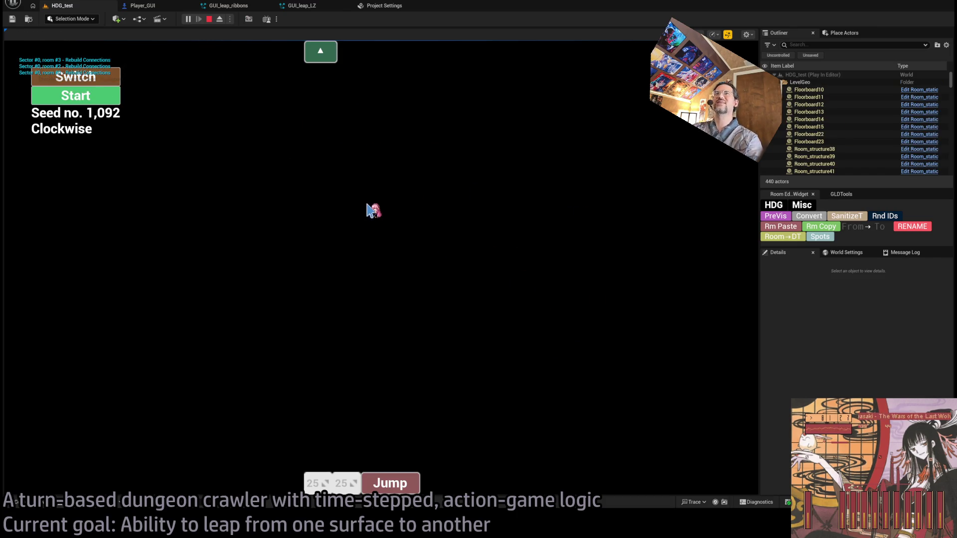
pyautogui.click(209, 19)
pyautogui.click(188, 19)
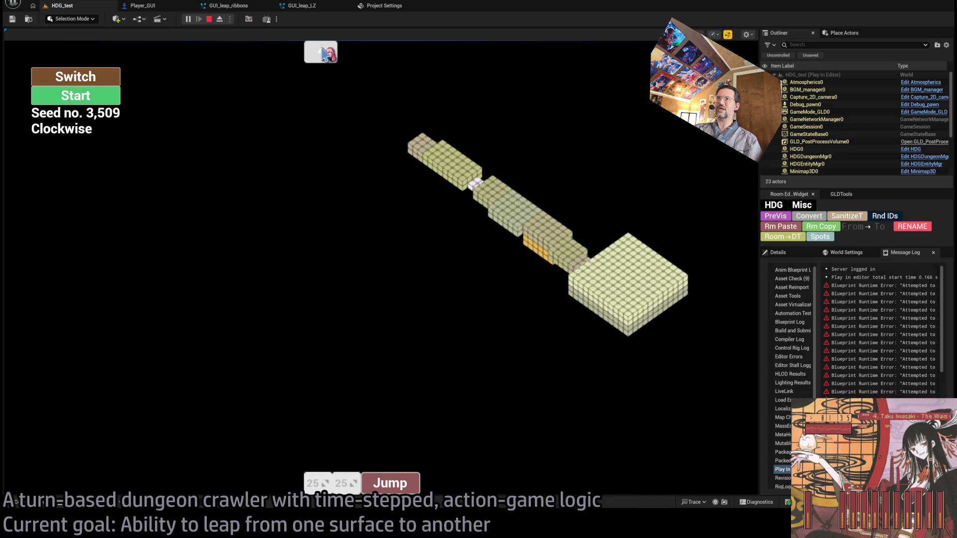
pyautogui.click(321, 52)
pyautogui.click(322, 52)
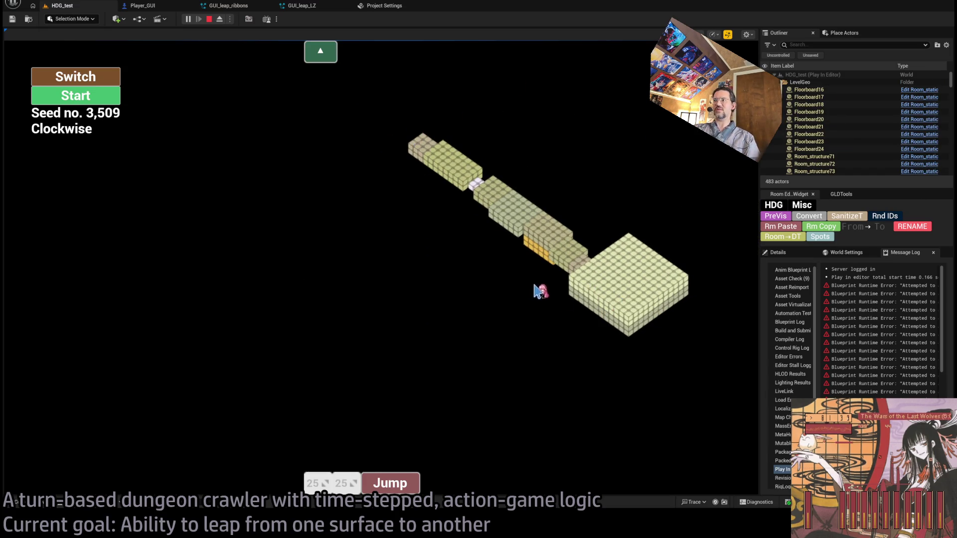
# Start the dungeon run, turn the character and advance it with Go!, then end play
pyautogui.click(102, 103)
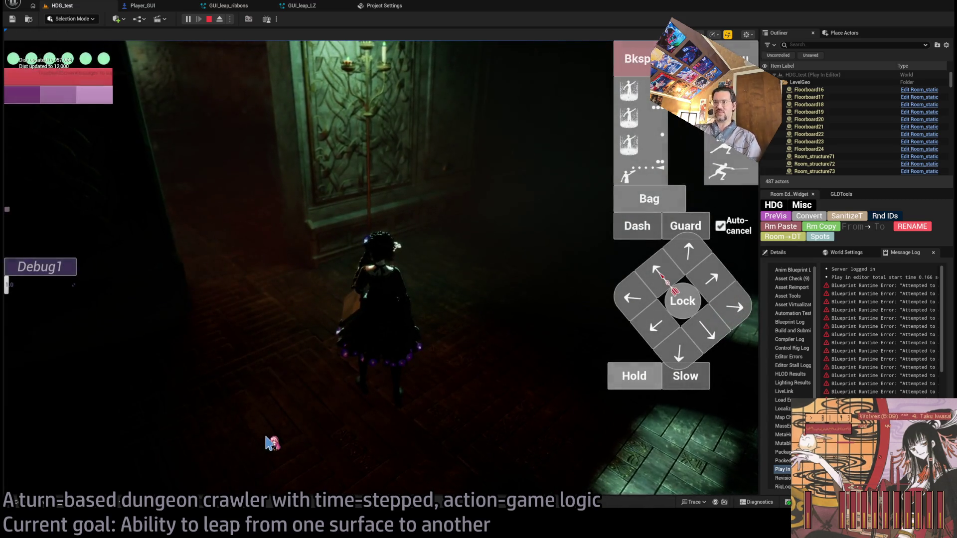
pyautogui.click(435, 372)
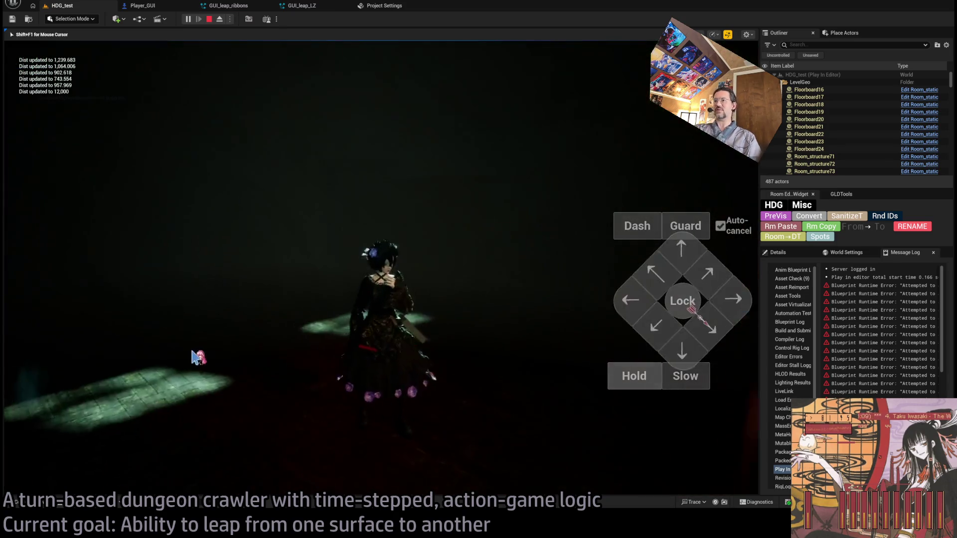
pyautogui.click(684, 273)
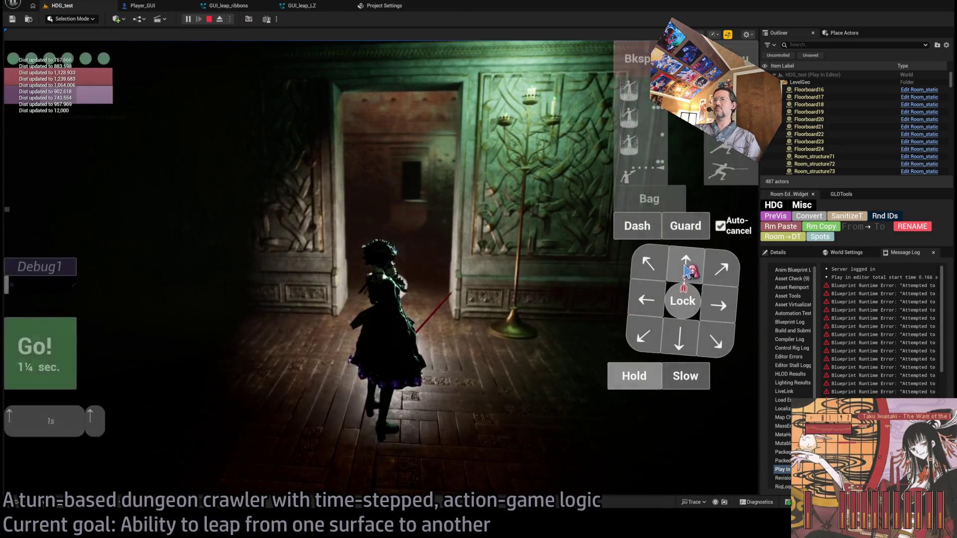
pyautogui.click(72, 340)
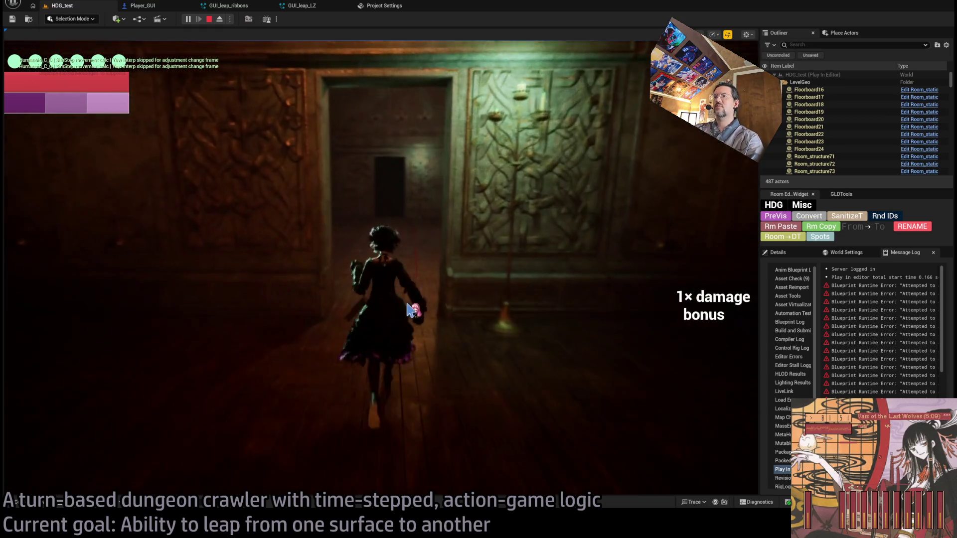
pyautogui.press('Escape')
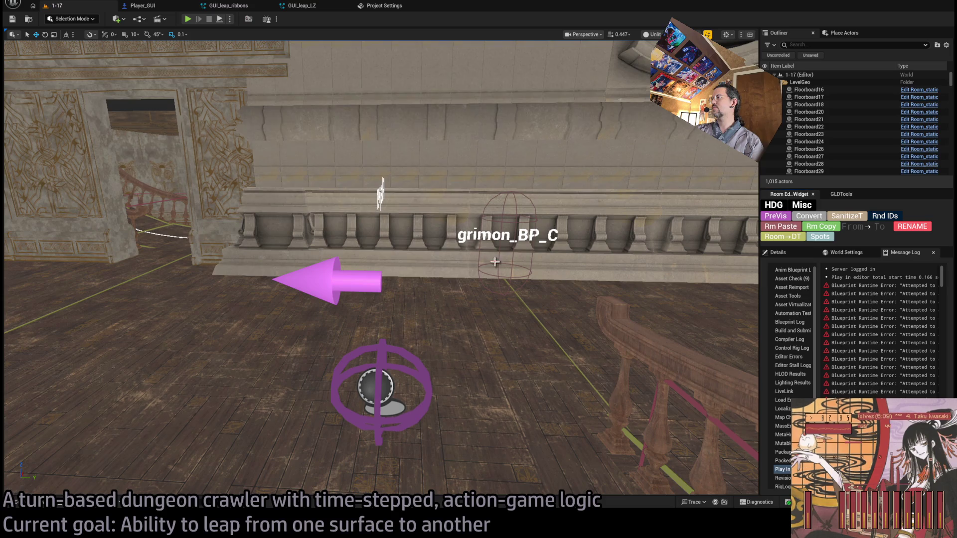
# Glance at the GUI_leap_LZ and GUI_leap_ribbons particle systems, then return to Player_GUI zoomed out
pyautogui.moveTo(381, 194)
pyautogui.mouseDown()
pyautogui.moveTo(439, 175)
pyautogui.moveTo(490, 286)
pyautogui.mouseUp()
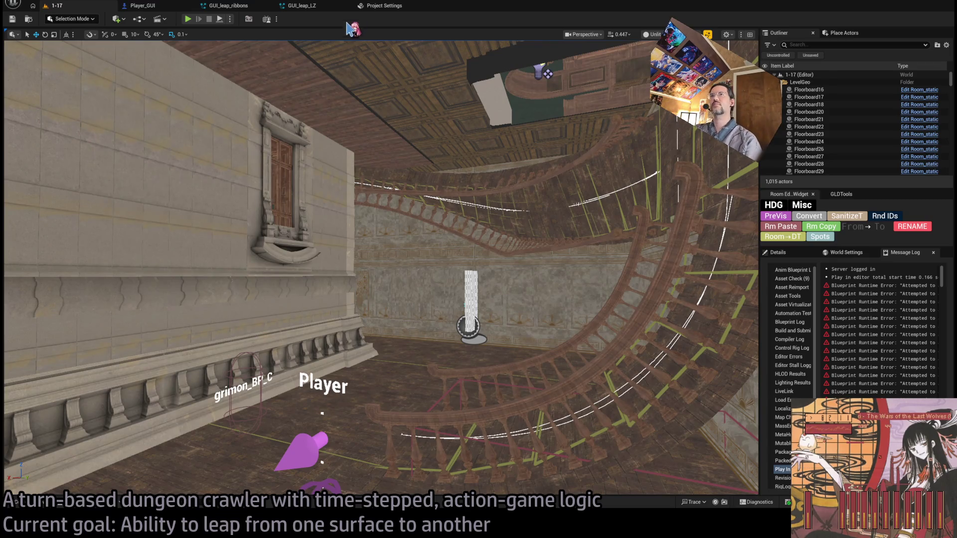
pyautogui.click(302, 5)
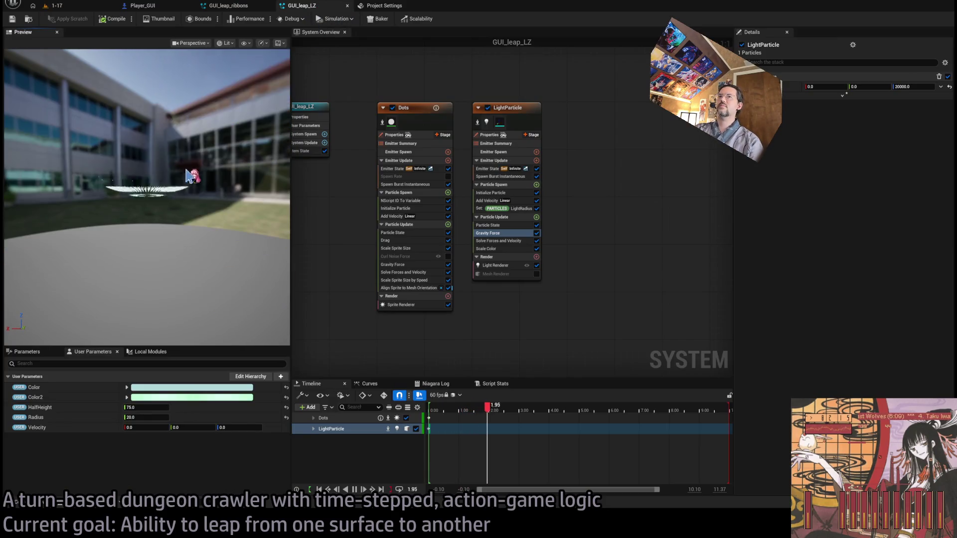
pyautogui.click(75, 6)
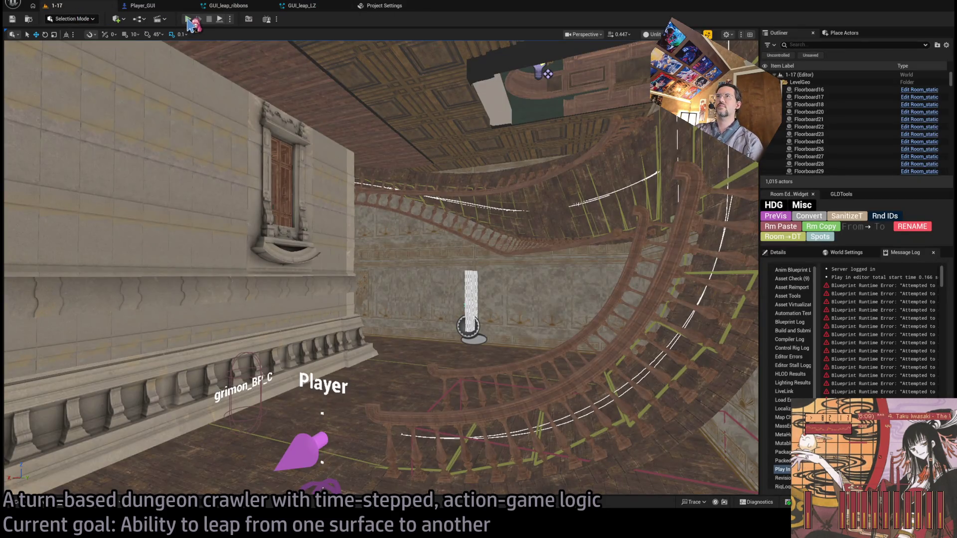
pyautogui.click(231, 6)
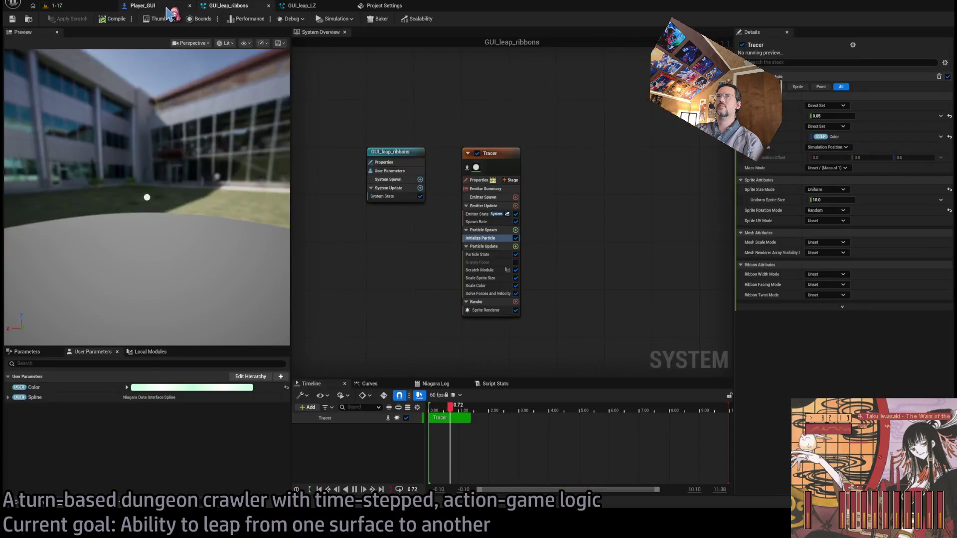
pyautogui.click(170, 6)
pyautogui.scroll(-5, 429, 209)
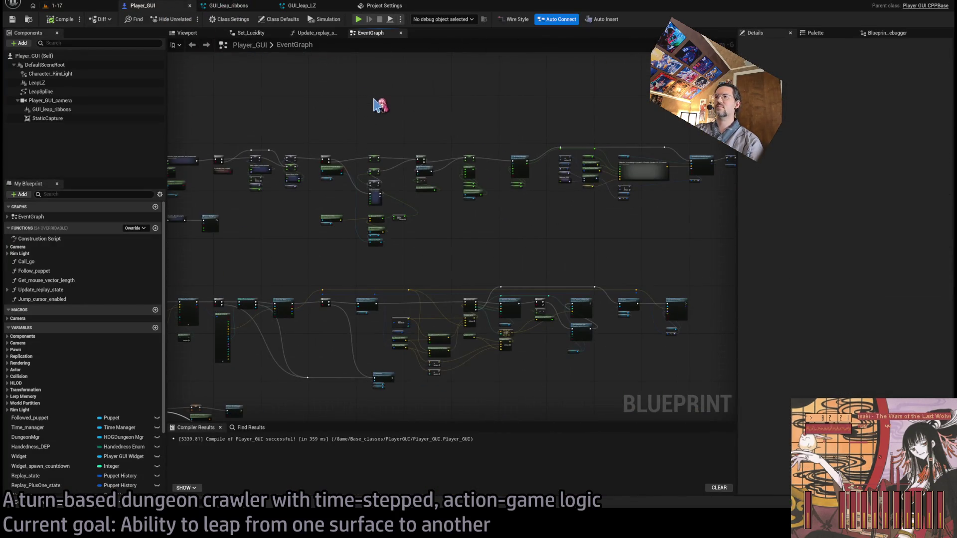
pyautogui.moveTo(570, 216); pyautogui.dragTo(515, 254)
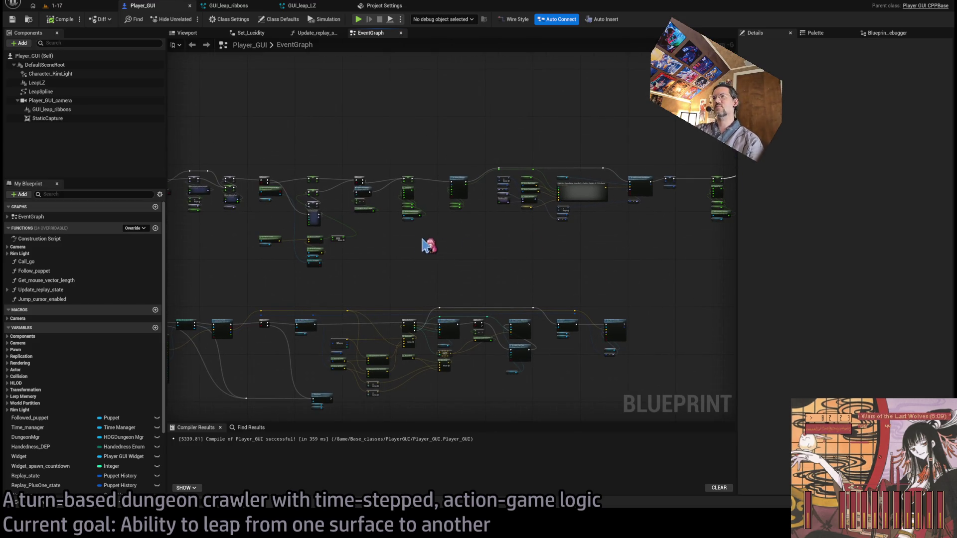
pyautogui.scroll(5, 309, 244)
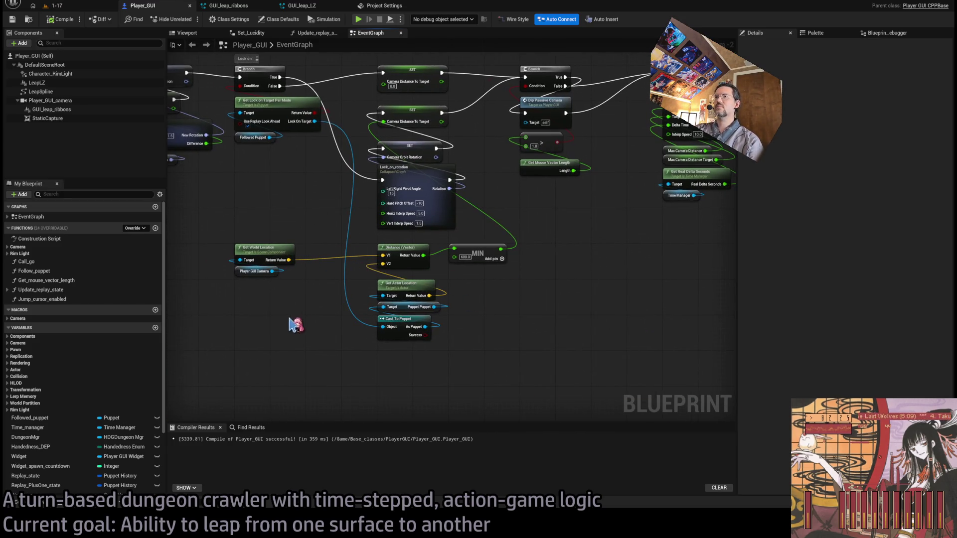
pyautogui.moveTo(296, 324)
pyautogui.mouseDown()
pyautogui.moveTo(231, 240)
pyautogui.moveTo(416, 355)
pyautogui.moveTo(396, 299)
pyautogui.moveTo(393, 405)
pyautogui.mouseUp()
pyautogui.moveTo(507, 415); pyautogui.dragTo(399, 363)
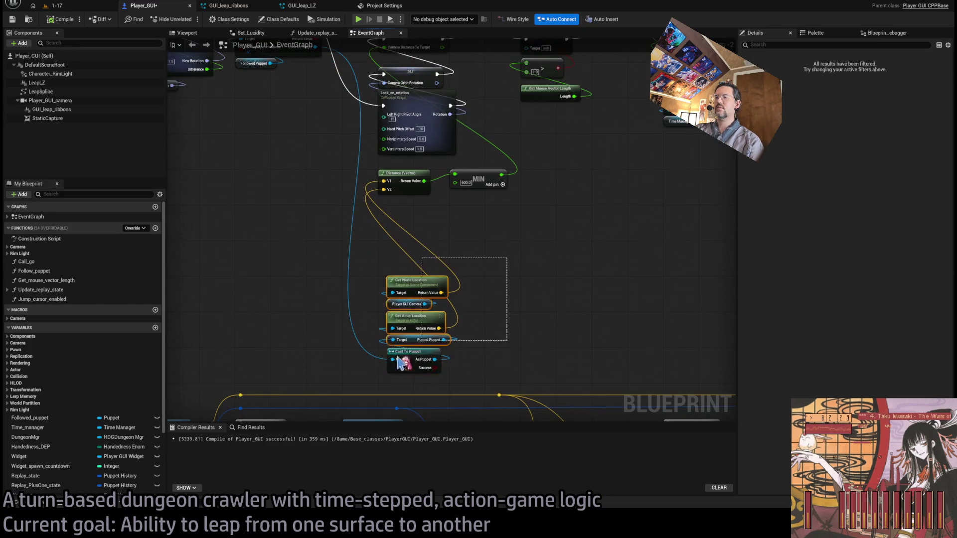
pyautogui.moveTo(423, 280); pyautogui.dragTo(416, 210)
pyautogui.click(509, 265)
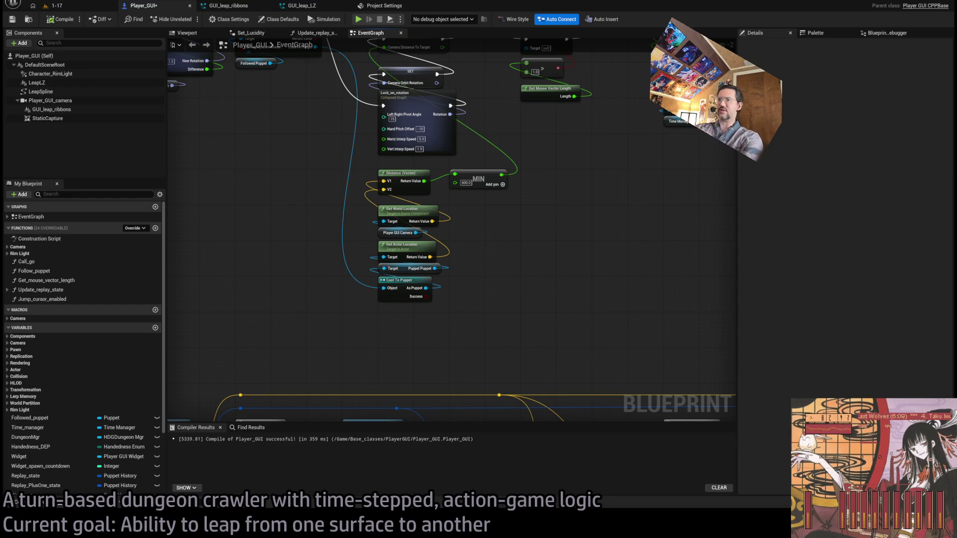
pyautogui.scroll(-6, 375, 263)
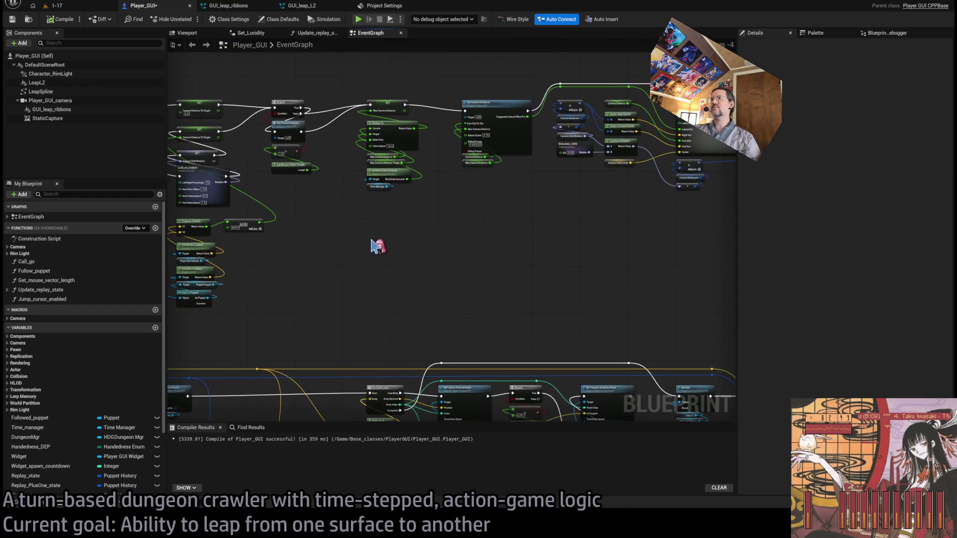
pyautogui.scroll(3, 375, 210)
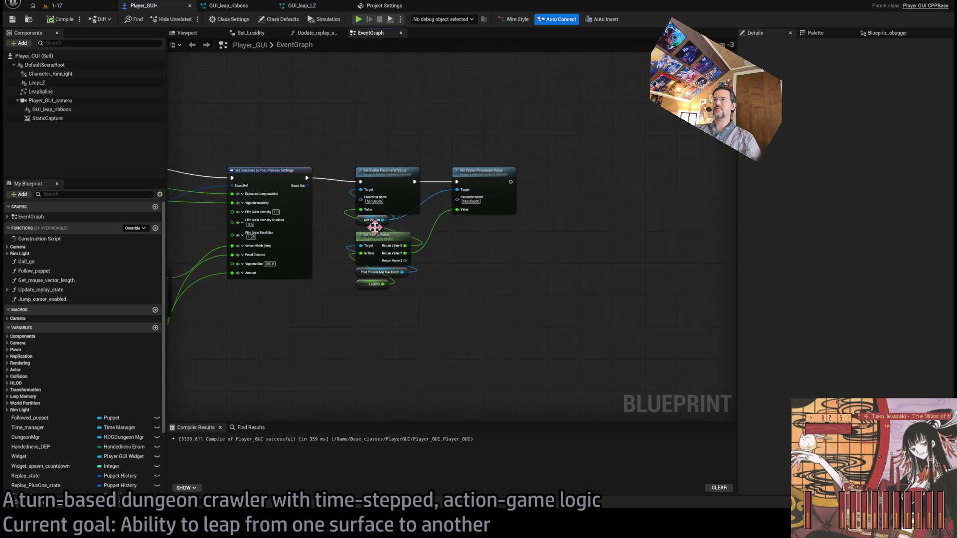
pyautogui.moveTo(324, 354)
pyautogui.mouseDown()
pyautogui.moveTo(401, 351)
pyautogui.moveTo(559, 231)
pyautogui.moveTo(540, 264)
pyautogui.moveTo(527, 254)
pyautogui.mouseUp()
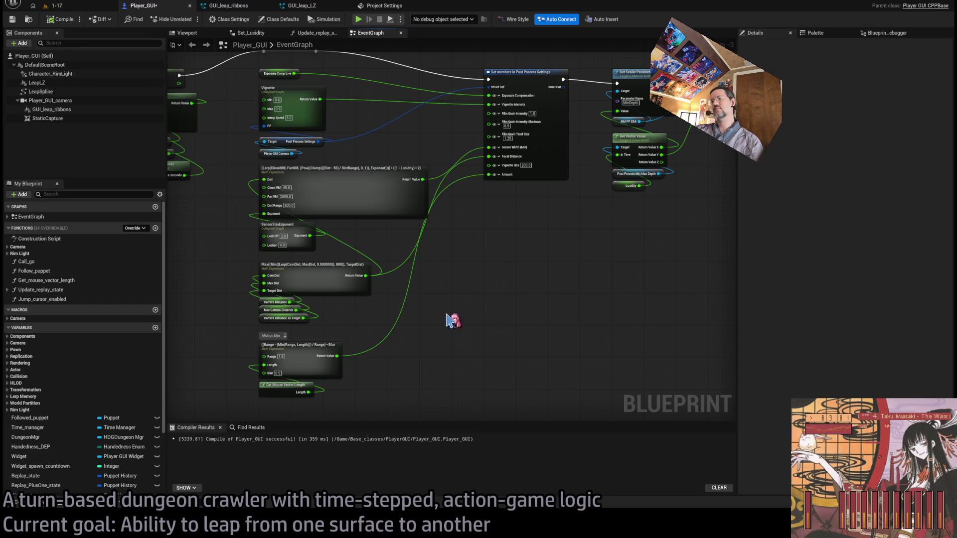
pyautogui.moveTo(453, 320); pyautogui.dragTo(470, 323)
pyautogui.scroll(-2, 472, 324)
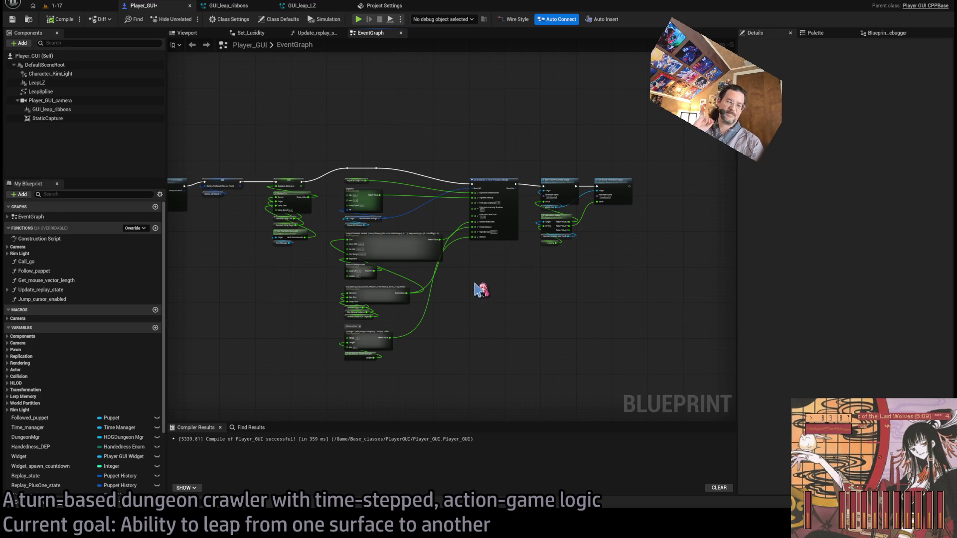
pyautogui.scroll(2, 696, 263)
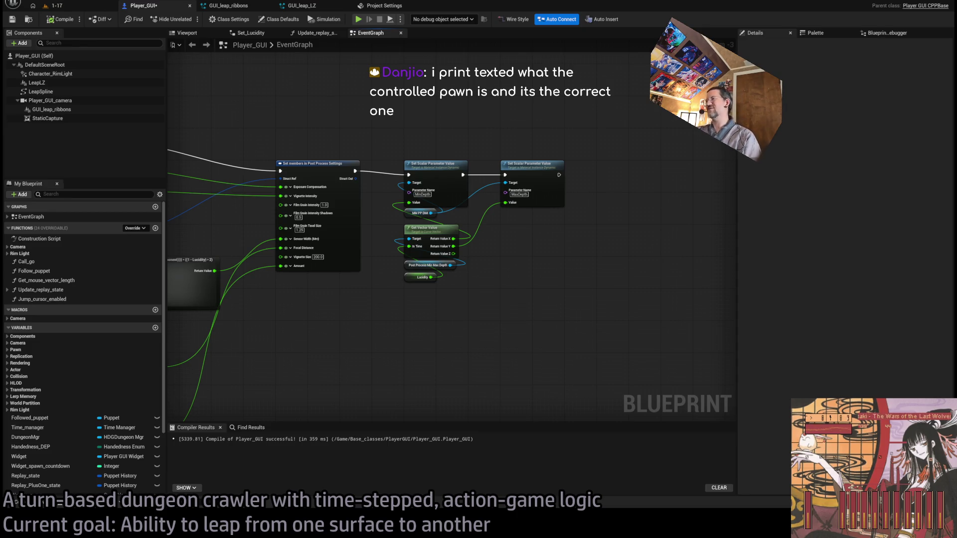
pyautogui.scroll(3, 620, 180)
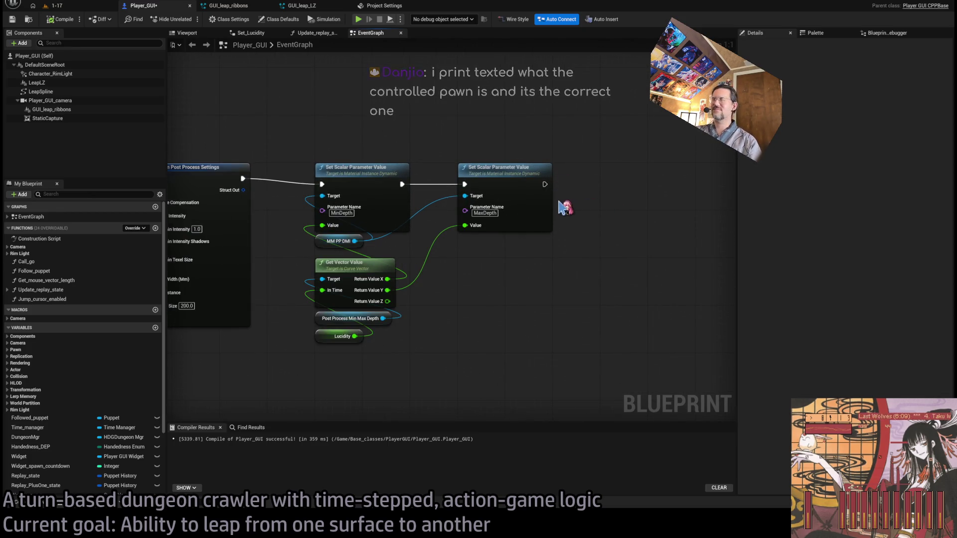
# Move the Deactivate node and its Leap LZ and GUI Leap Ribbons targets up-right, leveling the reroute knot
pyautogui.moveTo(640, 132)
pyautogui.mouseDown()
pyautogui.moveTo(346, 367)
pyautogui.moveTo(414, 337)
pyautogui.mouseUp()
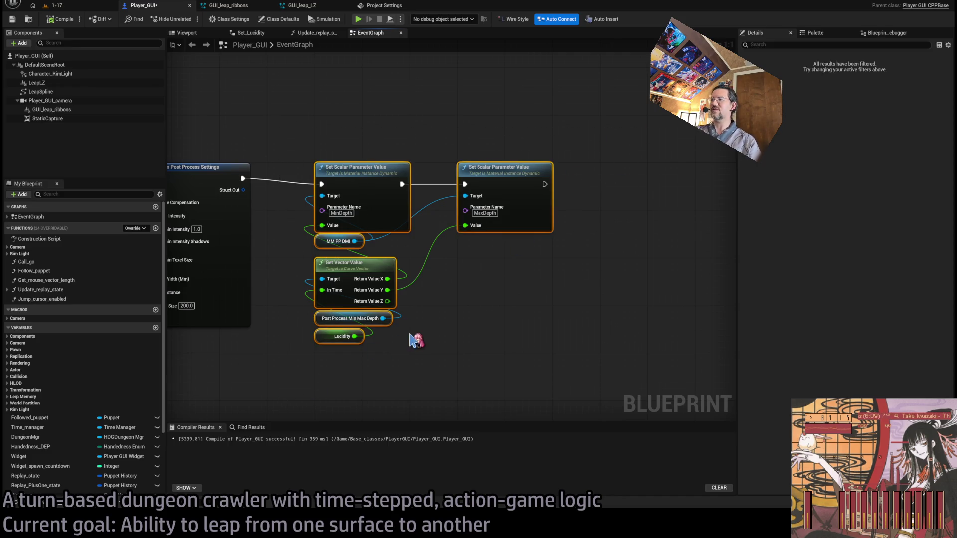
pyautogui.scroll(-3, 491, 294)
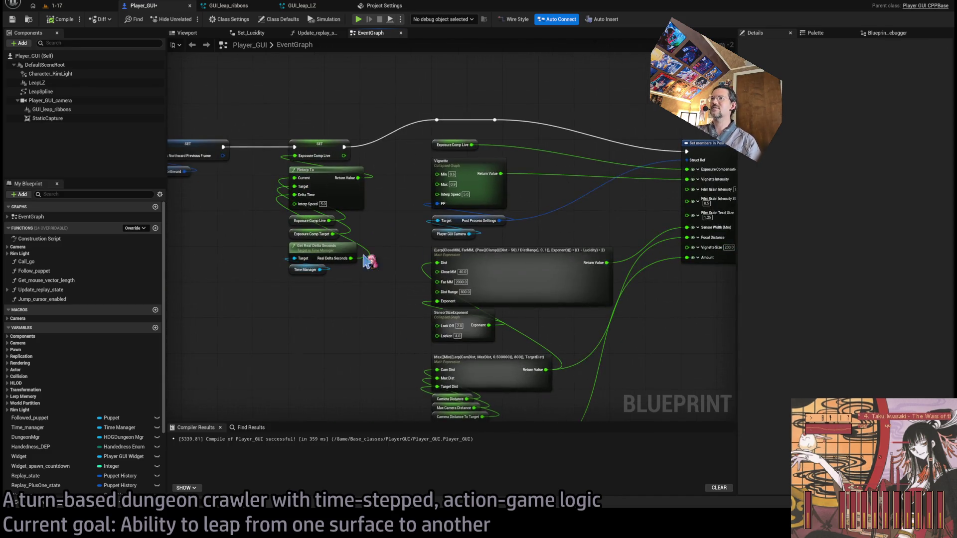
pyautogui.scroll(-3, 451, 188)
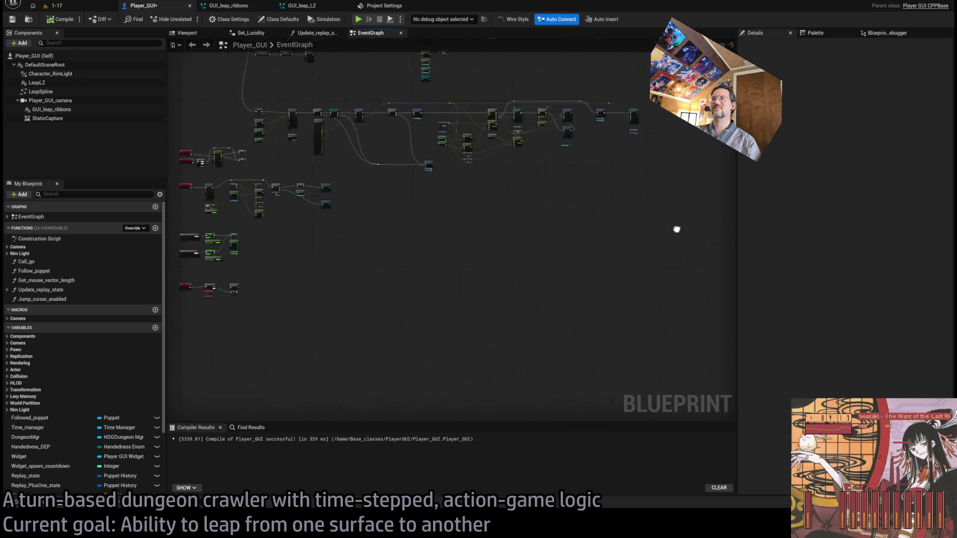
pyautogui.scroll(2, 586, 231)
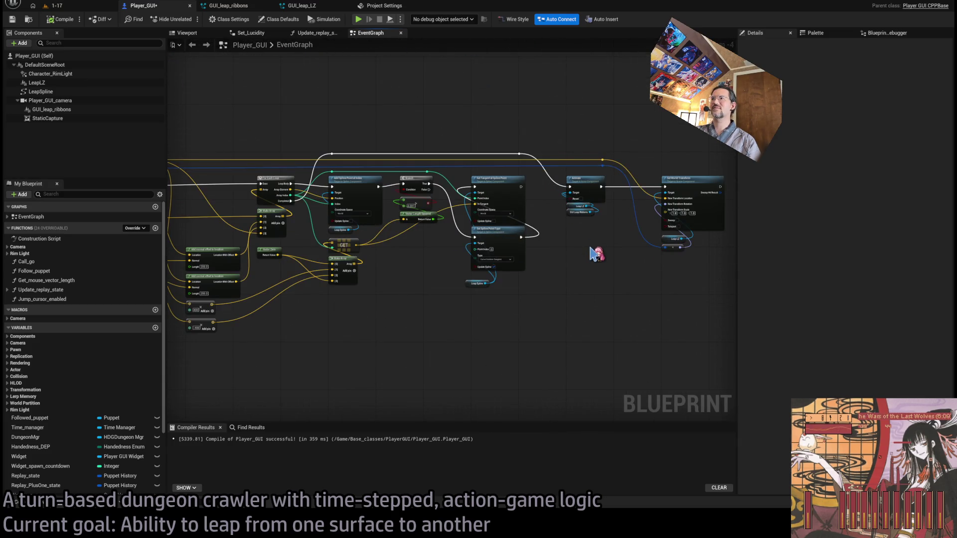
pyautogui.moveTo(597, 254)
pyautogui.mouseDown()
pyautogui.moveTo(592, 214)
pyautogui.moveTo(606, 164)
pyautogui.moveTo(605, 200)
pyautogui.moveTo(338, 203)
pyautogui.mouseUp()
pyautogui.moveTo(423, 222); pyautogui.dragTo(491, 264)
pyautogui.scroll(3, 469, 269)
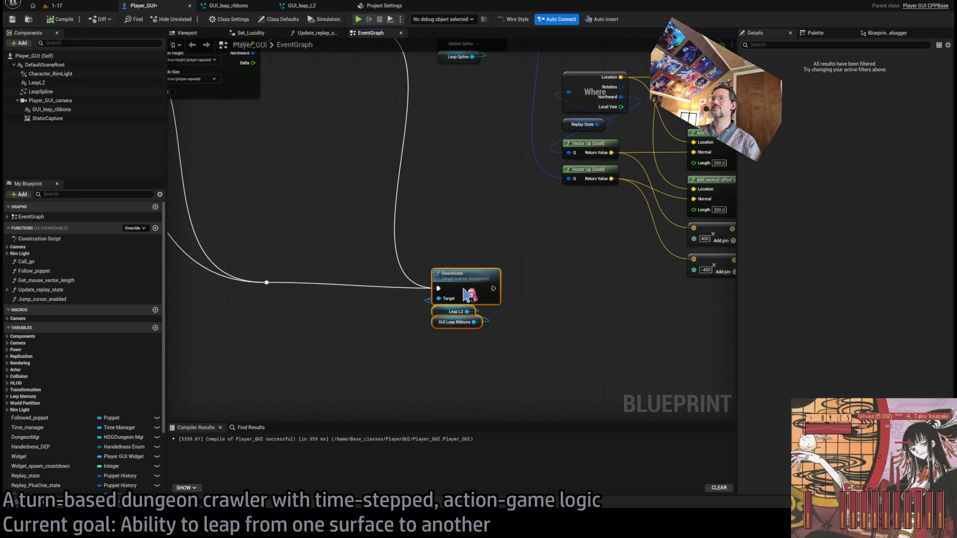
pyautogui.moveTo(466, 295); pyautogui.dragTo(471, 290)
pyautogui.moveTo(524, 232); pyautogui.dragTo(220, 389)
pyautogui.moveTo(457, 286); pyautogui.dragTo(458, 275)
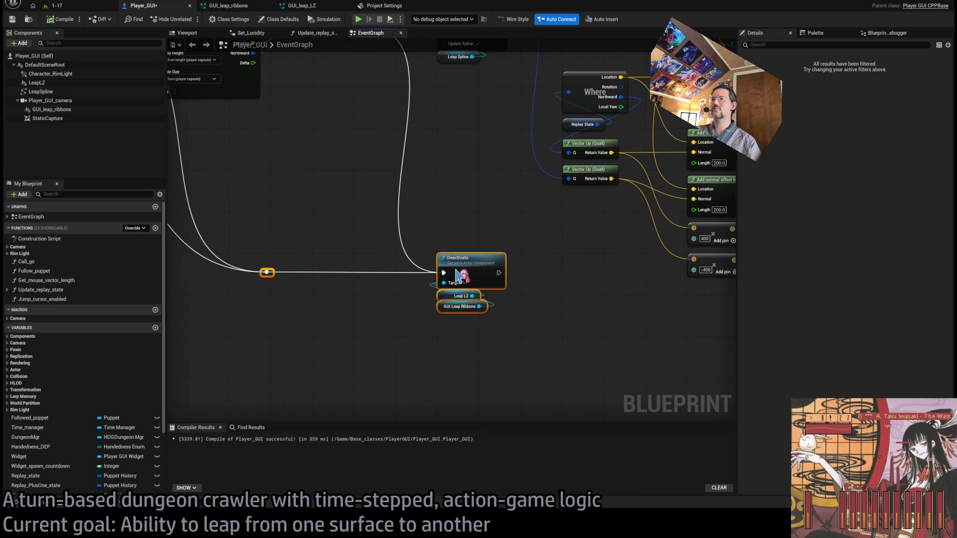
pyautogui.click(454, 228)
# Review the Branch, Clear Spline Points, Where offset and For Each Loop nodes
pyautogui.moveTo(466, 185)
pyautogui.mouseDown()
pyautogui.moveTo(508, 312)
pyautogui.moveTo(551, 246)
pyautogui.moveTo(452, 259)
pyautogui.mouseUp()
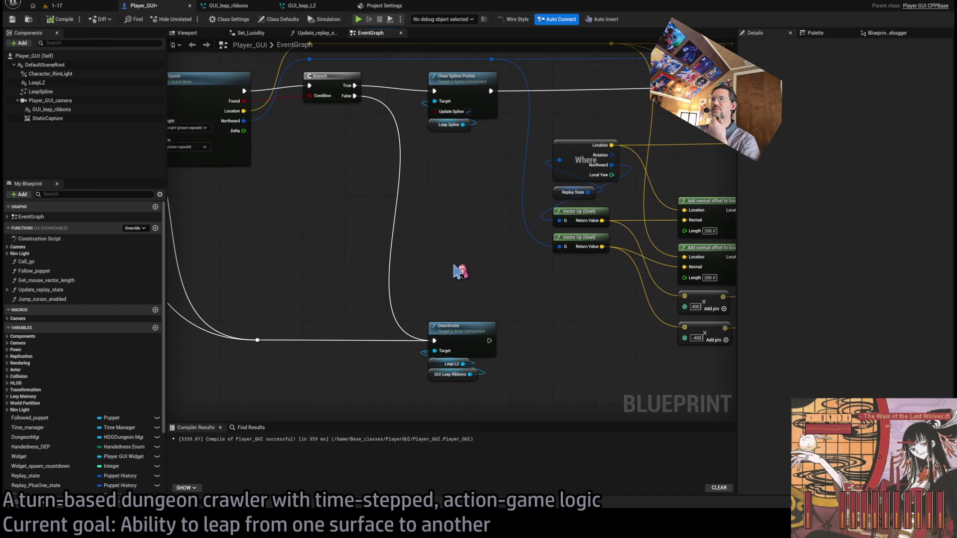
pyautogui.moveTo(457, 277); pyautogui.dragTo(412, 305)
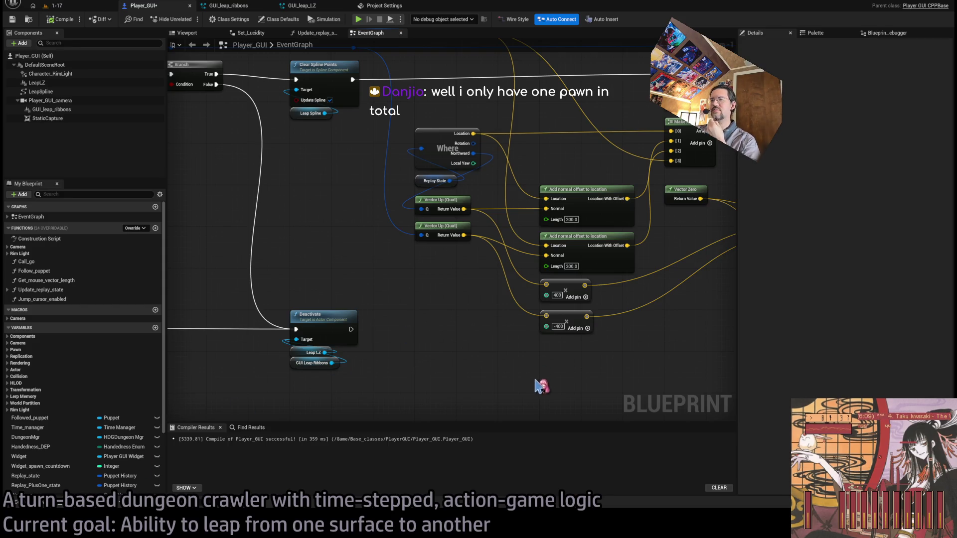
pyautogui.scroll(-2, 453, 311)
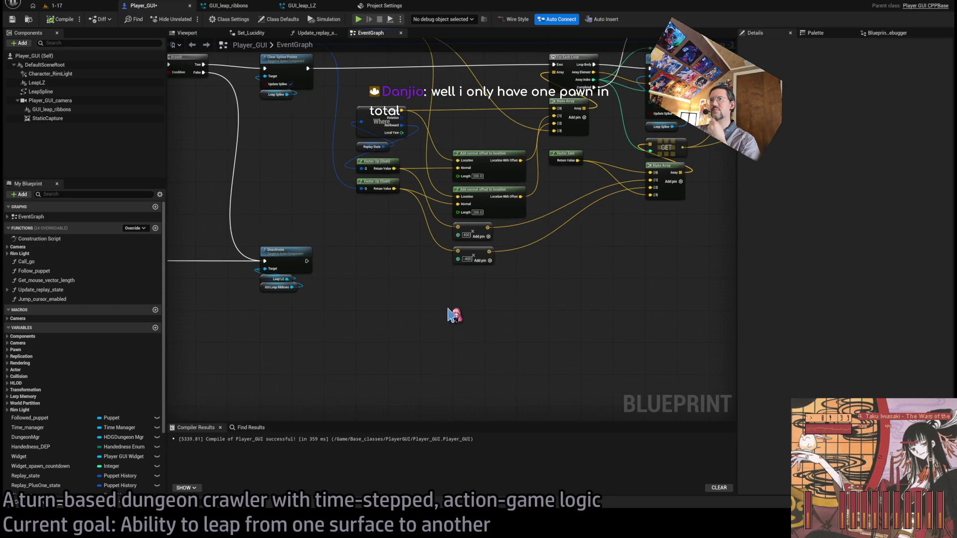
pyautogui.moveTo(406, 309)
pyautogui.mouseDown()
pyautogui.moveTo(363, 219)
pyautogui.moveTo(613, 267)
pyautogui.mouseUp()
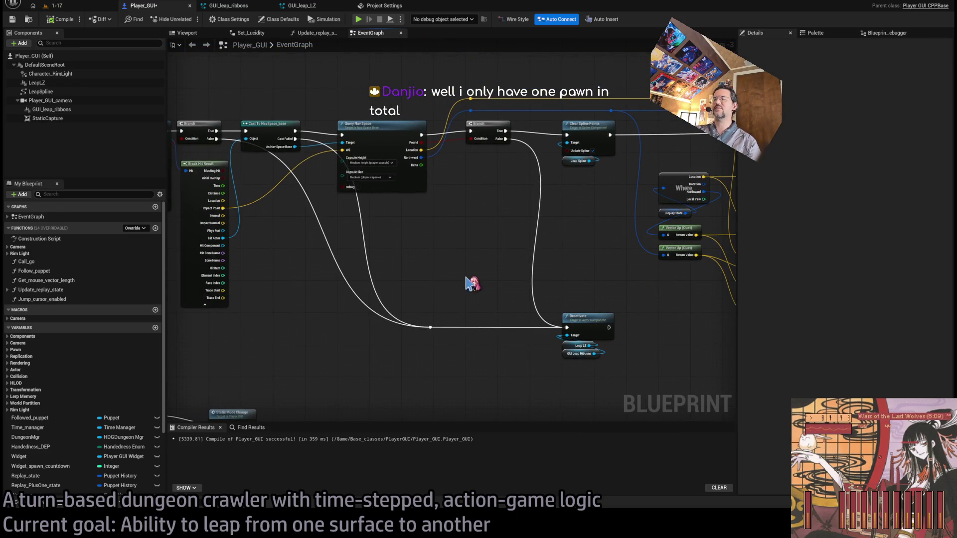
pyautogui.moveTo(478, 269)
pyautogui.mouseDown()
pyautogui.moveTo(495, 289)
pyautogui.moveTo(727, 263)
pyautogui.moveTo(683, 284)
pyautogui.moveTo(200, 284)
pyautogui.moveTo(243, 274)
pyautogui.moveTo(446, 284)
pyautogui.moveTo(416, 304)
pyautogui.moveTo(342, 322)
pyautogui.mouseUp()
pyautogui.moveTo(573, 352)
pyautogui.mouseDown()
pyautogui.moveTo(427, 348)
pyautogui.moveTo(378, 306)
pyautogui.moveTo(374, 334)
pyautogui.mouseUp()
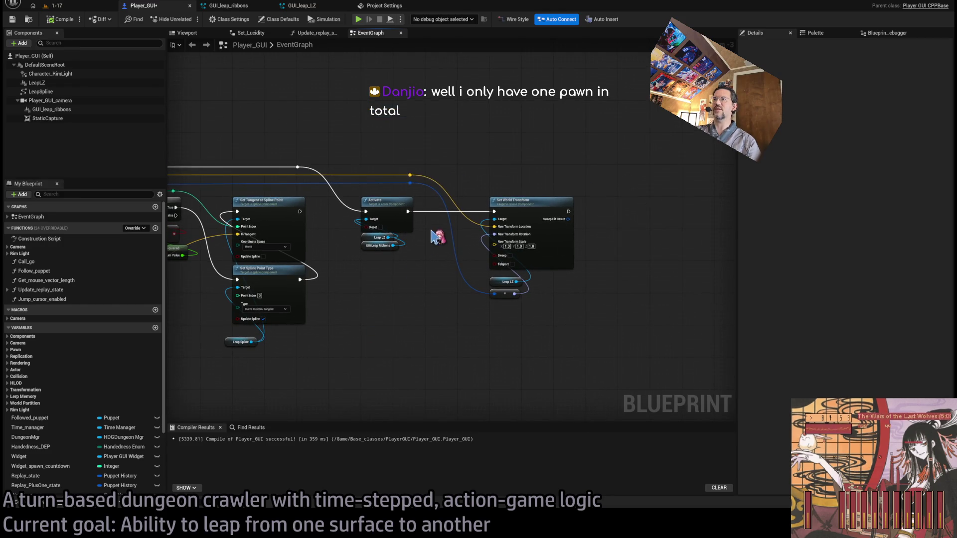
pyautogui.scroll(-3, 380, 308)
pyautogui.scroll(3, 380, 307)
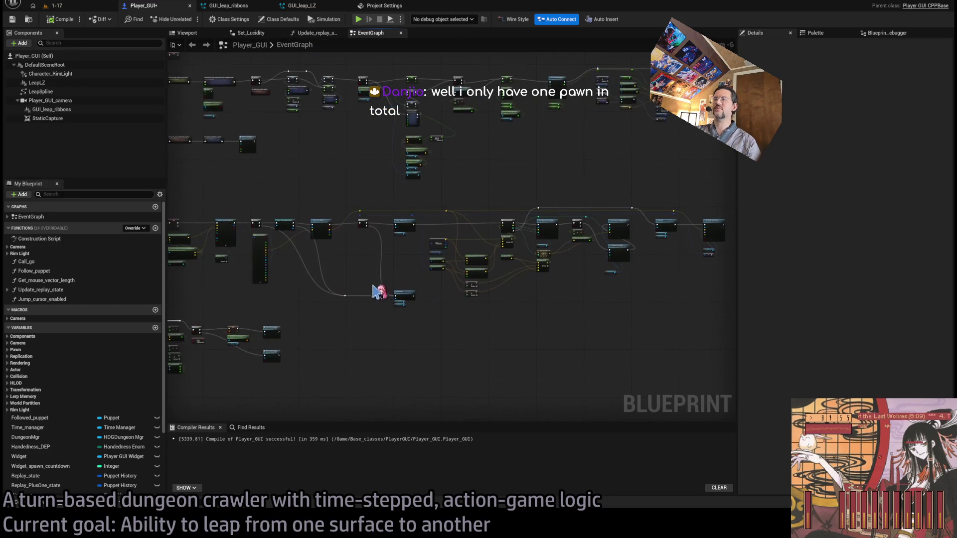
pyautogui.moveTo(668, 318); pyautogui.dragTo(425, 322)
pyautogui.moveTo(557, 353); pyautogui.dragTo(377, 331)
pyautogui.moveTo(367, 371)
pyautogui.mouseDown()
pyautogui.moveTo(349, 301)
pyautogui.moveTo(476, 284)
pyautogui.moveTo(229, 405)
pyautogui.mouseUp()
pyautogui.moveTo(551, 321)
pyautogui.mouseDown()
pyautogui.moveTo(636, 324)
pyautogui.moveTo(483, 252)
pyautogui.mouseUp()
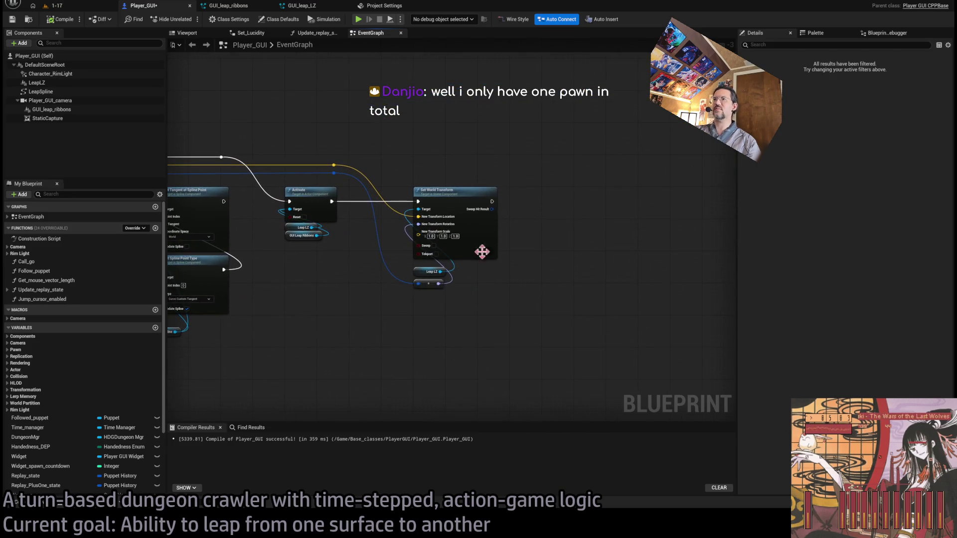
pyautogui.moveTo(524, 155); pyautogui.dragTo(282, 333)
pyautogui.click(353, 299)
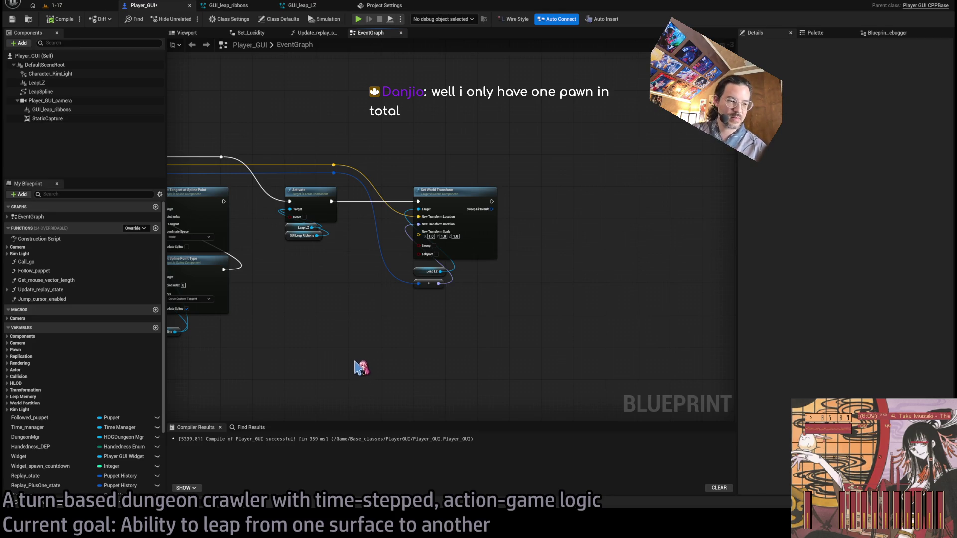
pyautogui.scroll(-2, 428, 339)
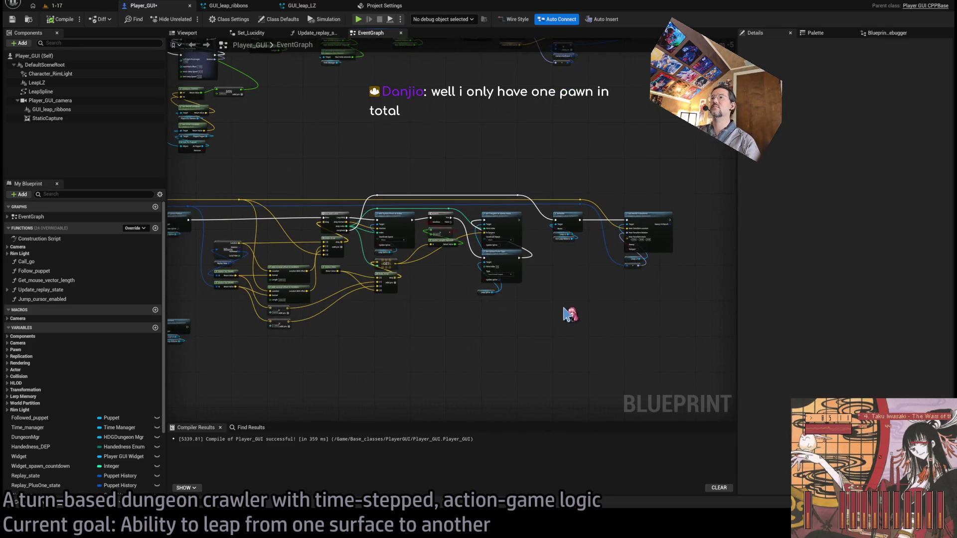
pyautogui.moveTo(534, 183)
pyautogui.mouseDown()
pyautogui.moveTo(376, 314)
pyautogui.moveTo(234, 367)
pyautogui.mouseUp()
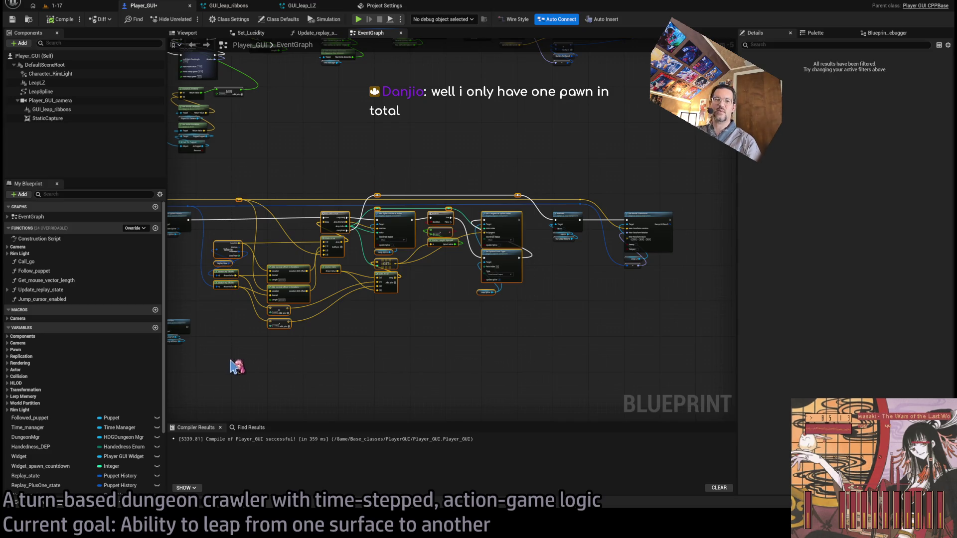
pyautogui.scroll(2, 256, 227)
pyautogui.scroll(2, 227, 229)
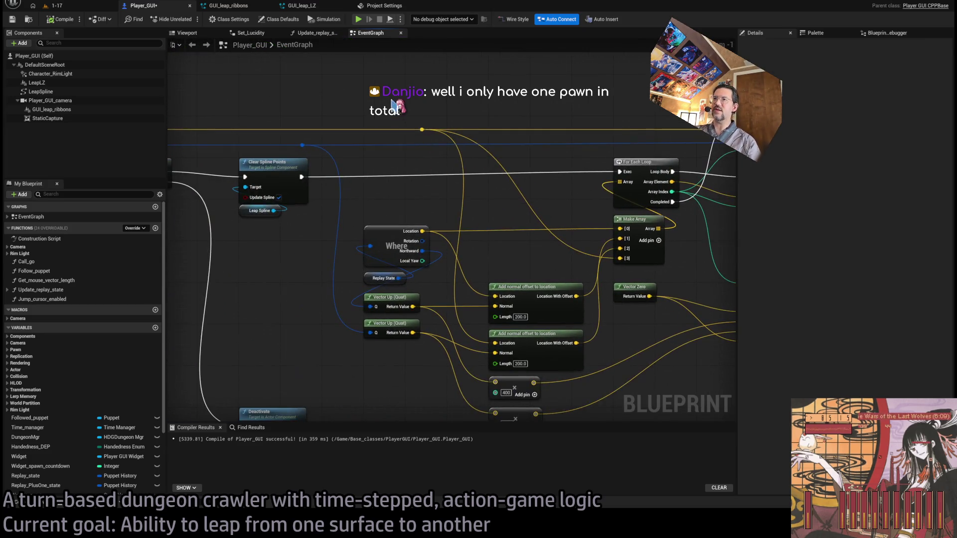
pyautogui.scroll(-3, 422, 224)
pyautogui.scroll(4, 488, 225)
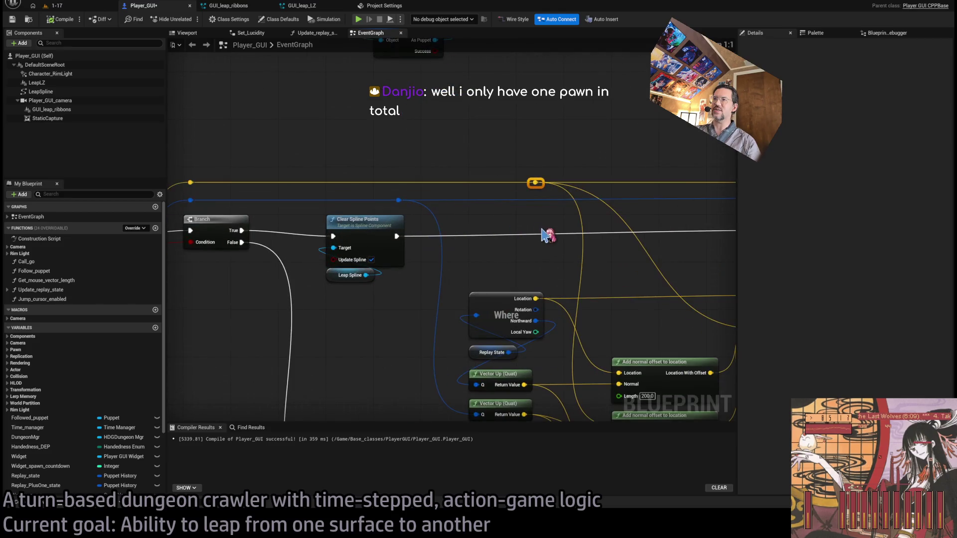
pyautogui.scroll(-2, 542, 227)
pyautogui.scroll(2, 506, 234)
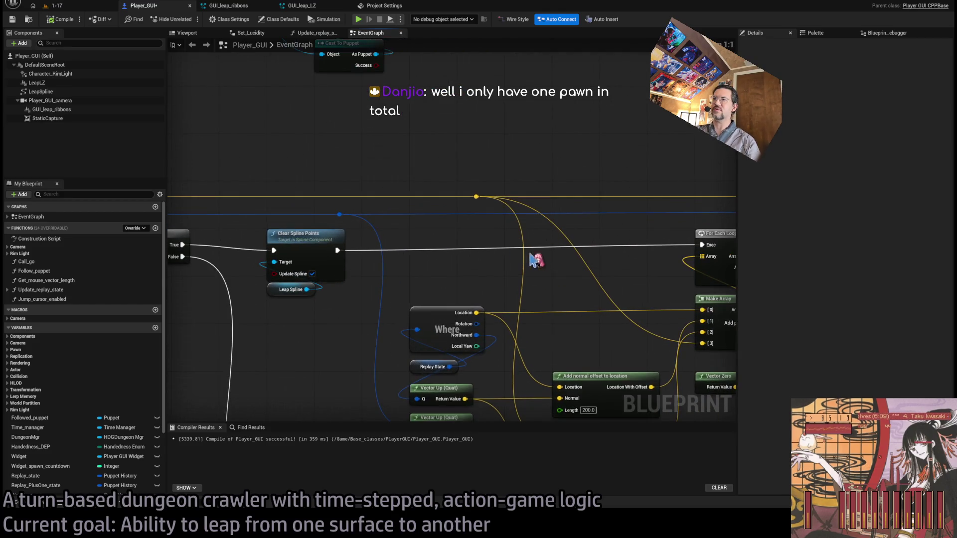
pyautogui.moveTo(474, 261); pyautogui.dragTo(269, 252)
pyautogui.scroll(-2, 303, 285)
pyautogui.scroll(2, 324, 280)
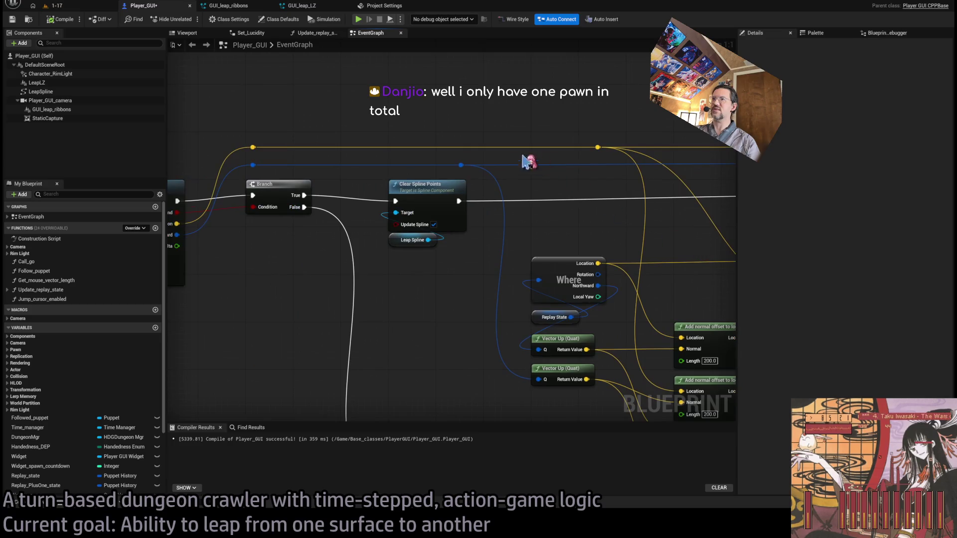
pyautogui.moveTo(223, 111)
pyautogui.mouseDown()
pyautogui.moveTo(374, 164)
pyautogui.moveTo(513, 177)
pyautogui.mouseUp()
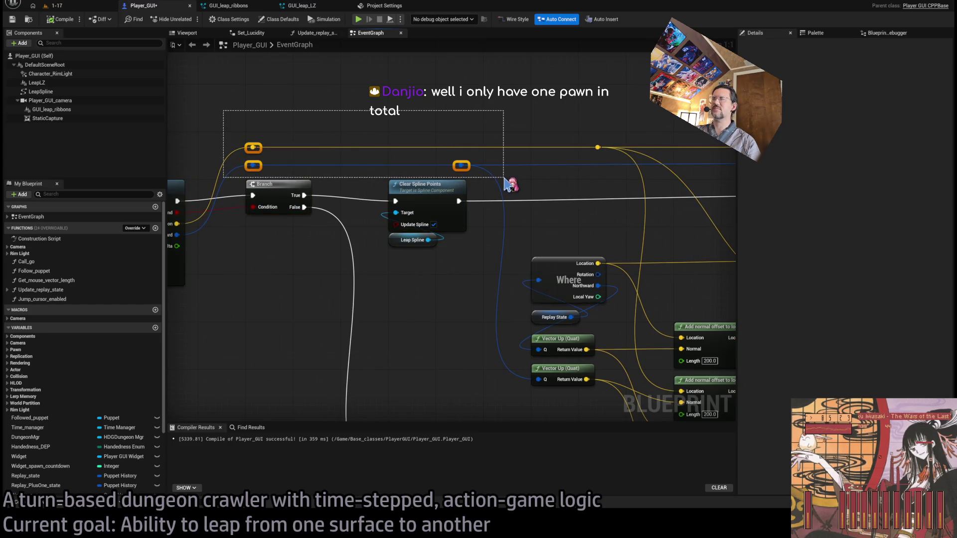
pyautogui.moveTo(214, 128)
pyautogui.mouseDown()
pyautogui.moveTo(506, 177)
pyautogui.moveTo(504, 128)
pyautogui.moveTo(509, 140)
pyautogui.mouseUp()
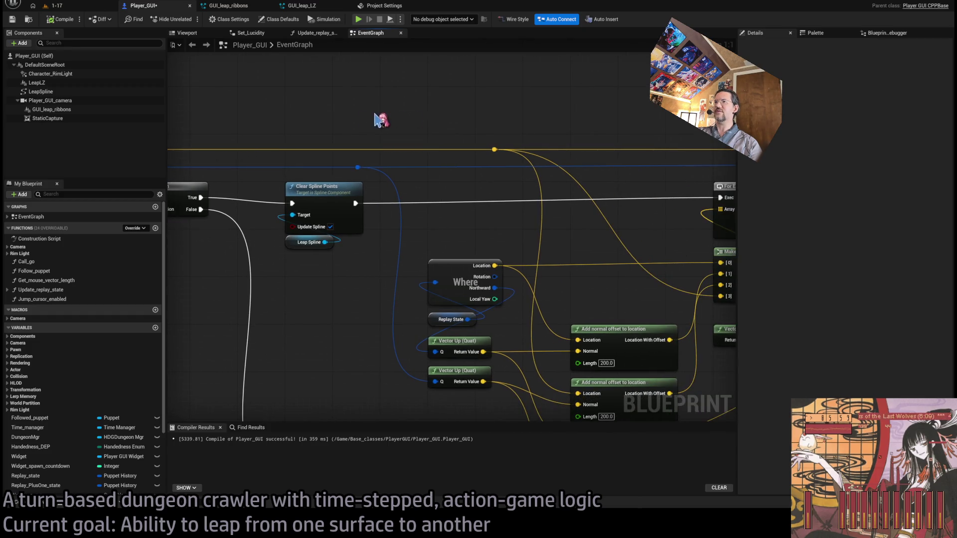
pyautogui.moveTo(297, 109); pyautogui.dragTo(538, 184)
pyautogui.moveTo(566, 124); pyautogui.dragTo(183, 145)
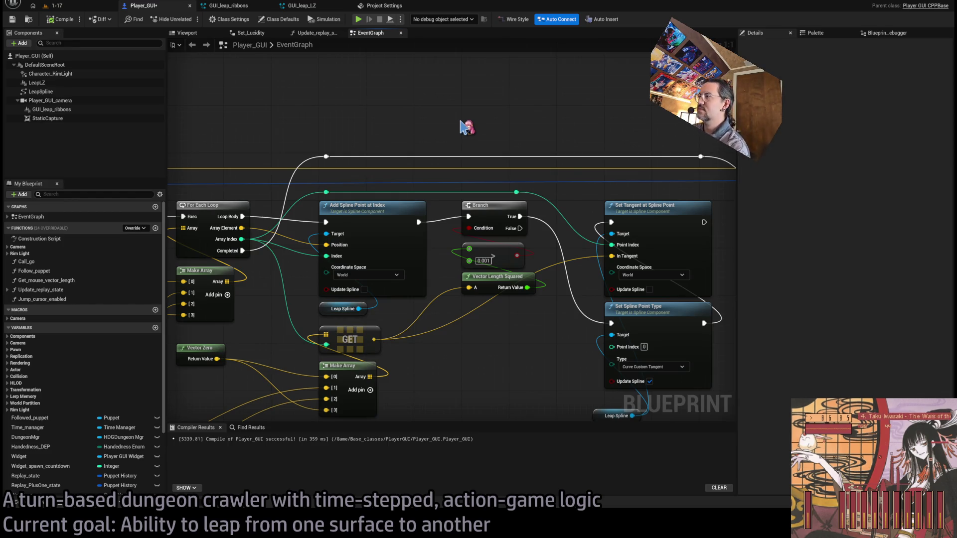
pyautogui.scroll(-2, 501, 261)
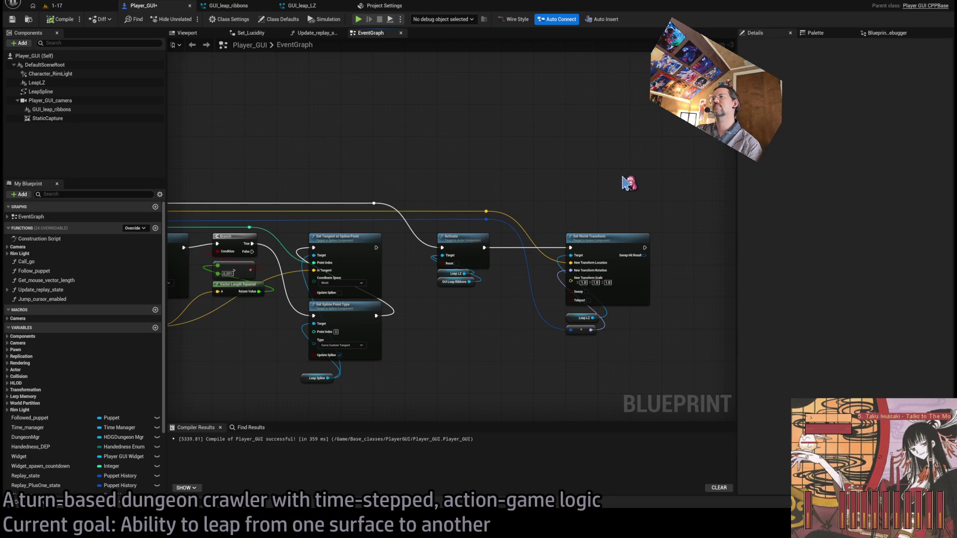
pyautogui.moveTo(633, 185); pyautogui.dragTo(480, 181)
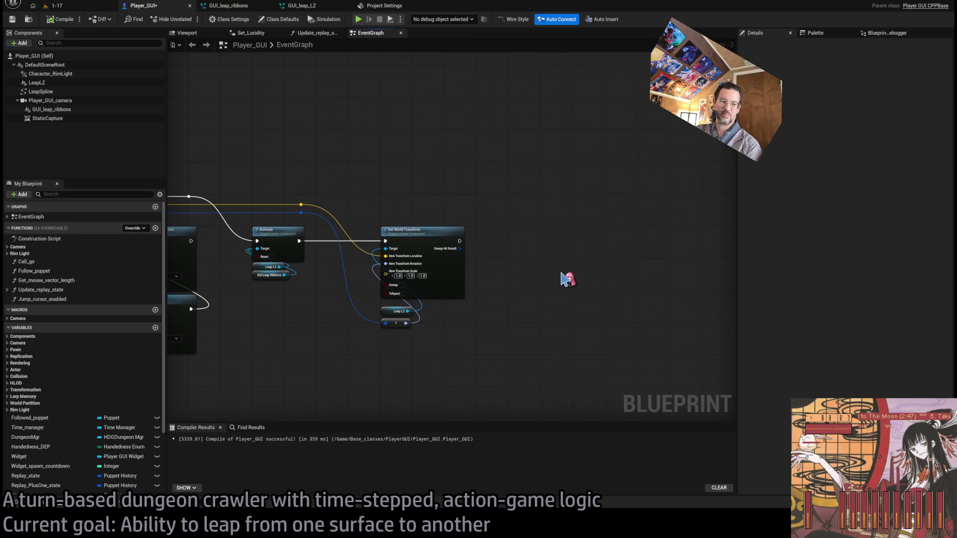
pyautogui.moveTo(564, 264)
pyautogui.mouseDown()
pyautogui.moveTo(427, 264)
pyautogui.moveTo(438, 260)
pyautogui.mouseUp()
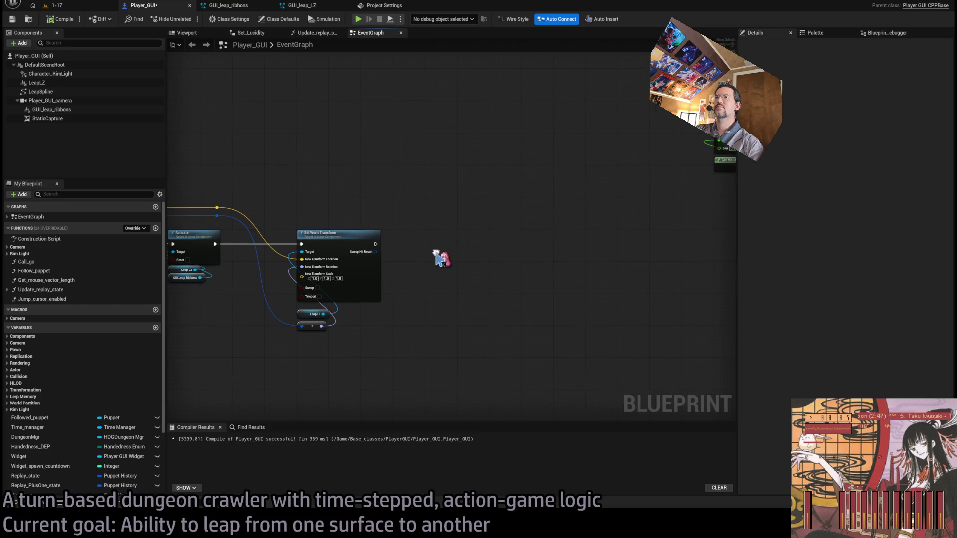
pyautogui.click(155, 228)
pyautogui.write('Validate_leap_pa')
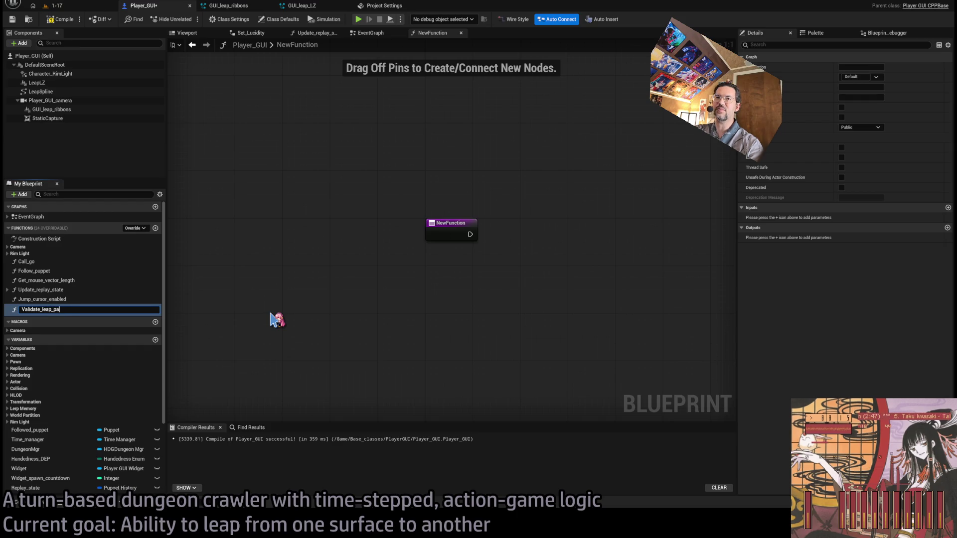
# Name the function Validate_leap_path and add a constant-velocity Get Location at Time on Leap Spline
pyautogui.write('th')
pyautogui.press('Return')
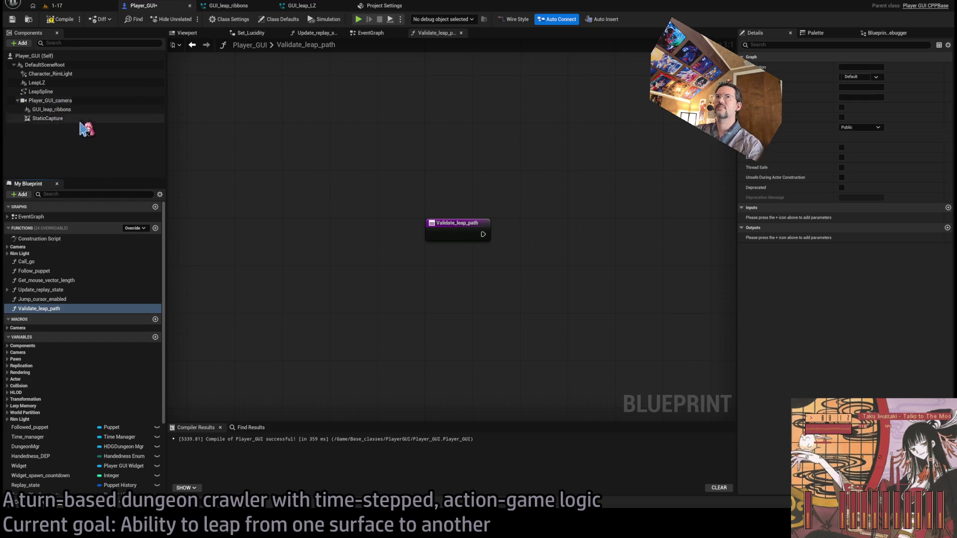
pyautogui.moveTo(486, 270); pyautogui.dragTo(376, 276)
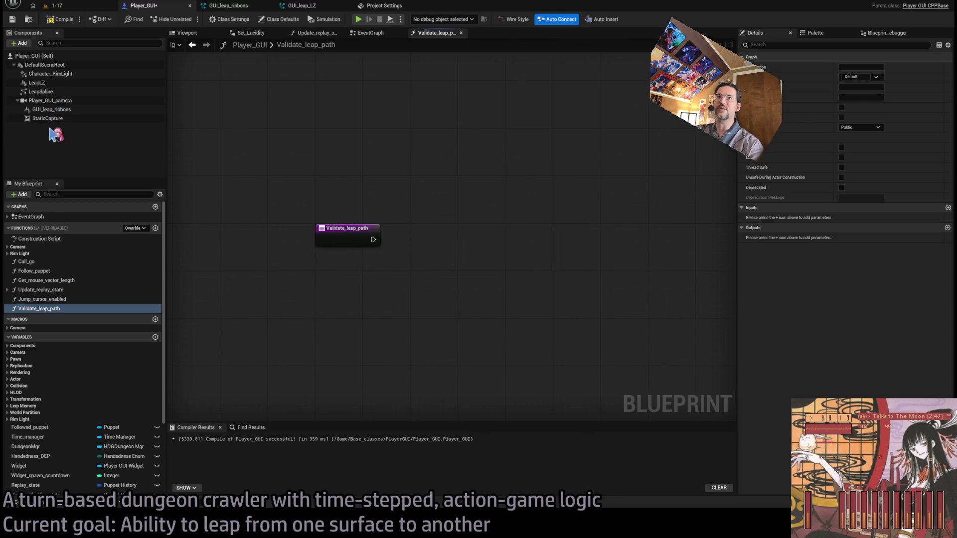
pyautogui.click(40, 92)
pyautogui.moveTo(39, 92)
pyautogui.mouseDown()
pyautogui.moveTo(379, 324)
pyautogui.moveTo(453, 305)
pyautogui.mouseUp()
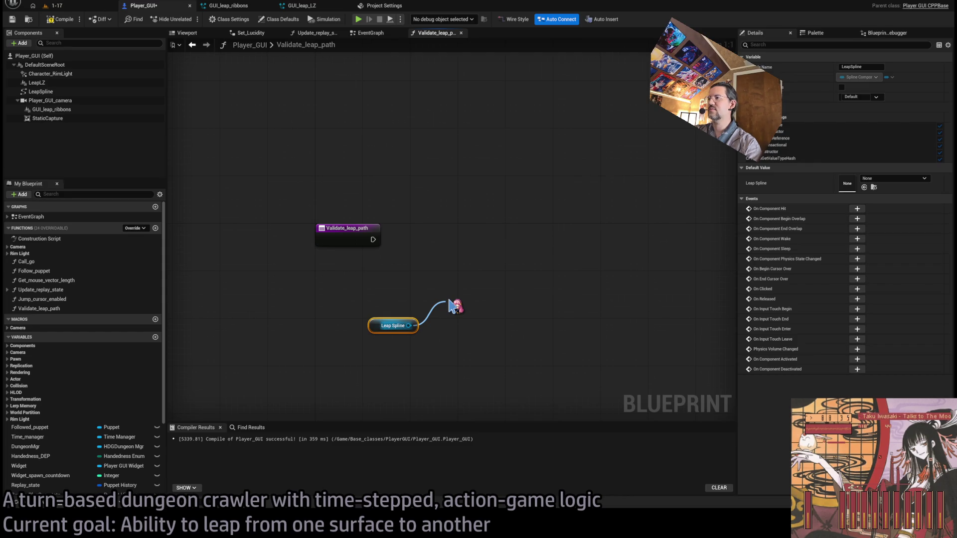
pyautogui.click(451, 305)
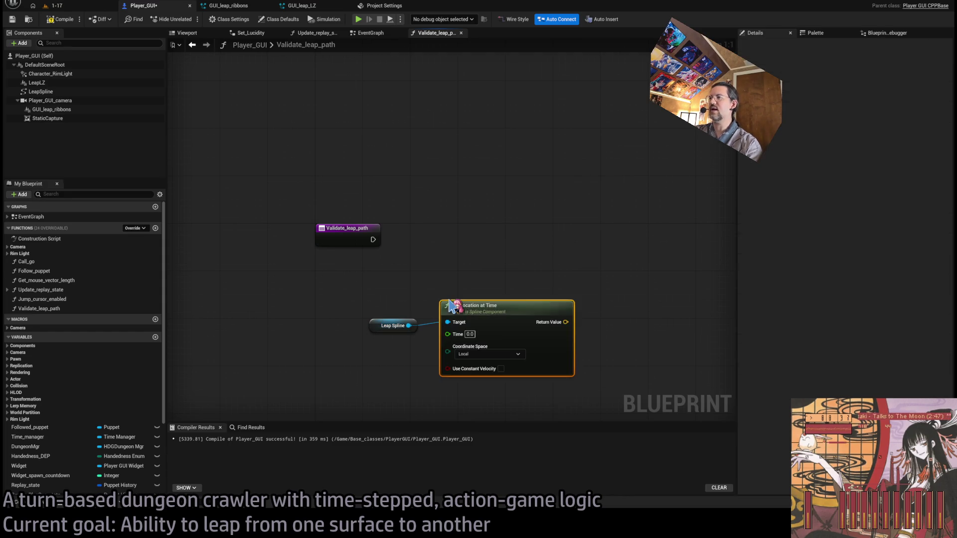
pyautogui.click(501, 368)
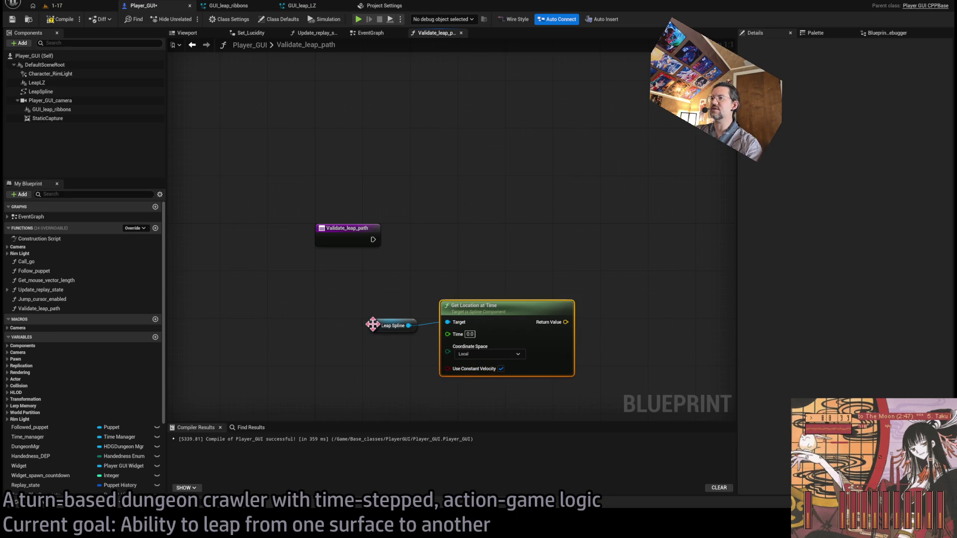
pyautogui.moveTo(375, 325); pyautogui.dragTo(451, 396)
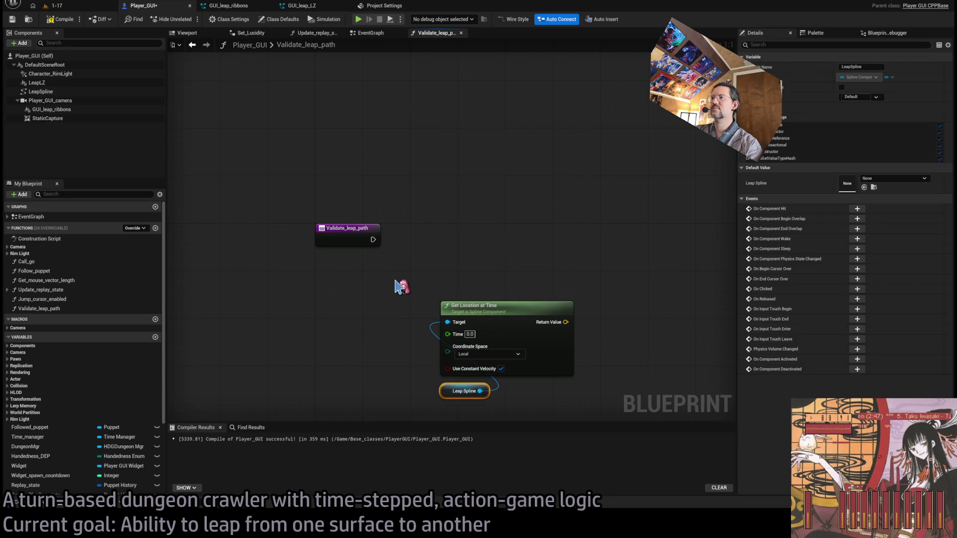
pyautogui.moveTo(397, 285); pyautogui.dragTo(501, 404)
pyautogui.moveTo(506, 312); pyautogui.dragTo(631, 289)
# Add an integer input parameter named Segments, then compile and save the blueprint
pyautogui.click(347, 231)
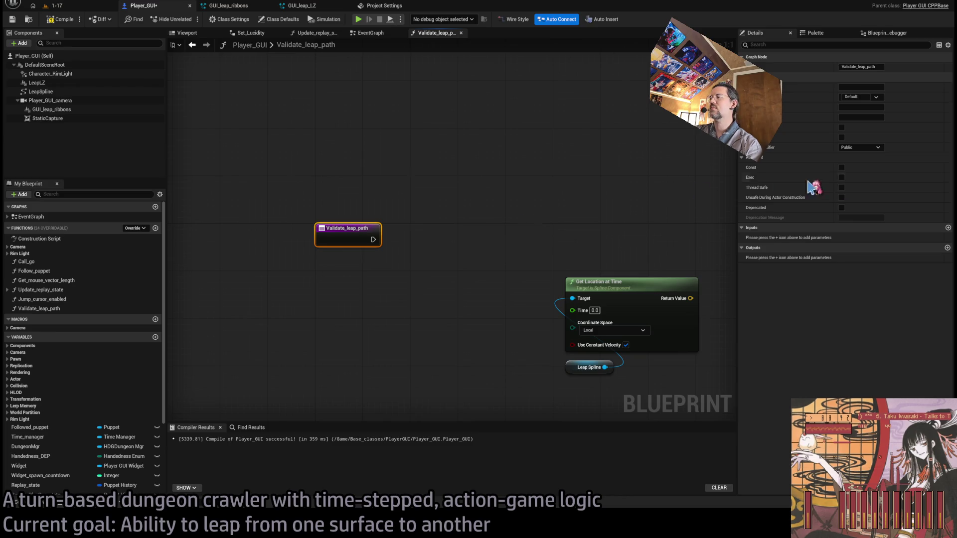
pyautogui.click(947, 228)
pyautogui.write('Segments')
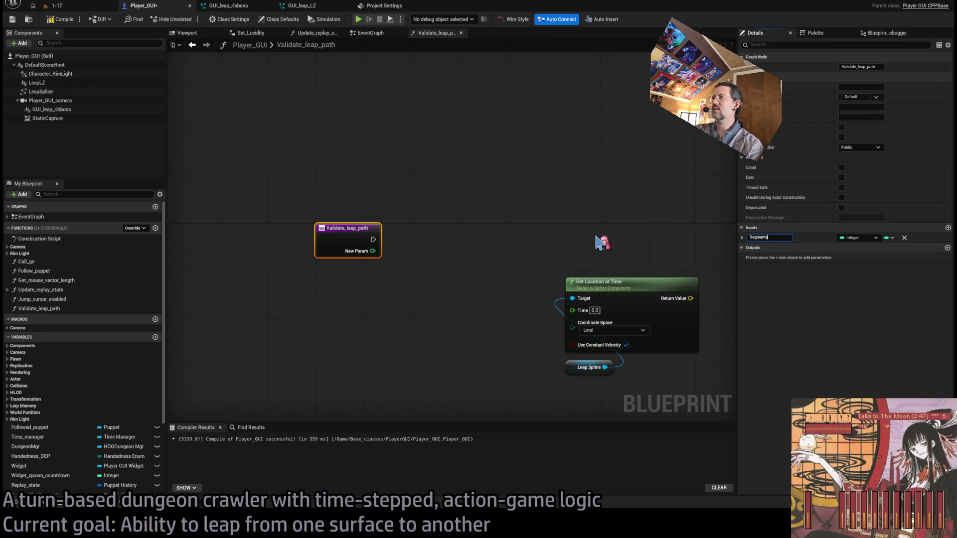
pyautogui.press('Return')
pyautogui.click(742, 238)
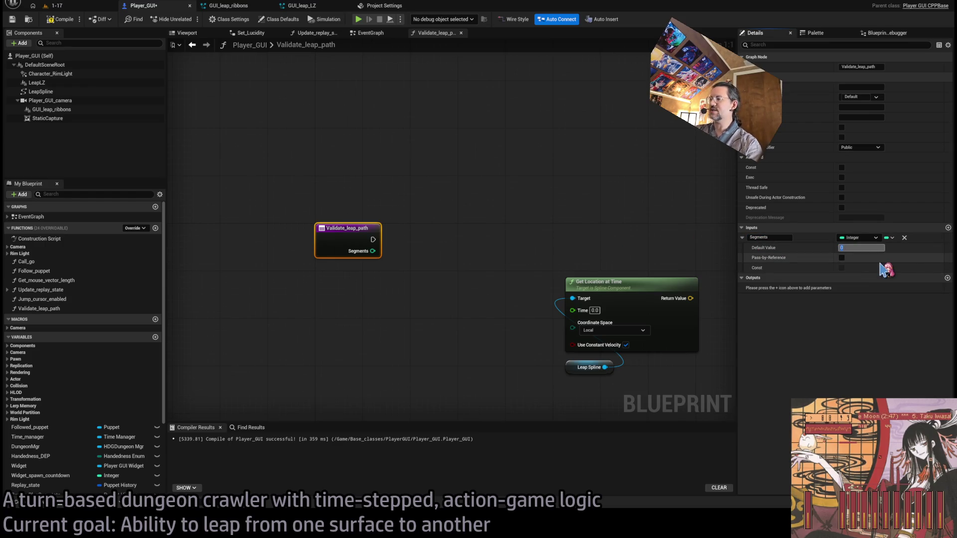
pyautogui.write('10')
pyautogui.click(493, 215)
pyautogui.press('F7')
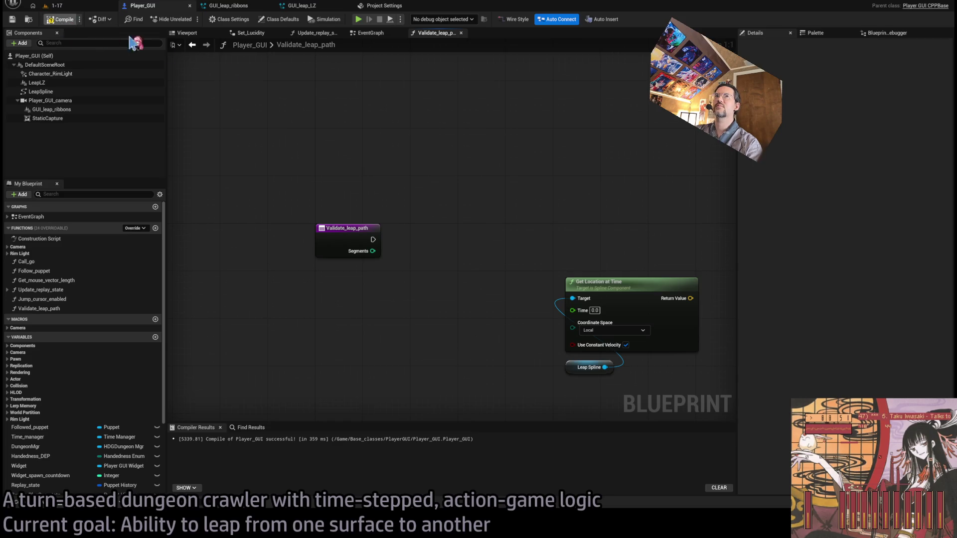
# Add a For Loop run from the entry node with Last Index set to Segments − 1
pyautogui.moveTo(515, 199); pyautogui.dragTo(392, 202)
pyautogui.moveTo(392, 255)
pyautogui.mouseDown()
pyautogui.moveTo(397, 198)
pyautogui.moveTo(494, 385)
pyautogui.mouseUp()
pyautogui.moveTo(503, 234)
pyautogui.mouseDown()
pyautogui.moveTo(491, 312)
pyautogui.moveTo(491, 277)
pyautogui.mouseUp()
pyautogui.click(421, 220)
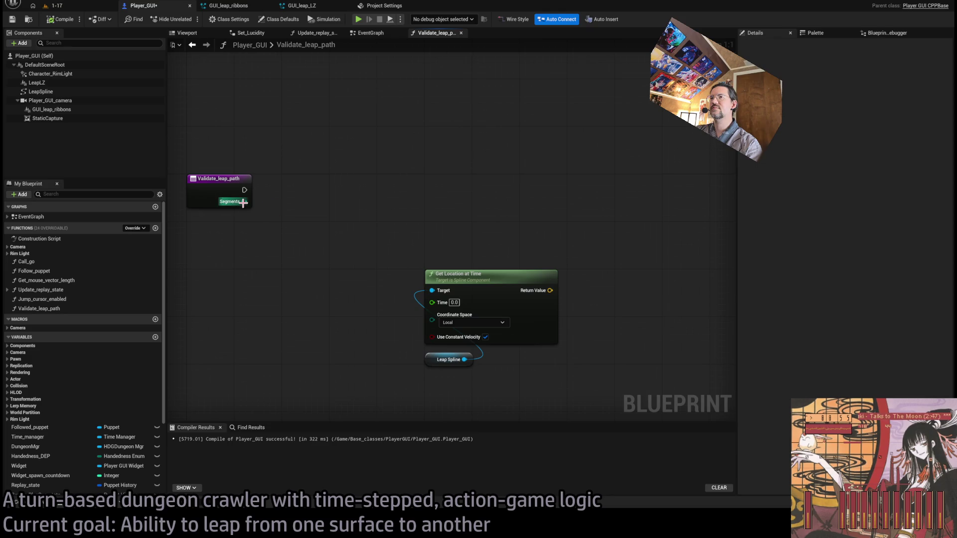
pyautogui.moveTo(315, 216); pyautogui.dragTo(318, 216)
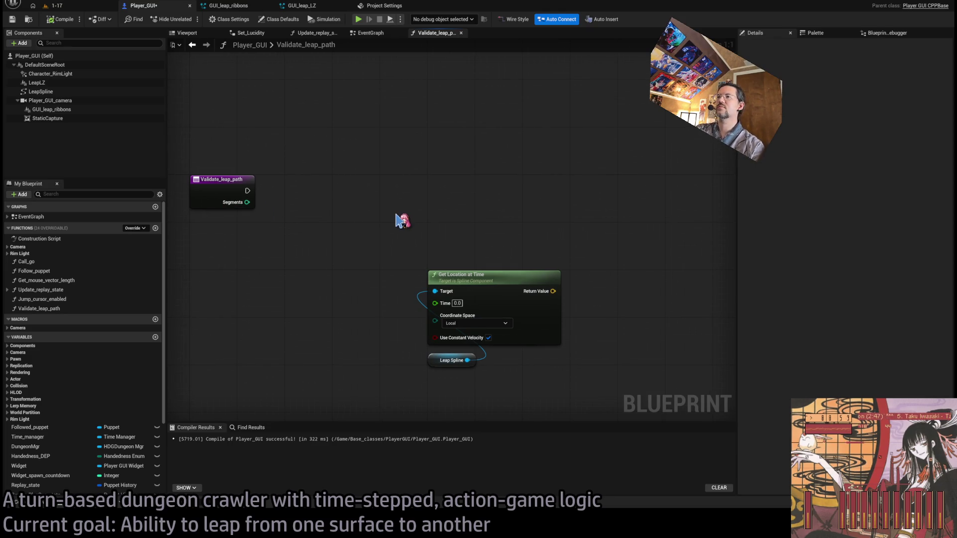
pyautogui.hotkey('ctrl', 'v')
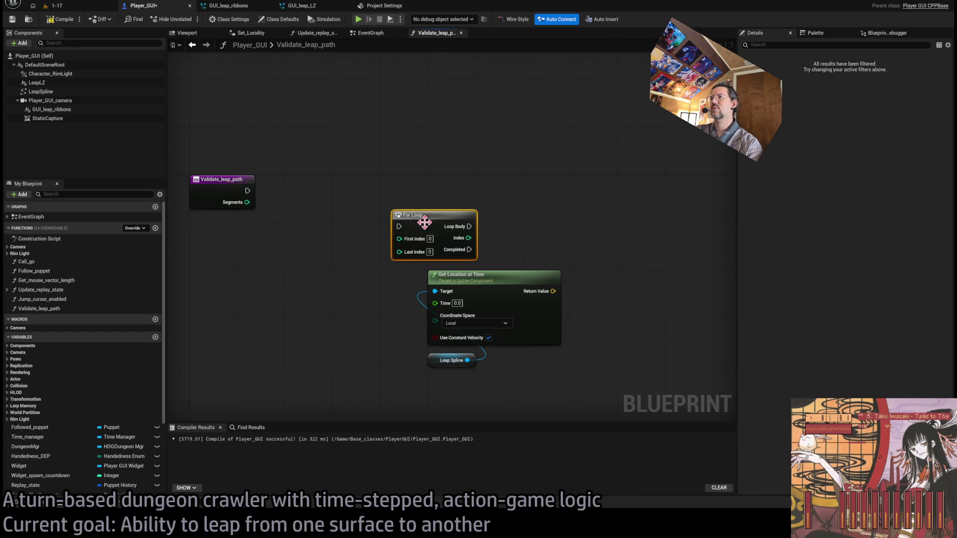
pyautogui.moveTo(429, 225); pyautogui.dragTo(419, 189)
pyautogui.moveTo(247, 203); pyautogui.dragTo(389, 217)
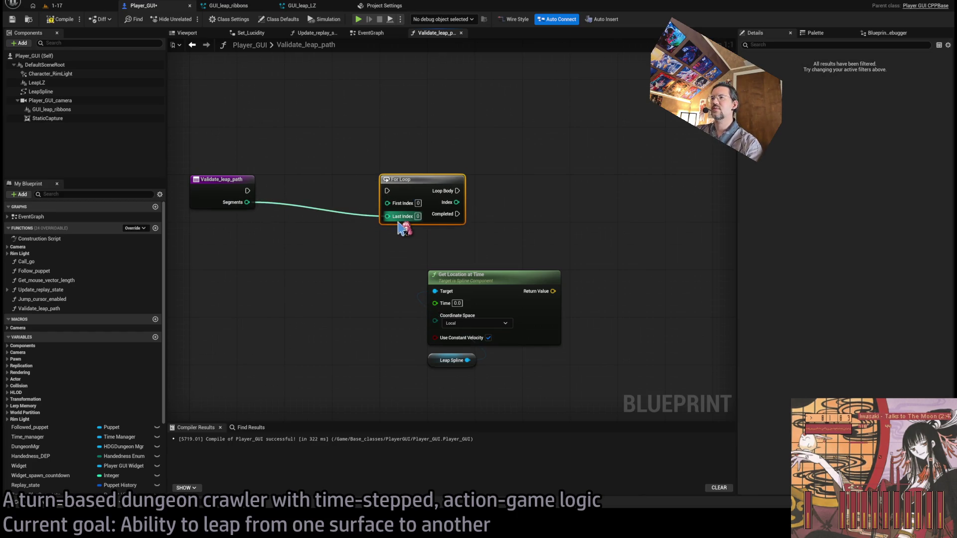
pyautogui.moveTo(247, 190); pyautogui.dragTo(387, 190)
pyautogui.moveTo(529, 232); pyautogui.dragTo(494, 236)
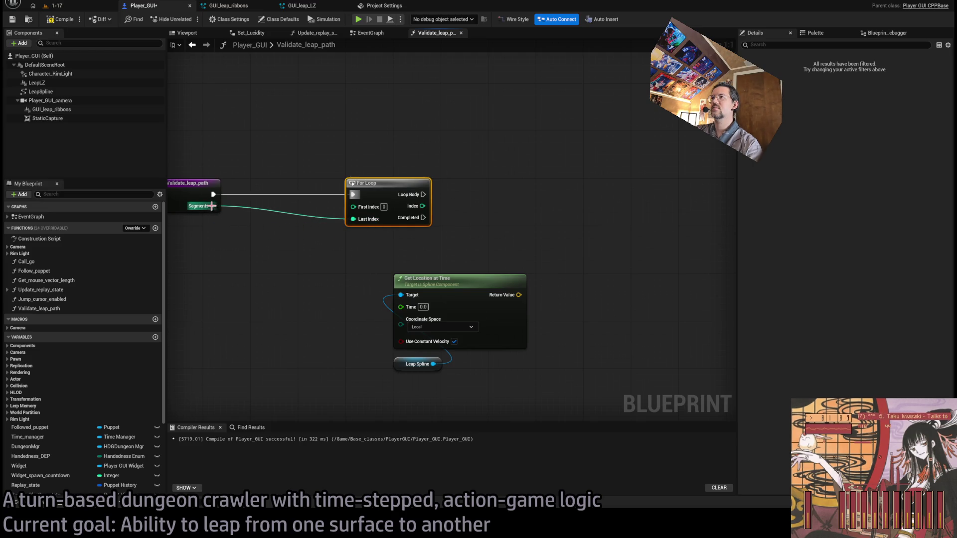
pyautogui.moveTo(212, 206)
pyautogui.mouseDown()
pyautogui.moveTo(319, 270)
pyautogui.moveTo(359, 248)
pyautogui.moveTo(353, 219)
pyautogui.mouseUp()
pyautogui.moveTo(344, 272)
pyautogui.mouseDown()
pyautogui.moveTo(375, 237)
pyautogui.moveTo(384, 360)
pyautogui.mouseUp()
pyautogui.moveTo(392, 272); pyautogui.dragTo(407, 312)
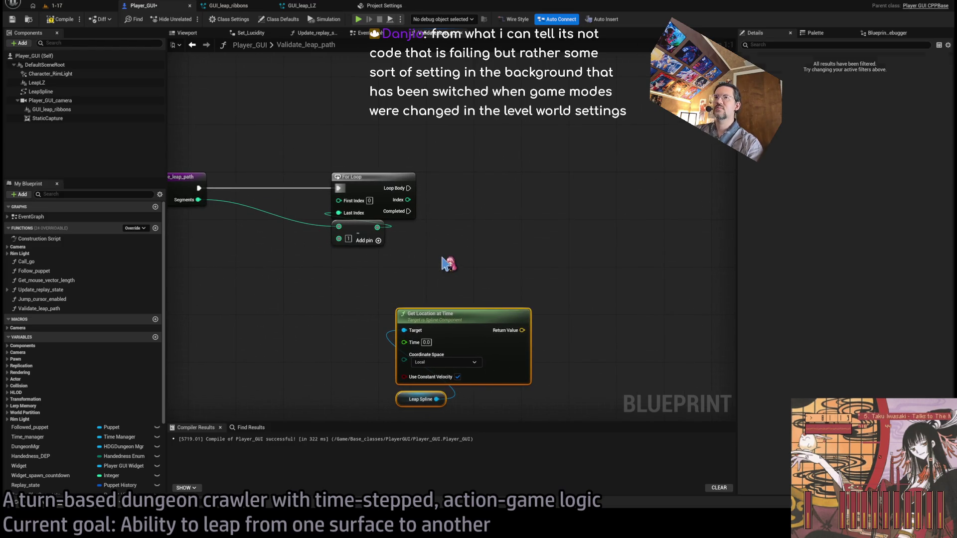
# Add an Int ÷ node dividing the loop Index by Segments, routed through a reroute point
pyautogui.click(476, 208)
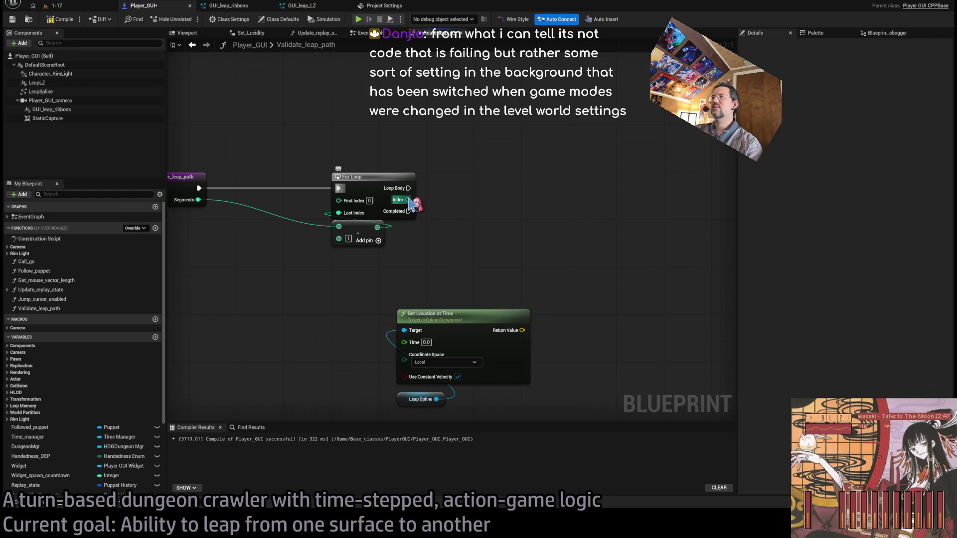
pyautogui.moveTo(408, 200)
pyautogui.mouseDown()
pyautogui.moveTo(455, 252)
pyautogui.moveTo(487, 250)
pyautogui.moveTo(491, 309)
pyautogui.moveTo(489, 299)
pyautogui.mouseUp()
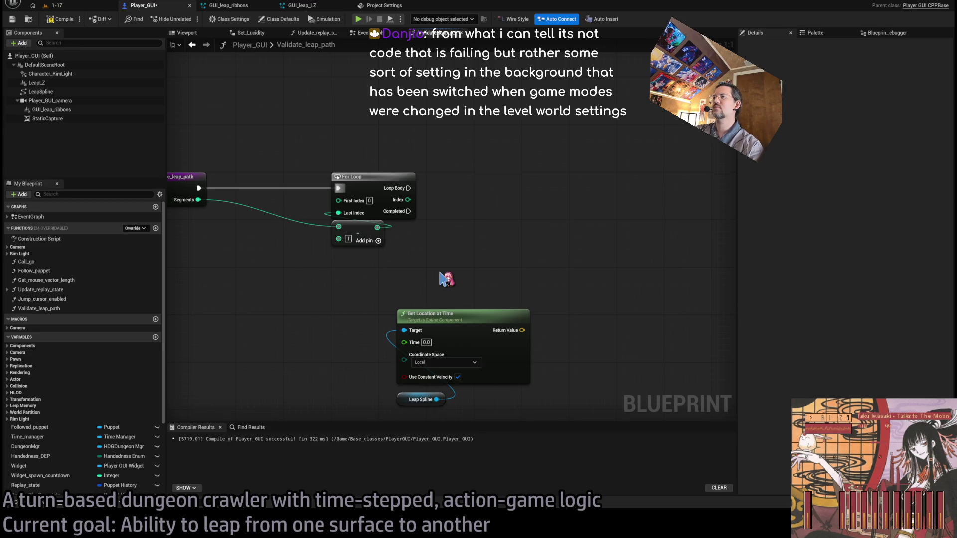
pyautogui.hotkey('ctrl', 'v')
pyautogui.moveTo(483, 277); pyautogui.dragTo(493, 262)
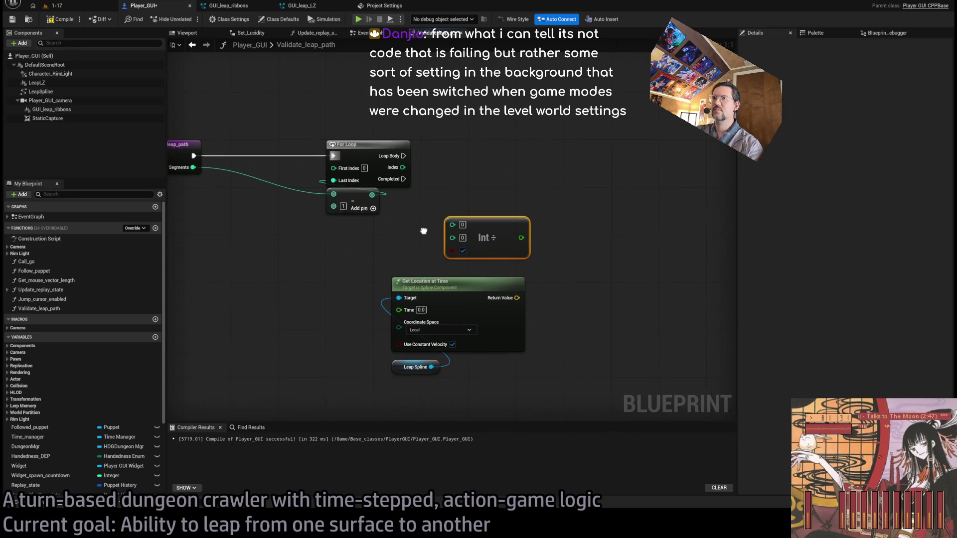
pyautogui.moveTo(410, 273); pyautogui.dragTo(434, 371)
pyautogui.moveTo(433, 291); pyautogui.dragTo(432, 350)
pyautogui.moveTo(452, 238)
pyautogui.mouseDown()
pyautogui.moveTo(405, 169)
pyautogui.moveTo(450, 224)
pyautogui.mouseUp()
pyautogui.click(292, 240)
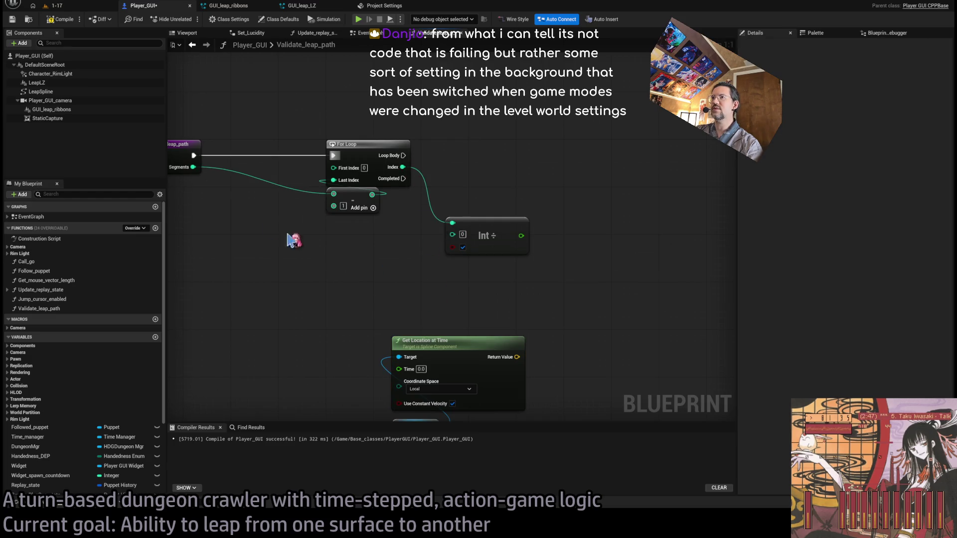
pyautogui.moveTo(194, 167)
pyautogui.mouseDown()
pyautogui.moveTo(366, 260)
pyautogui.moveTo(457, 229)
pyautogui.moveTo(406, 284)
pyautogui.moveTo(334, 194)
pyautogui.mouseUp()
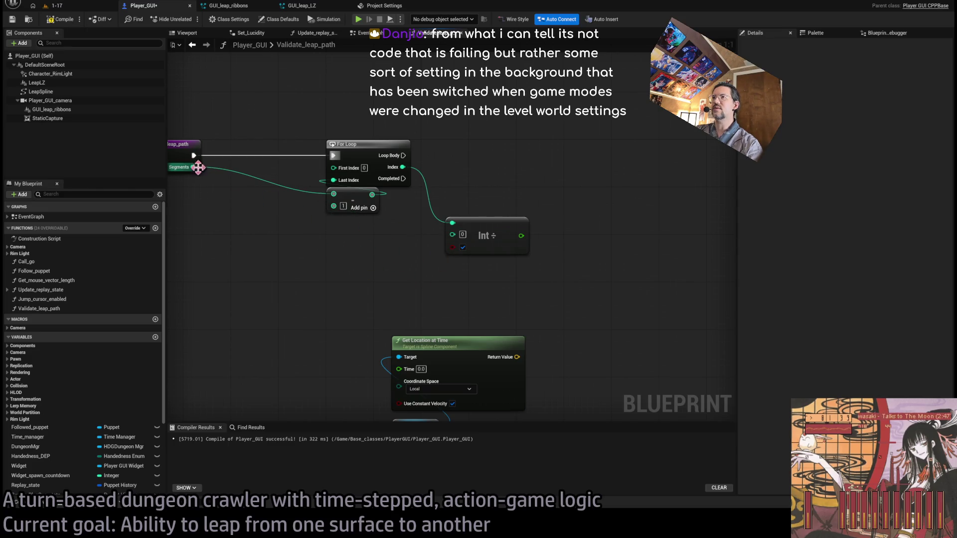
pyautogui.moveTo(194, 162)
pyautogui.mouseDown()
pyautogui.moveTo(361, 208)
pyautogui.moveTo(201, 161)
pyautogui.moveTo(322, 186)
pyautogui.moveTo(292, 180)
pyautogui.mouseUp()
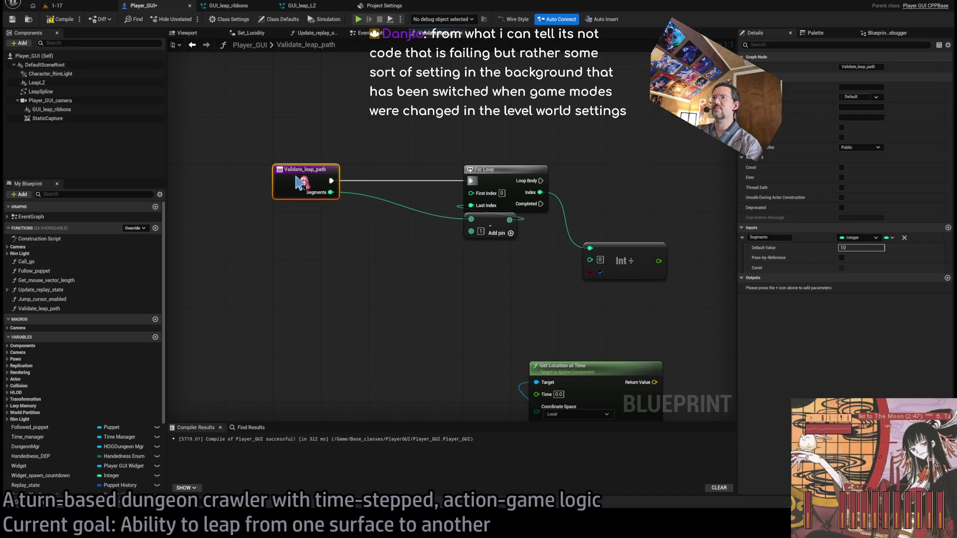
pyautogui.click(537, 292)
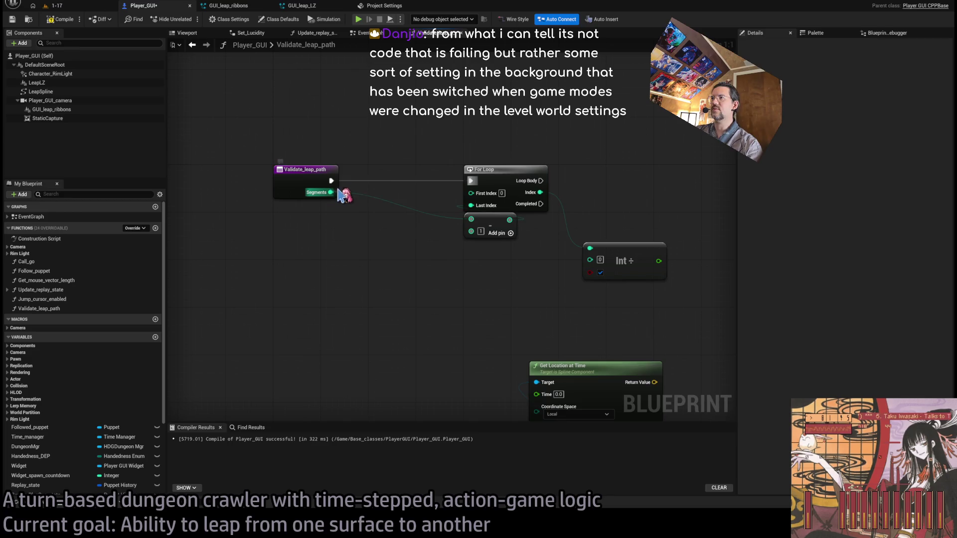
pyautogui.moveTo(330, 192)
pyautogui.mouseDown()
pyautogui.moveTo(474, 141)
pyautogui.moveTo(541, 141)
pyautogui.moveTo(589, 260)
pyautogui.mouseUp()
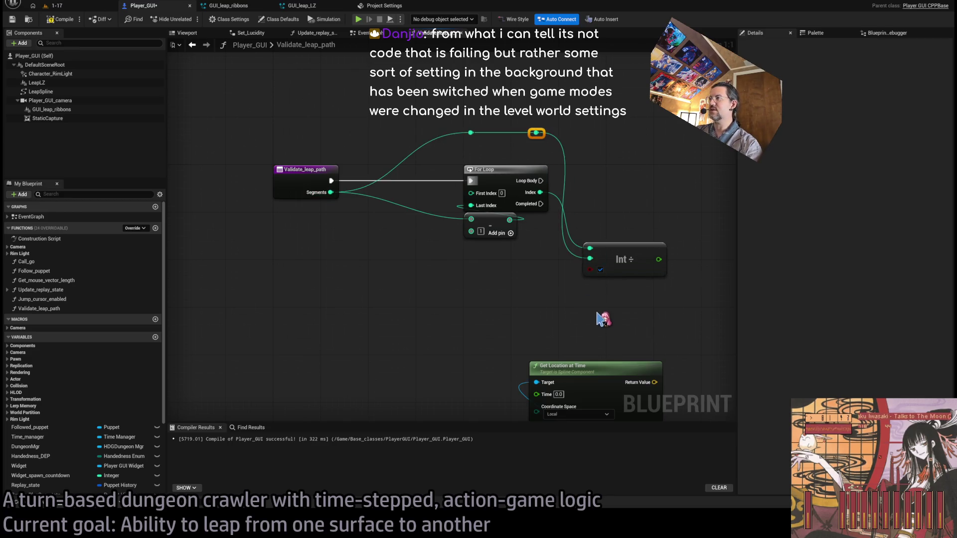
pyautogui.moveTo(602, 316); pyautogui.dragTo(510, 308)
pyautogui.moveTo(535, 254)
pyautogui.mouseDown()
pyautogui.moveTo(544, 236)
pyautogui.moveTo(605, 224)
pyautogui.moveTo(566, 244)
pyautogui.mouseUp()
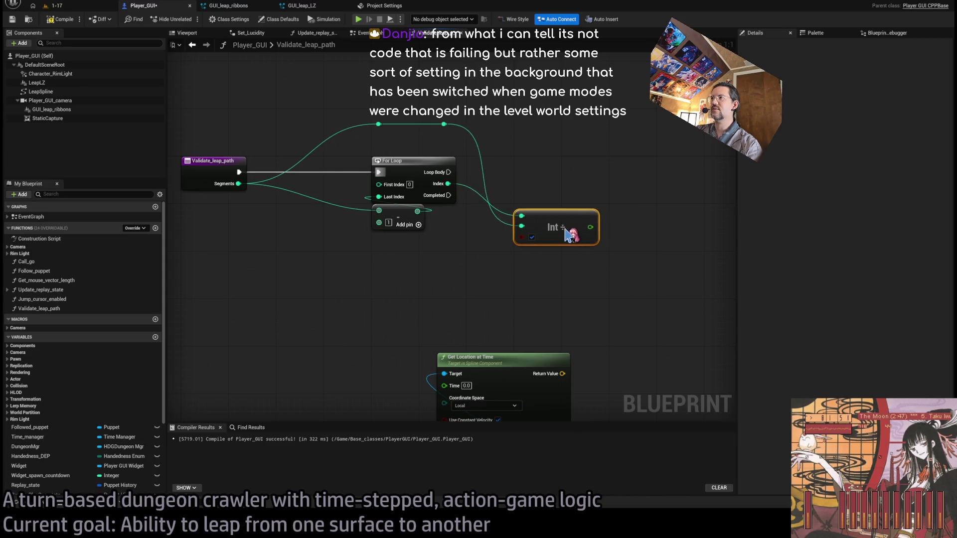
# Feed Index÷Segments into Time and build a second divide computing (Index+1)÷Segments
pyautogui.moveTo(479, 239); pyautogui.dragTo(347, 380)
pyautogui.moveTo(410, 269); pyautogui.dragTo(640, 194)
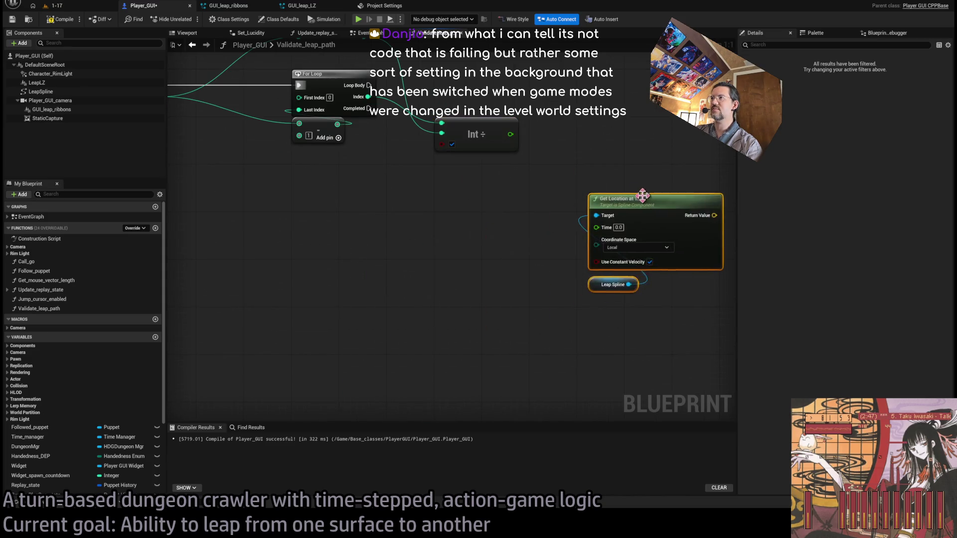
pyautogui.moveTo(467, 211)
pyautogui.mouseDown()
pyautogui.moveTo(572, 312)
pyautogui.moveTo(554, 302)
pyautogui.mouseUp()
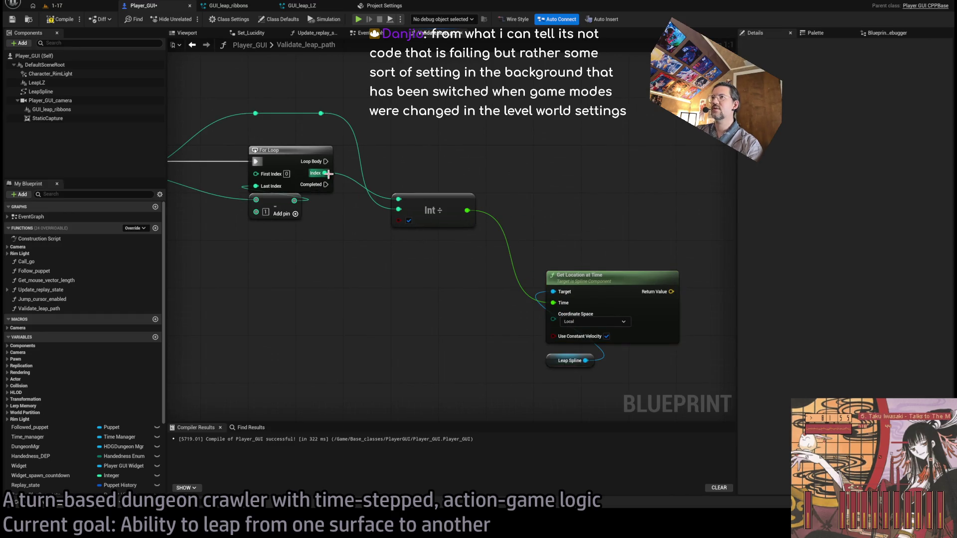
pyautogui.moveTo(325, 173)
pyautogui.mouseDown()
pyautogui.moveTo(394, 202)
pyautogui.moveTo(395, 299)
pyautogui.moveTo(396, 272)
pyautogui.moveTo(416, 295)
pyautogui.moveTo(399, 267)
pyautogui.mouseUp()
pyautogui.hotkey('ctrl', 'v')
pyautogui.click(439, 219)
pyautogui.hotkey('ctrl', 'c')
pyautogui.hotkey('ctrl', 'v')
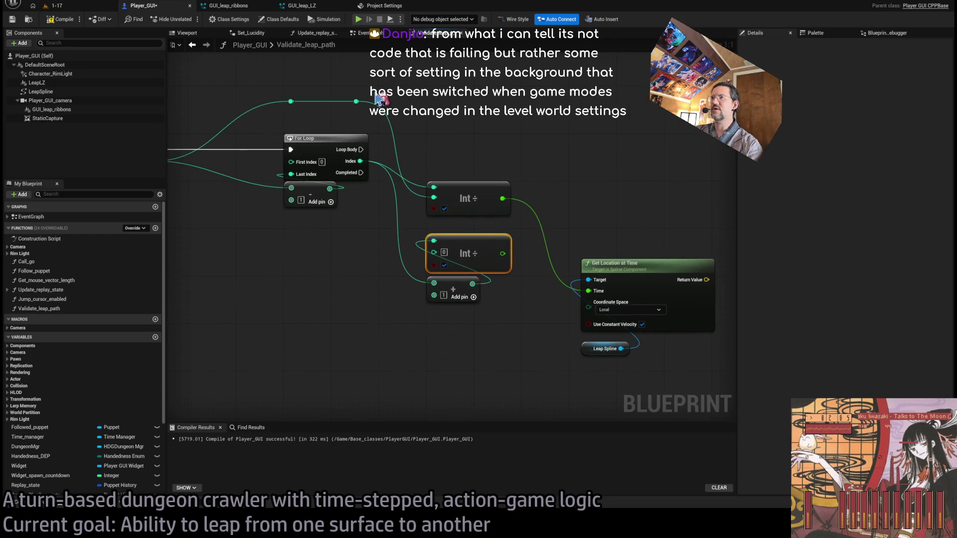
pyautogui.moveTo(356, 102); pyautogui.dragTo(434, 240)
# Set Get Location at Time to World, duplicate it for the (Index+1) sample, and connect Leap Spline
pyautogui.moveTo(459, 279); pyautogui.dragTo(360, 281)
pyautogui.moveTo(522, 298); pyautogui.dragTo(513, 222)
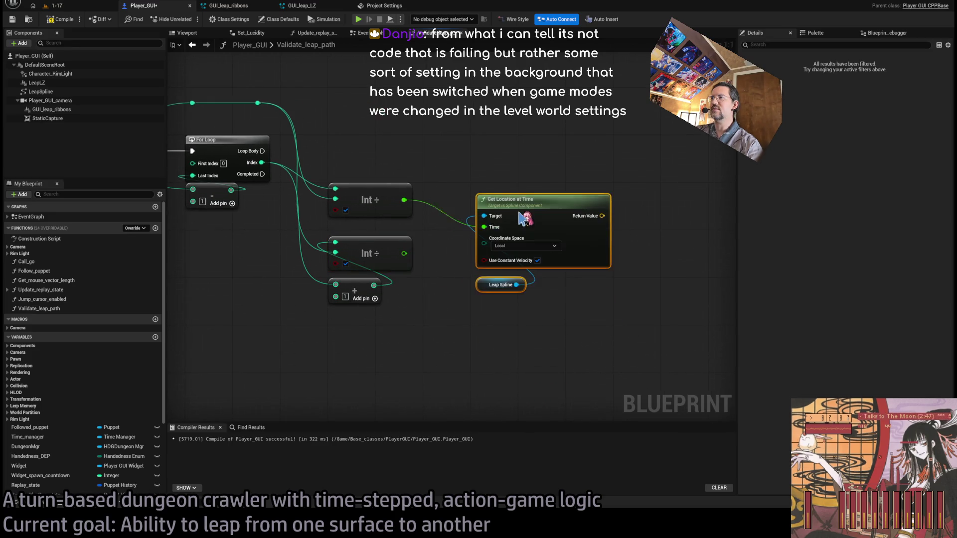
pyautogui.moveTo(474, 271); pyautogui.dragTo(312, 368)
pyautogui.click(519, 234)
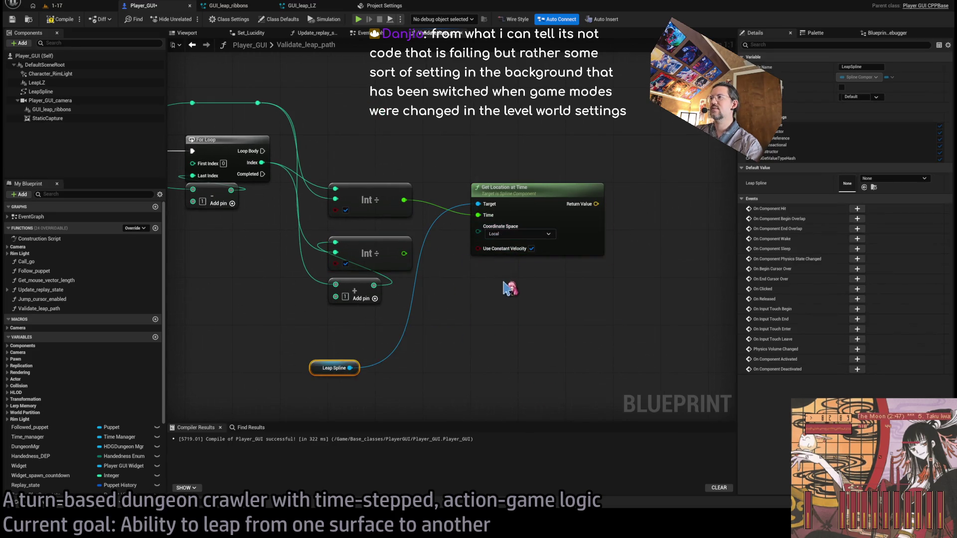
pyautogui.click(513, 254)
pyautogui.hotkey('ctrl', 'w')
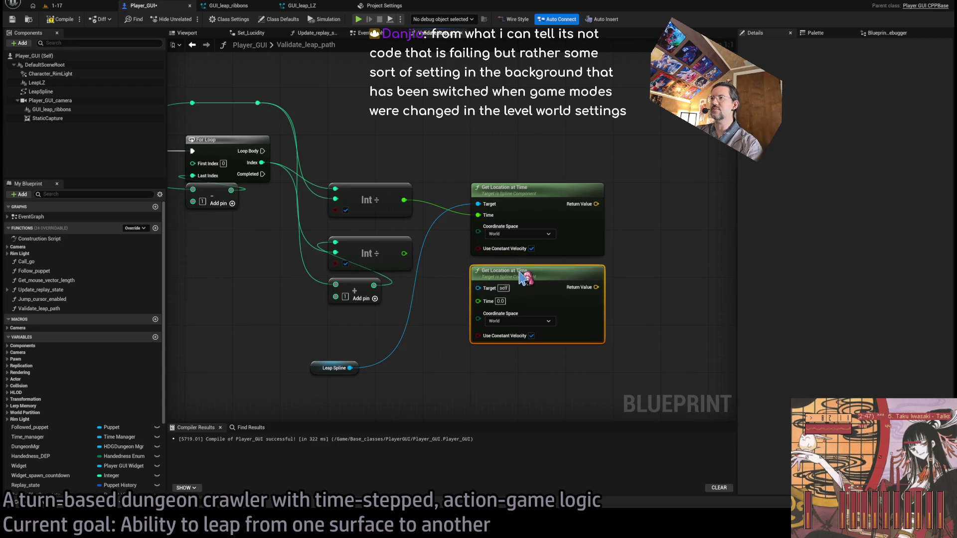
pyautogui.moveTo(403, 253); pyautogui.dragTo(478, 301)
pyautogui.moveTo(350, 368); pyautogui.dragTo(478, 288)
pyautogui.moveTo(351, 368); pyautogui.dragTo(478, 204)
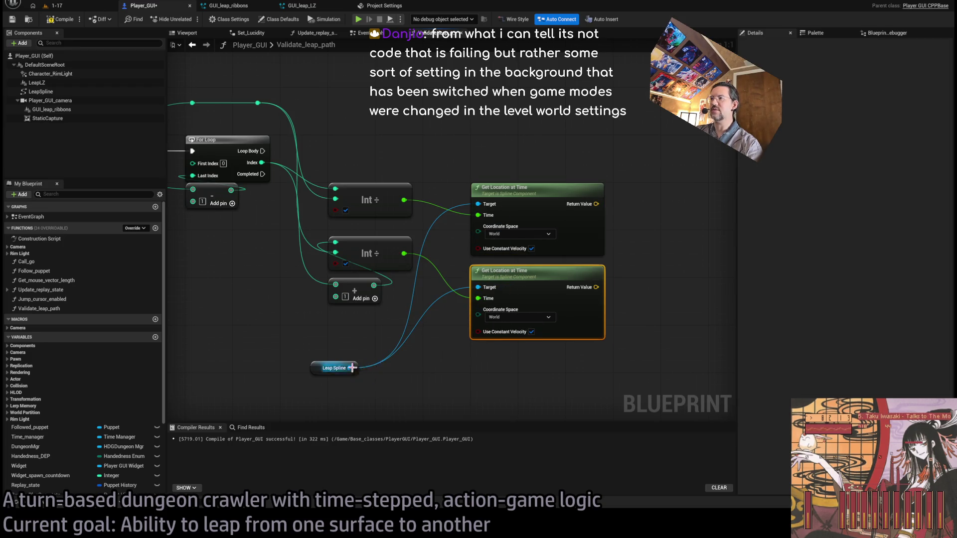
pyautogui.moveTo(328, 370); pyautogui.dragTo(353, 323)
# Add a Sphere Trace For Objects node beside the two spline lookups
pyautogui.moveTo(444, 357)
pyautogui.mouseDown()
pyautogui.moveTo(487, 324)
pyautogui.moveTo(314, 344)
pyautogui.moveTo(400, 237)
pyautogui.moveTo(414, 198)
pyautogui.mouseUp()
pyautogui.moveTo(581, 224); pyautogui.dragTo(452, 245)
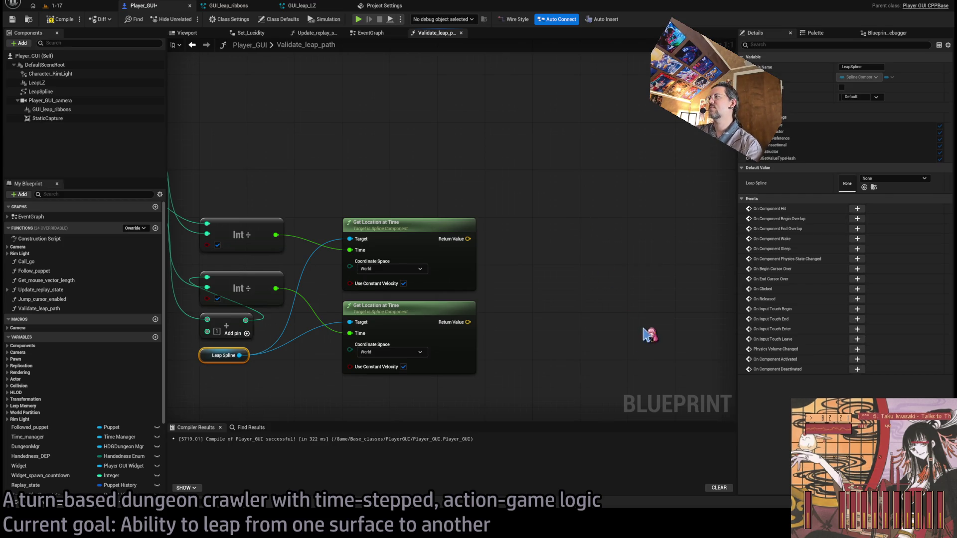
pyautogui.hotkey('ctrl', 'v')
pyautogui.moveTo(622, 233); pyautogui.dragTo(580, 186)
# Wire the trace Start and End to the two sampled points and reroute the exec wire above them
pyautogui.moveTo(468, 239)
pyautogui.mouseDown()
pyautogui.moveTo(540, 198)
pyautogui.moveTo(469, 322)
pyautogui.mouseUp()
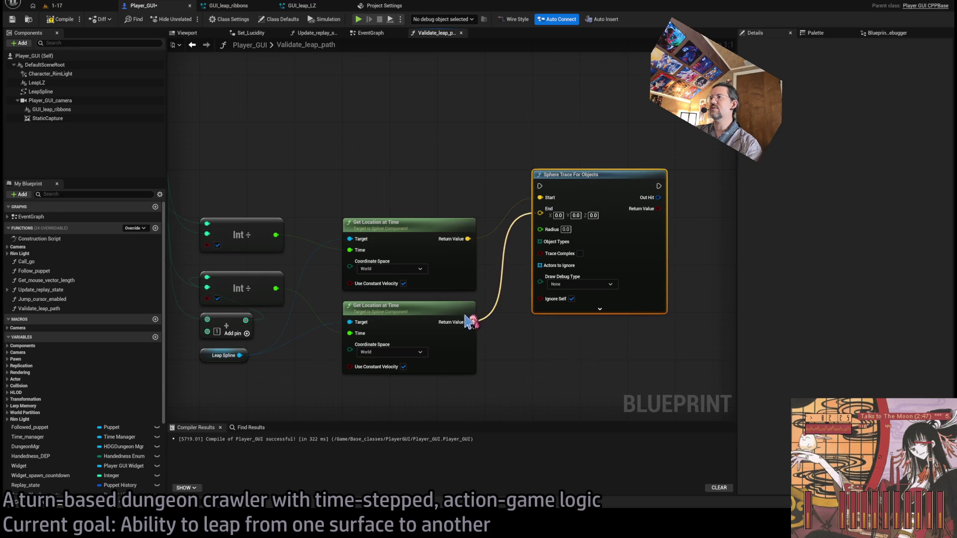
pyautogui.moveTo(221, 189); pyautogui.dragTo(647, 196)
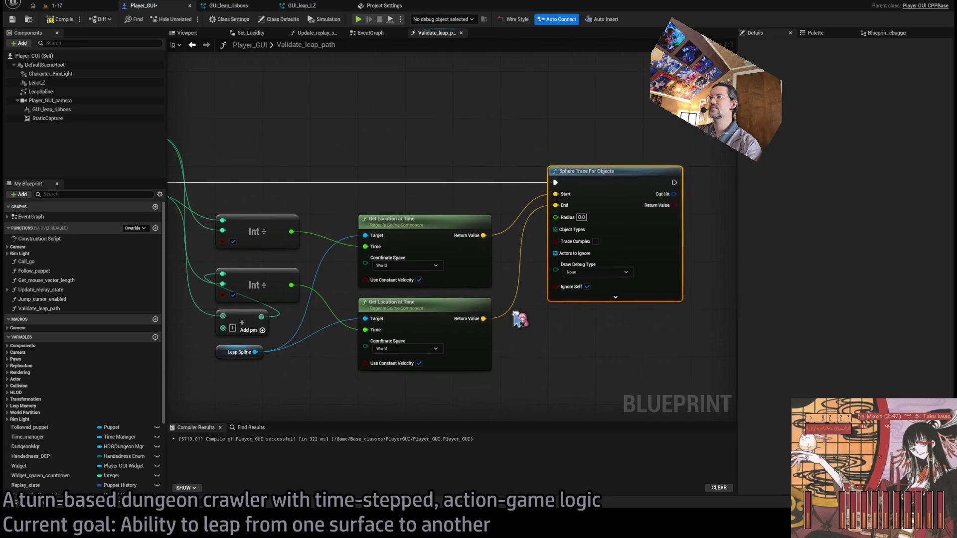
pyautogui.doubleClick(340, 215)
pyautogui.doubleClick(596, 216)
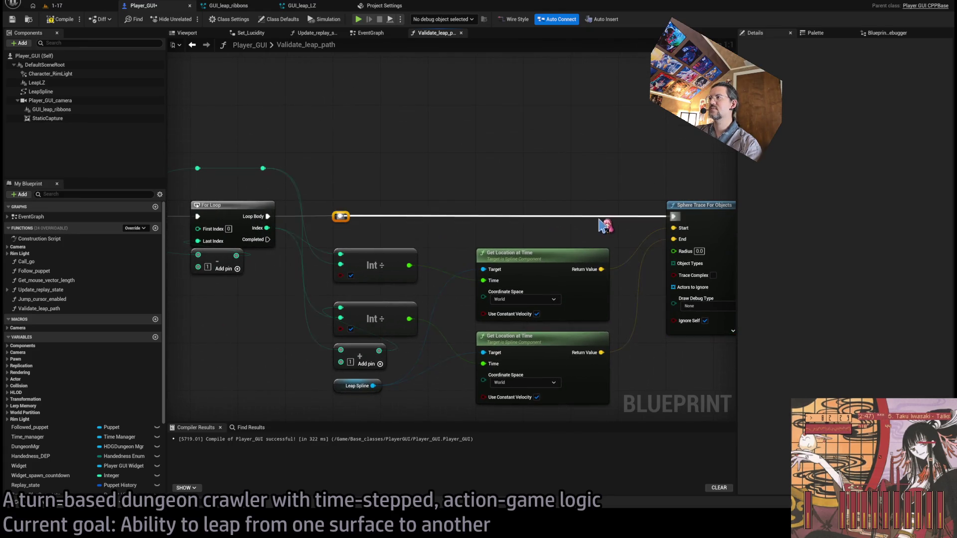
pyautogui.moveTo(337, 192); pyautogui.dragTo(612, 394)
pyautogui.moveTo(506, 254); pyautogui.dragTo(505, 207)
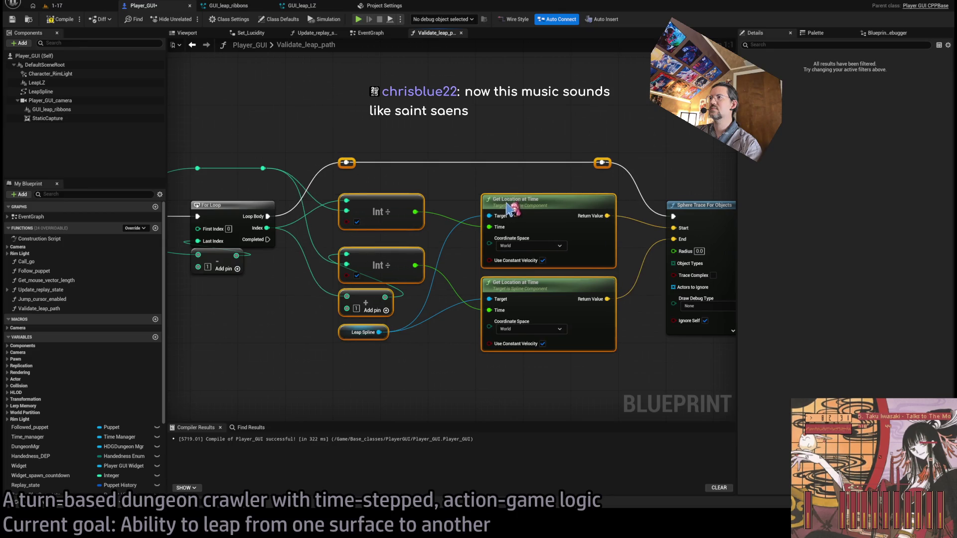
pyautogui.click(574, 348)
# Set the sphere trace Radius to 50.0 and start a WorldStatic array for Object Types
pyautogui.click(559, 233)
pyautogui.write('50')
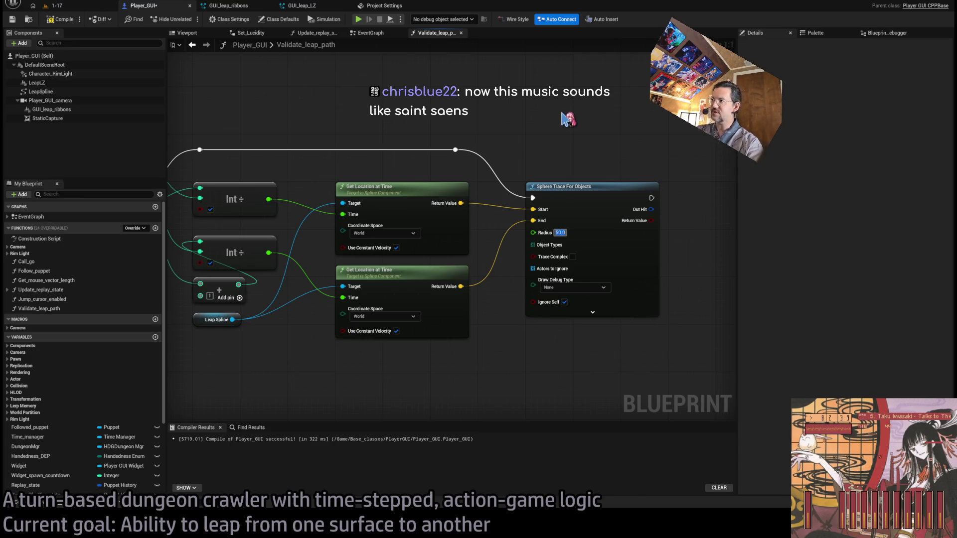
pyautogui.moveTo(608, 180); pyautogui.dragTo(512, 302)
pyautogui.moveTo(561, 323)
pyautogui.mouseDown()
pyautogui.moveTo(466, 319)
pyautogui.moveTo(543, 205)
pyautogui.mouseUp()
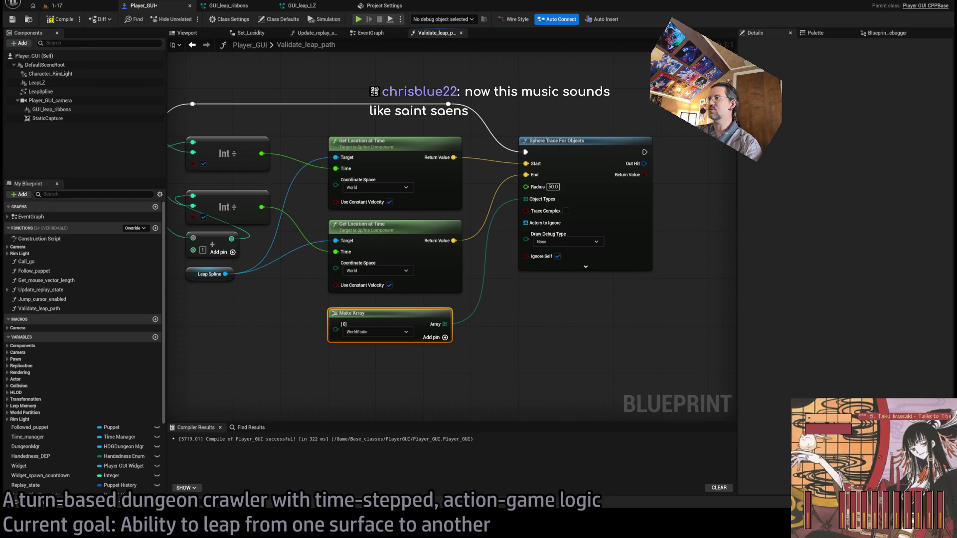
# Compile Player_GUI with the WorldStatic Make Array feeding the trace's Object Types
pyautogui.scroll(-2, 874, 419)
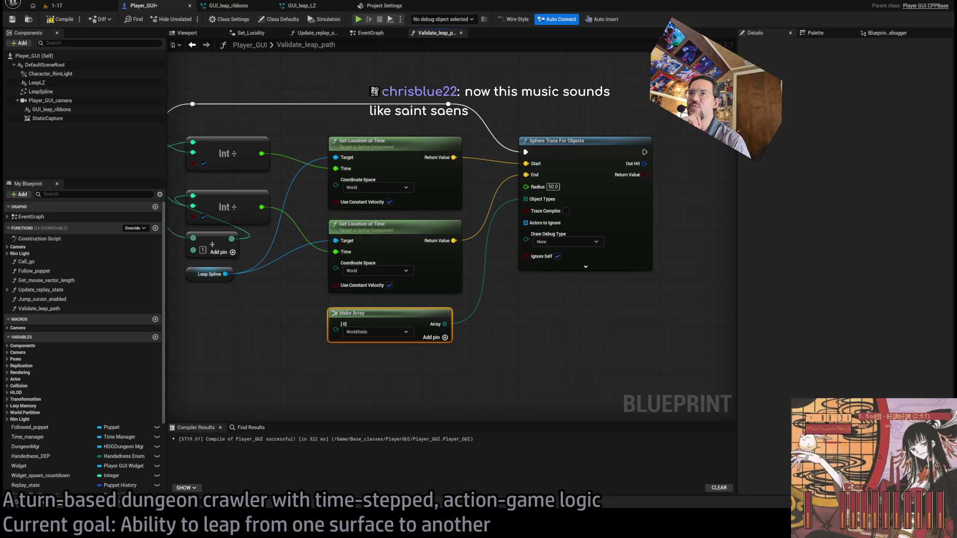
pyautogui.click(70, 20)
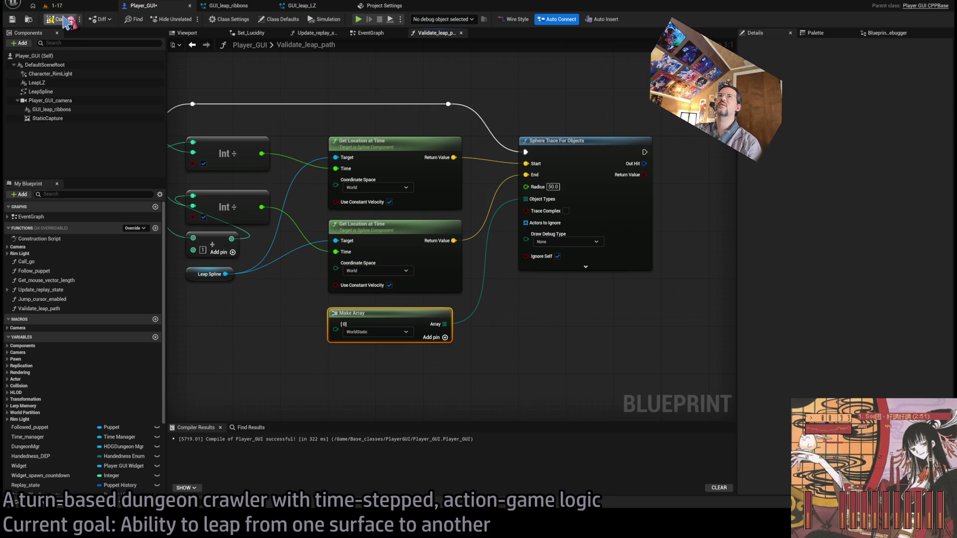
# Show the 1-17 level's World Settings in a widened panel, scroll through it, and paste
pyautogui.click(75, 11)
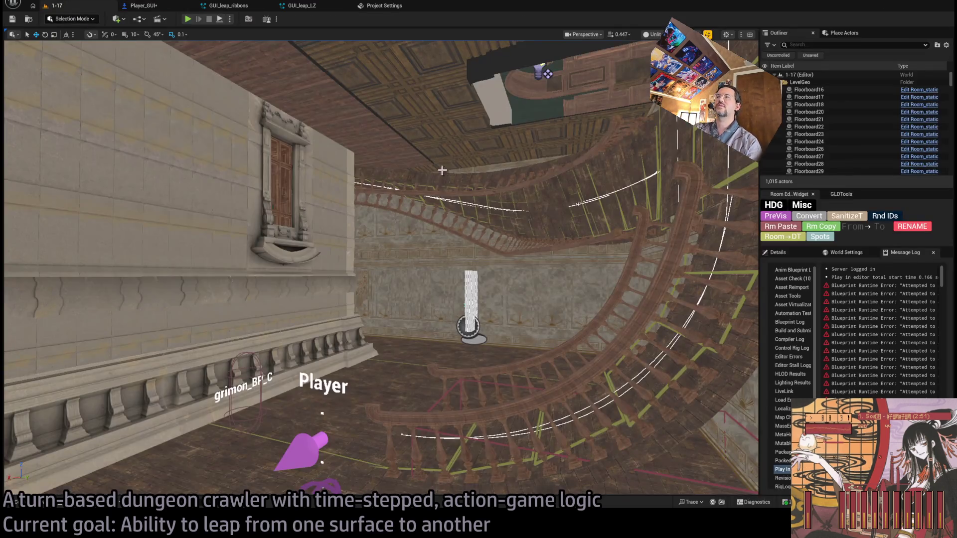
pyautogui.click(834, 255)
pyautogui.moveTo(758, 257); pyautogui.dragTo(354, 257)
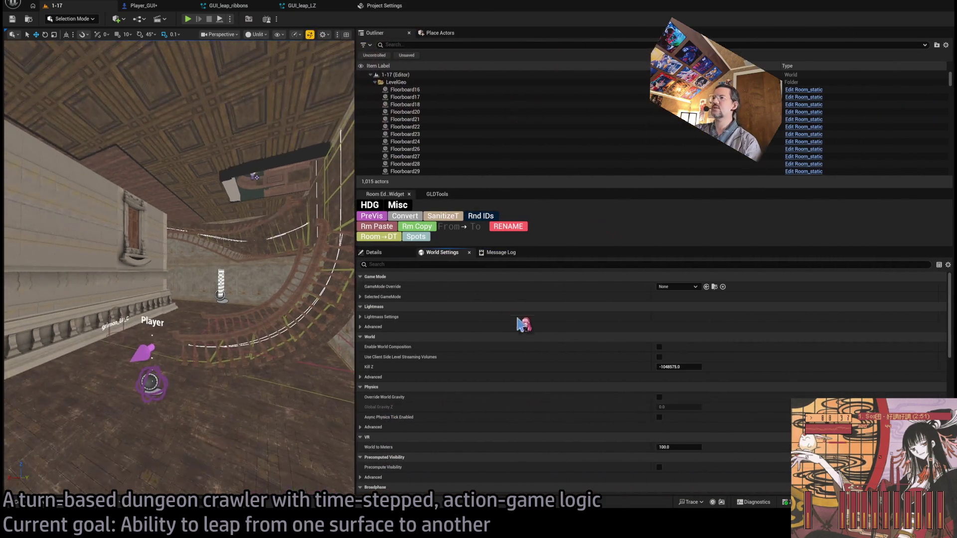
pyautogui.scroll(-10, 570, 334)
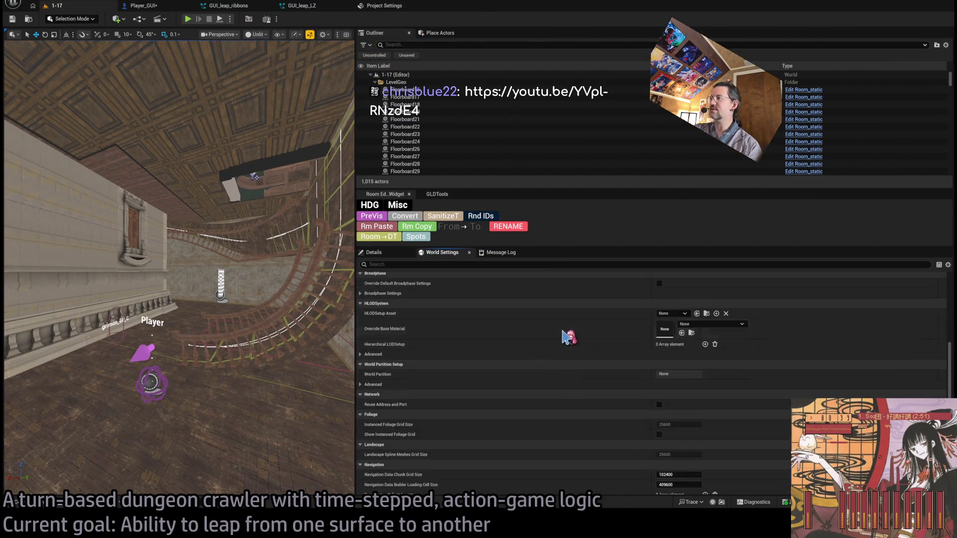
pyautogui.scroll(-5, 567, 345)
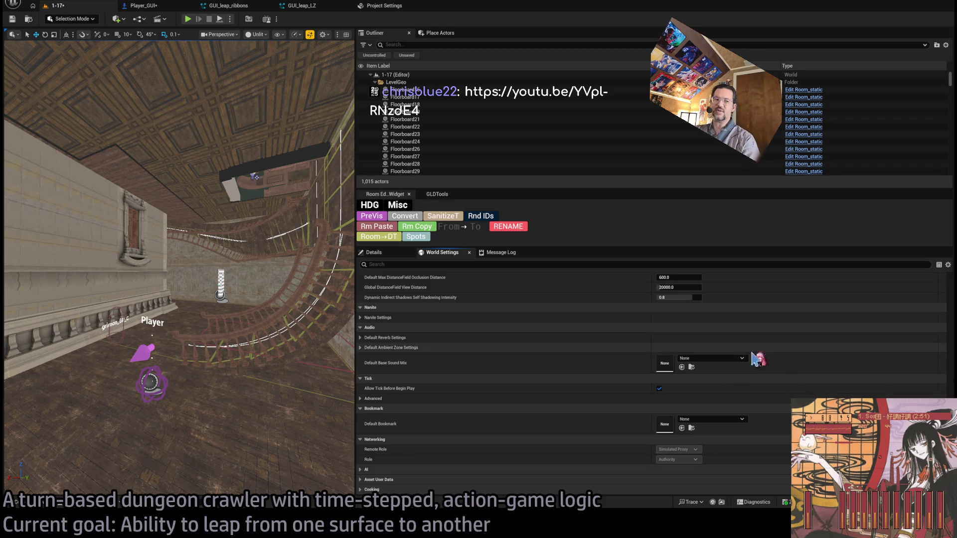
pyautogui.hotkey('ctrl', 'v')
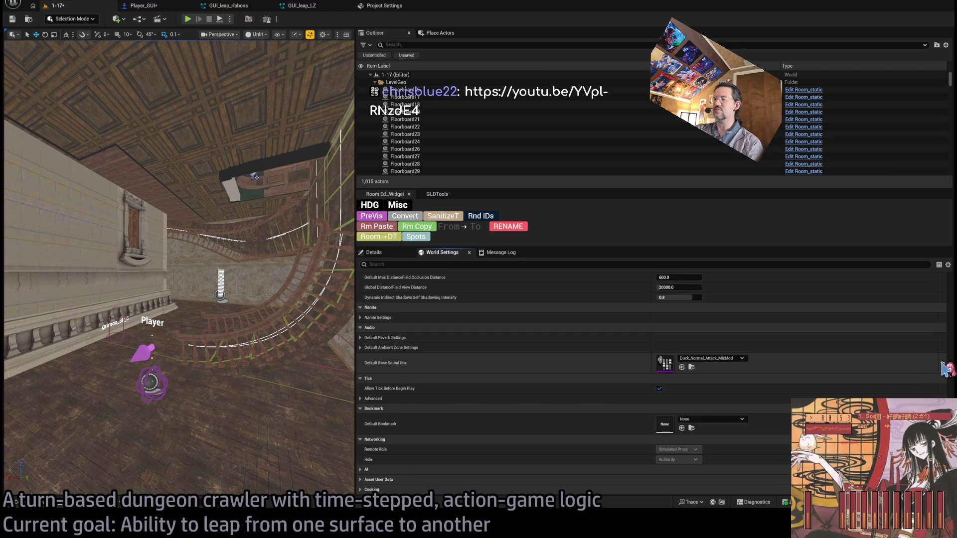
# Finish browsing World Settings, restore the viewport width, and return to the Validate_leap_path graph
pyautogui.scroll(10, 827, 375)
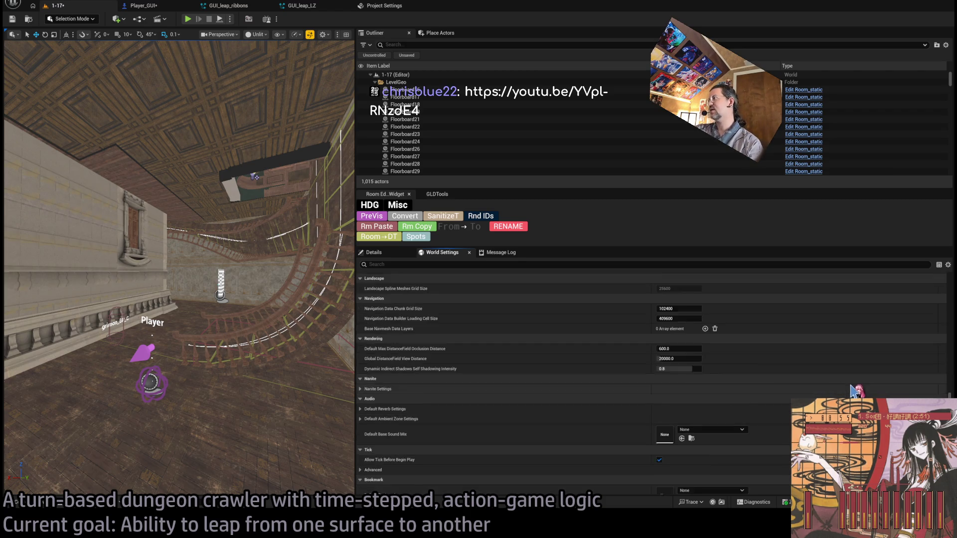
pyautogui.scroll(-5, 953, 342)
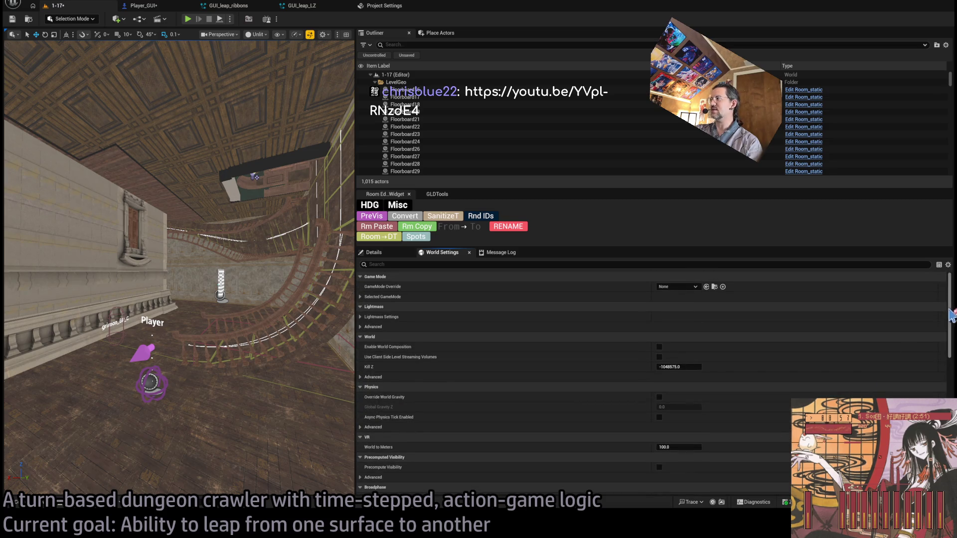
pyautogui.scroll(-10, 954, 342)
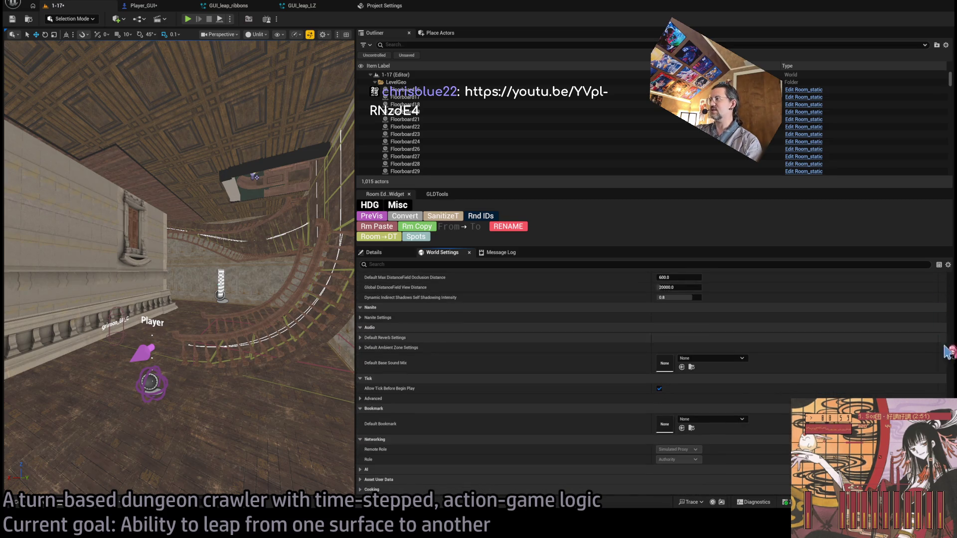
pyautogui.scroll(15, 358, 486)
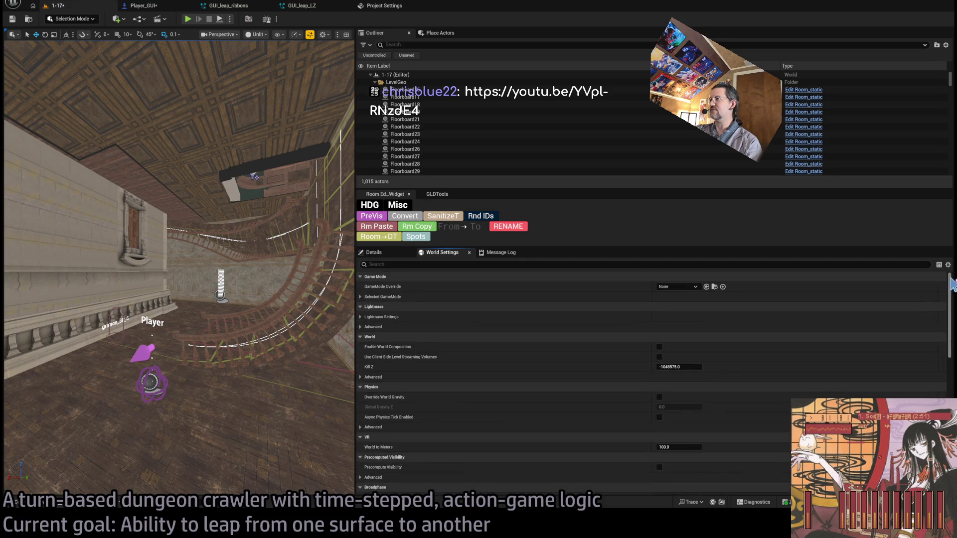
pyautogui.moveTo(356, 274); pyautogui.dragTo(799, 273)
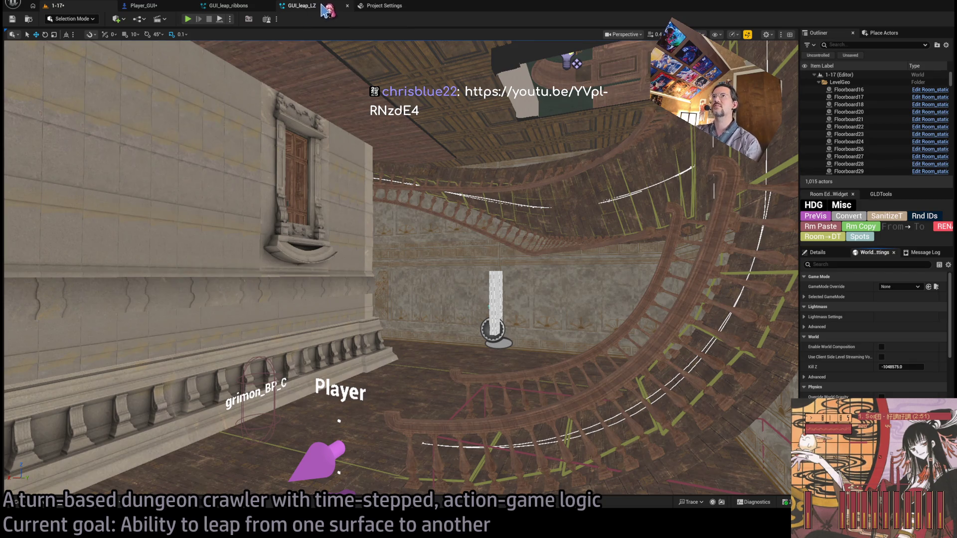
pyautogui.click(156, 7)
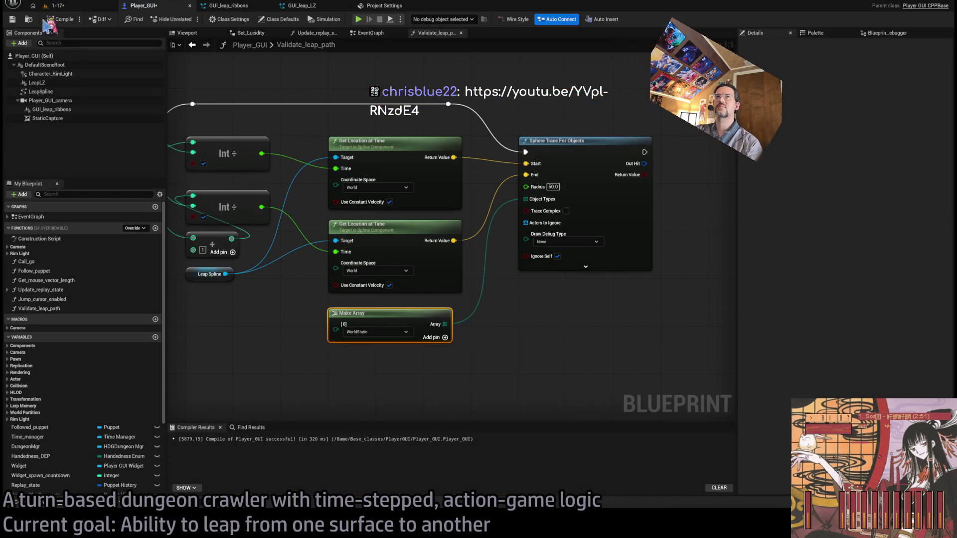
# Save the Player_GUI blueprint and show the Saint-Saëns video in theater mode, still playing
pyautogui.hotkey('ctrl', 's')
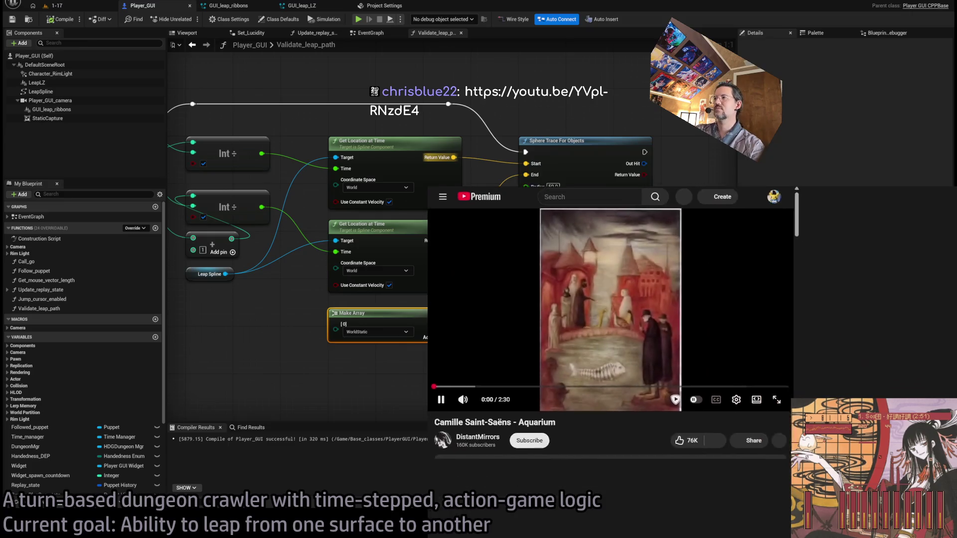
pyautogui.click(593, 305)
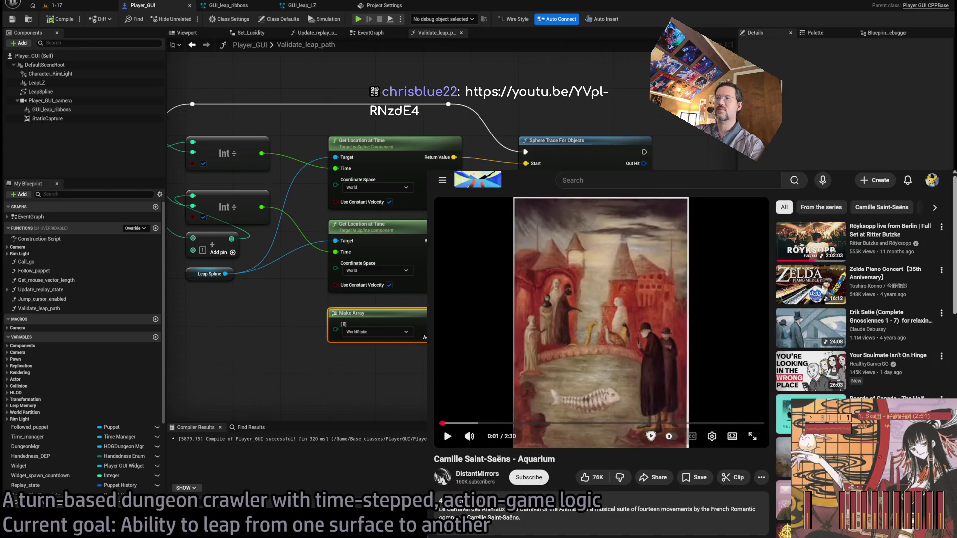
pyautogui.click(732, 437)
pyautogui.click(616, 324)
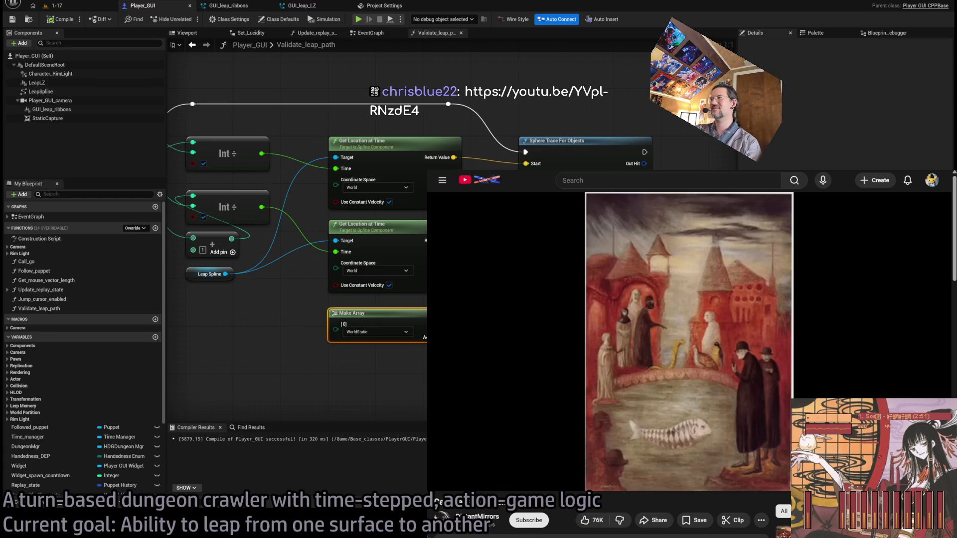
# Expand the full description of the 'Camille Saint-Saëns - Aquarium' video
pyautogui.moveTo(552, 385)
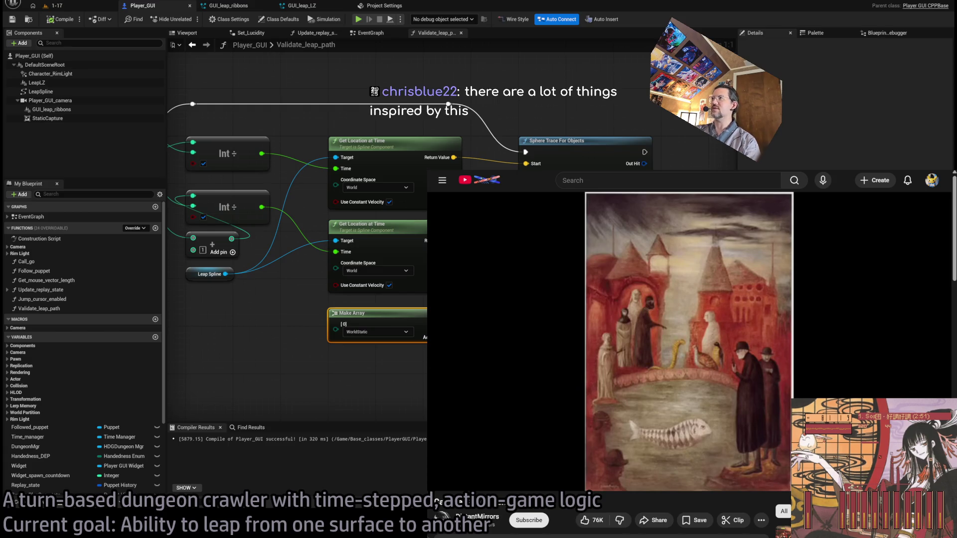
pyautogui.scroll(-5, 589, 382)
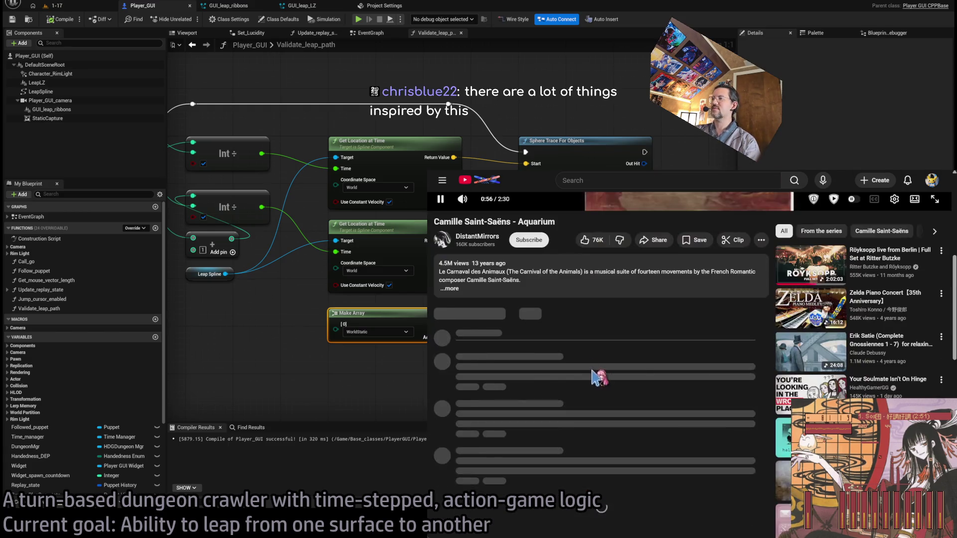
pyautogui.click(451, 289)
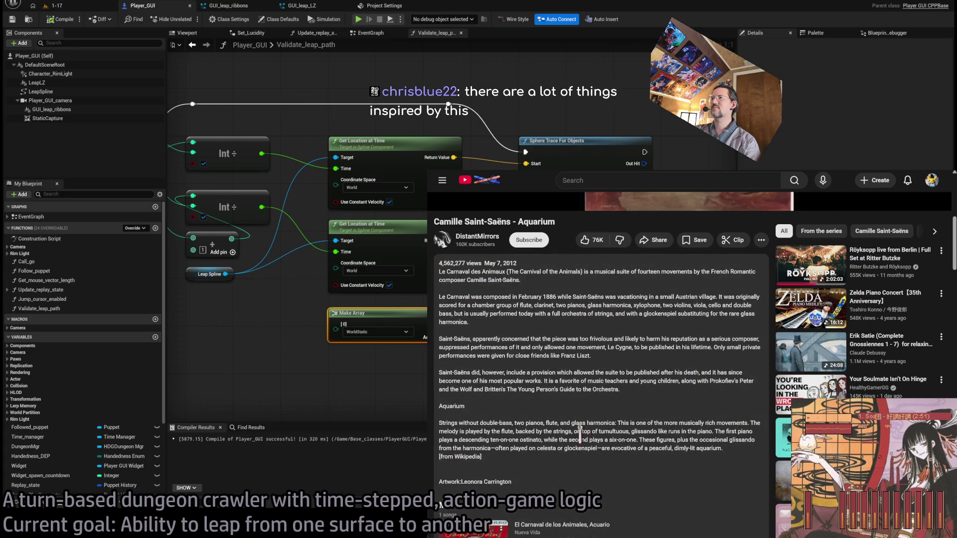
pyautogui.scroll(5, 580, 434)
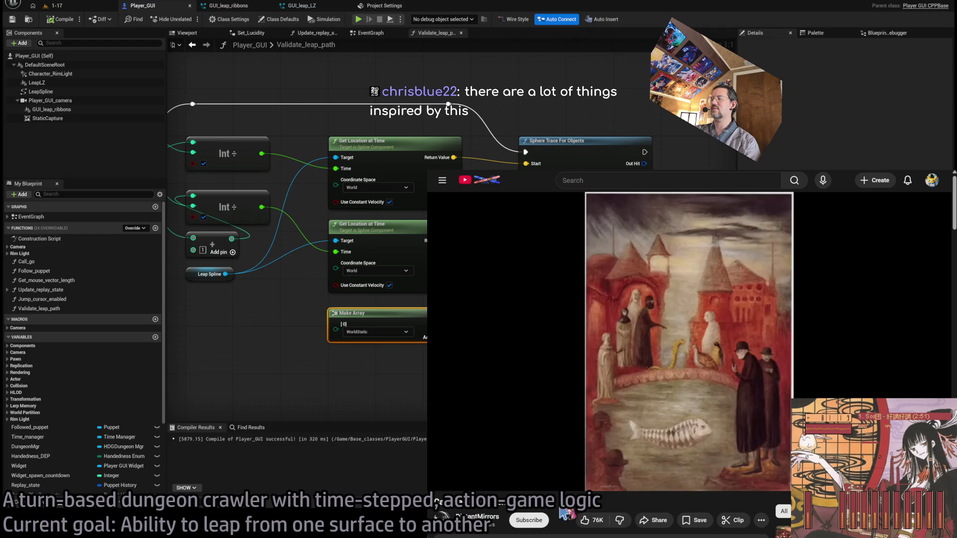
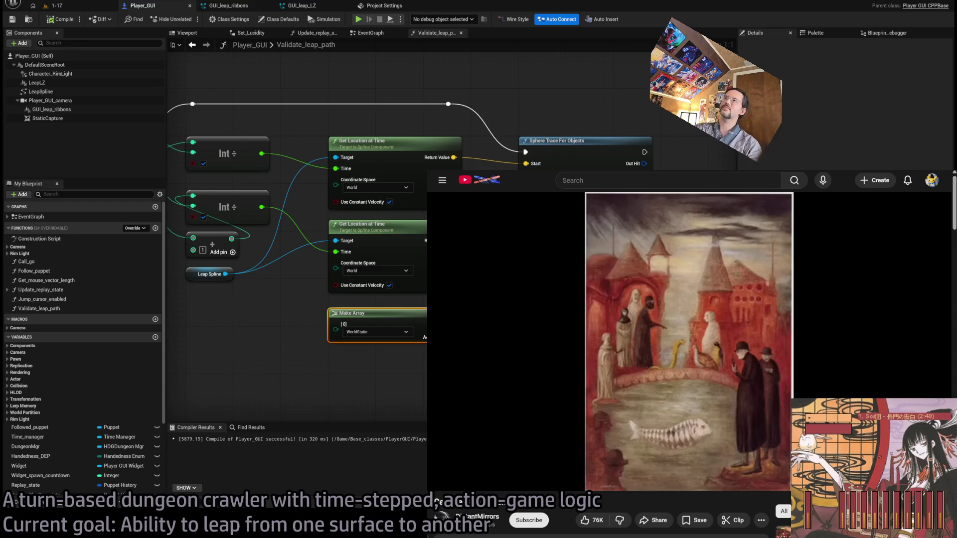
# Close the browser covering the editor and frame the Sphere Trace For Objects node
pyautogui.hotkey('ctrl', 'w')
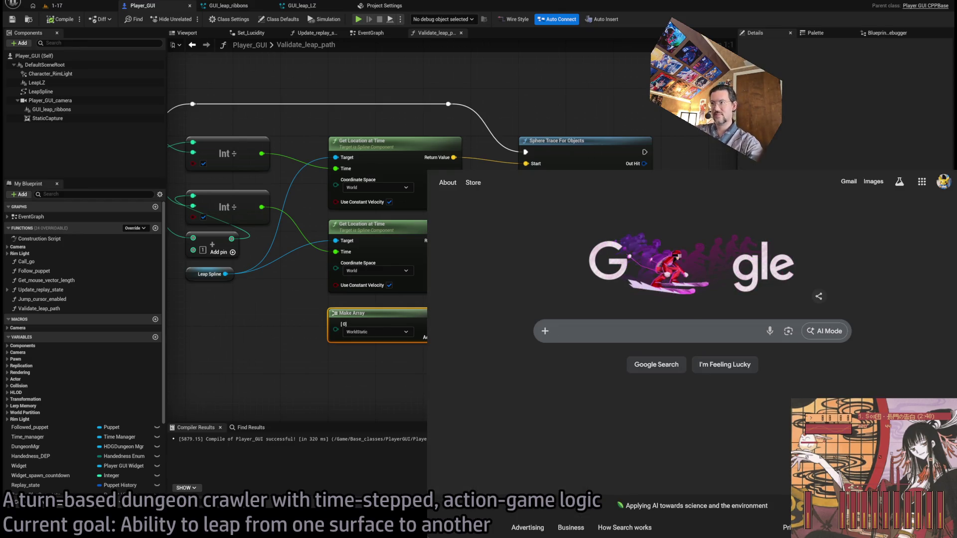
pyautogui.hotkey('ctrl', 'w')
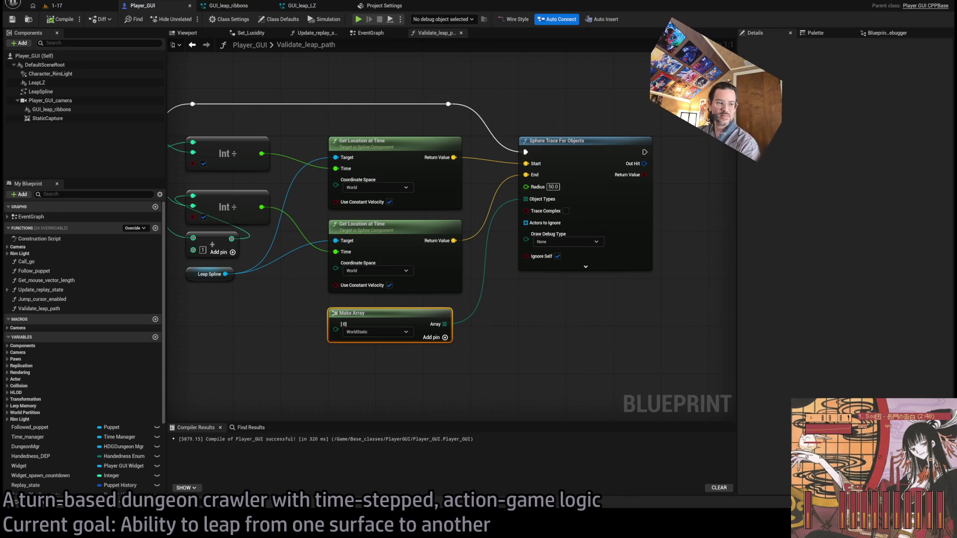
pyautogui.click(543, 375)
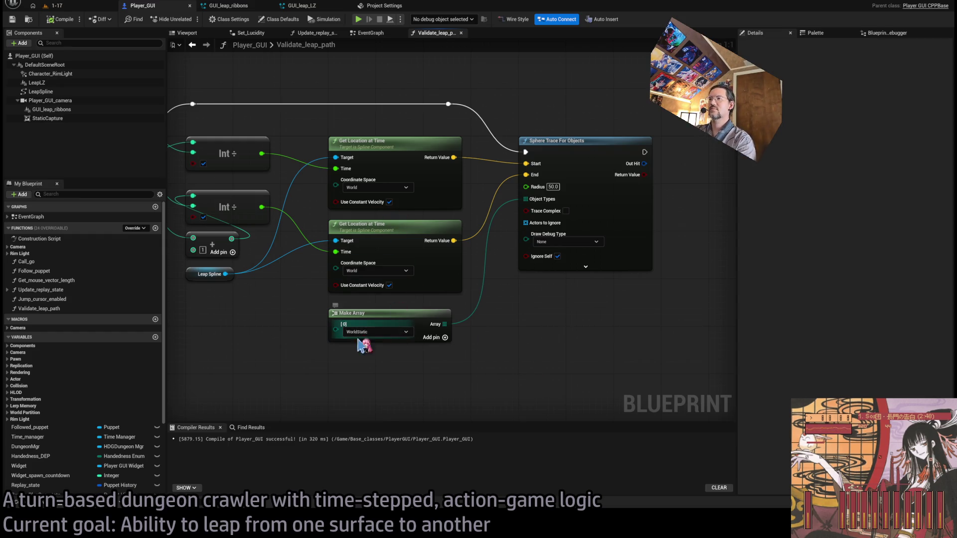
pyautogui.moveTo(365, 316); pyautogui.dragTo(415, 295)
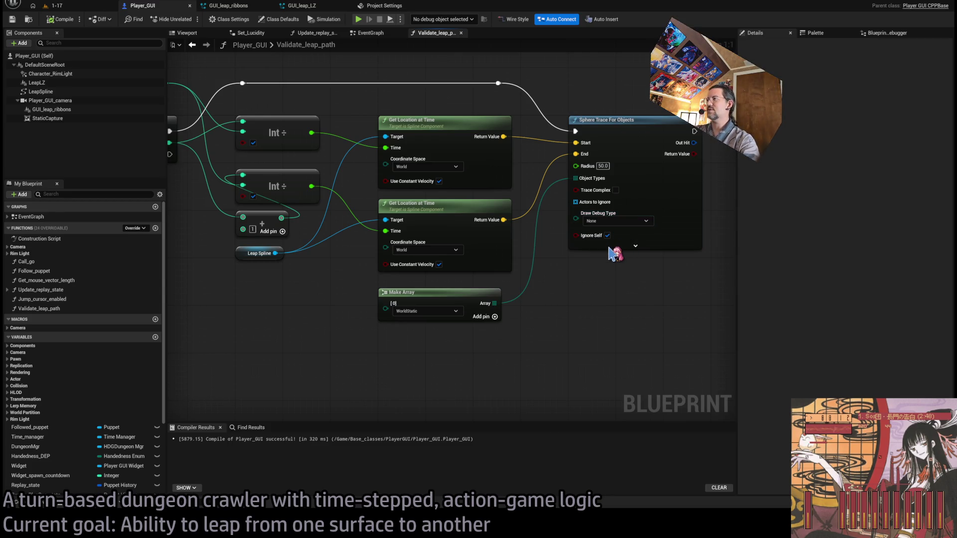
# Expand the sphere trace's options, set Draw Debug Type to For One Frame, and compile Player_GUI
pyautogui.click(635, 245)
pyautogui.moveTo(626, 315); pyautogui.dragTo(476, 378)
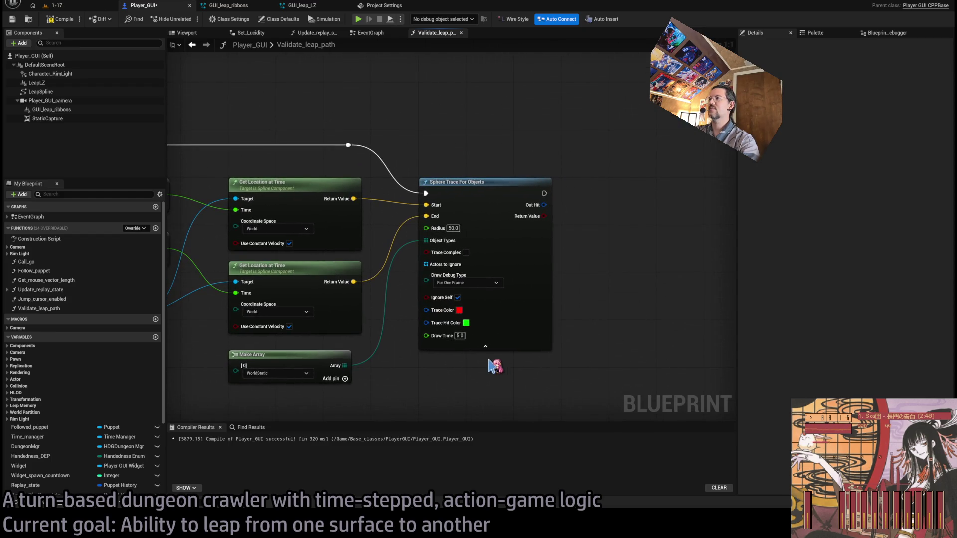
pyautogui.scroll(-2, 399, 297)
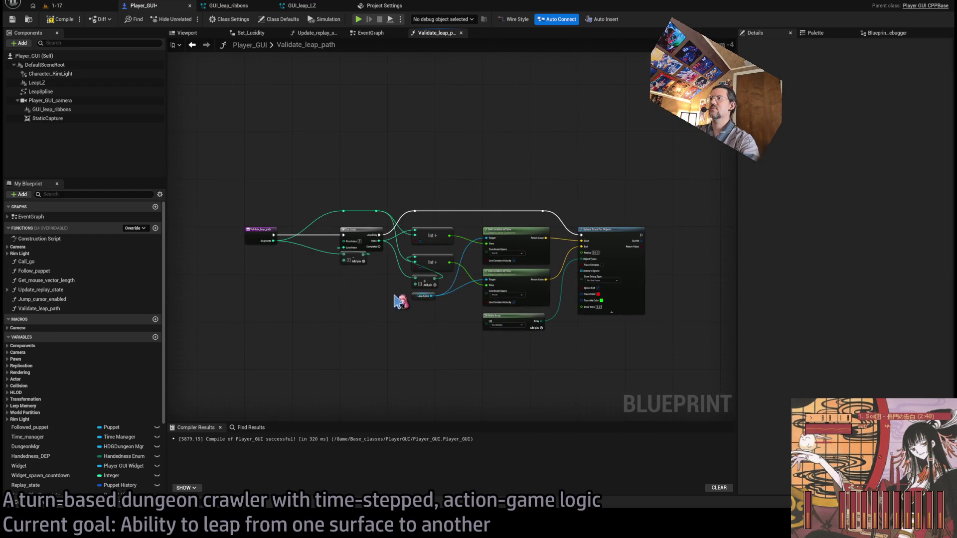
pyautogui.moveTo(399, 301)
pyautogui.mouseDown()
pyautogui.moveTo(449, 312)
pyautogui.moveTo(361, 316)
pyautogui.moveTo(443, 306)
pyautogui.mouseUp()
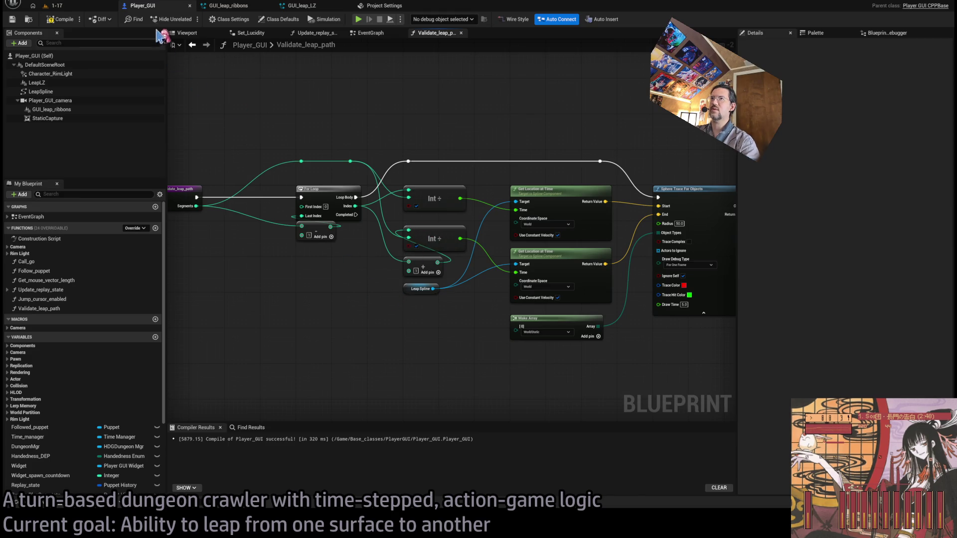
pyautogui.click(61, 19)
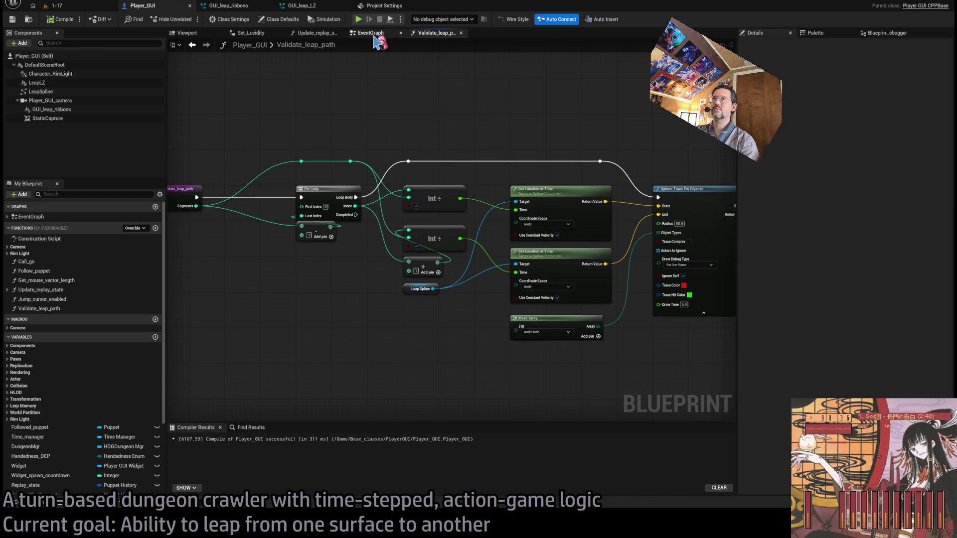
# In the EventGraph, call Validate_leap_path after Set World Transform
pyautogui.click(376, 35)
pyautogui.scroll(-3, 406, 181)
pyautogui.scroll(4, 421, 214)
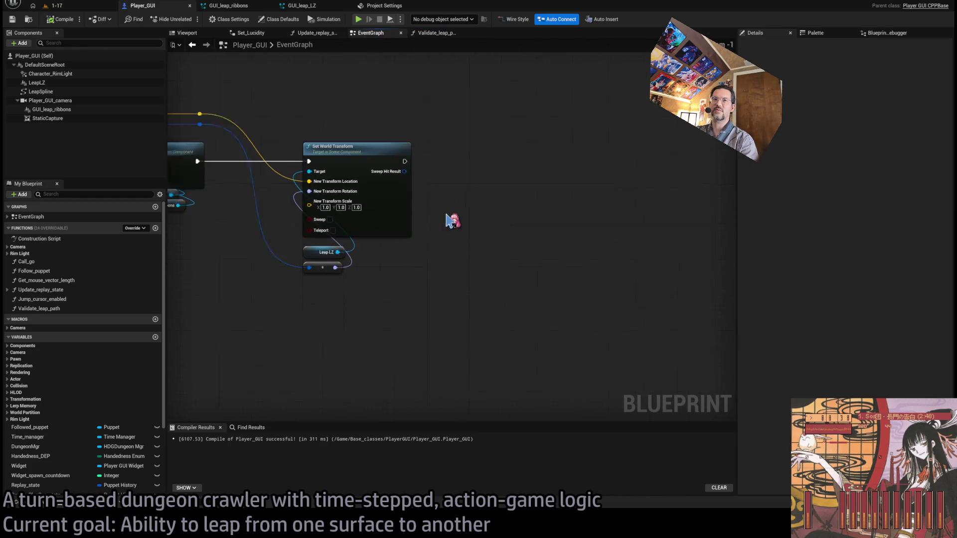
pyautogui.scroll(1, 452, 220)
pyautogui.click(88, 309)
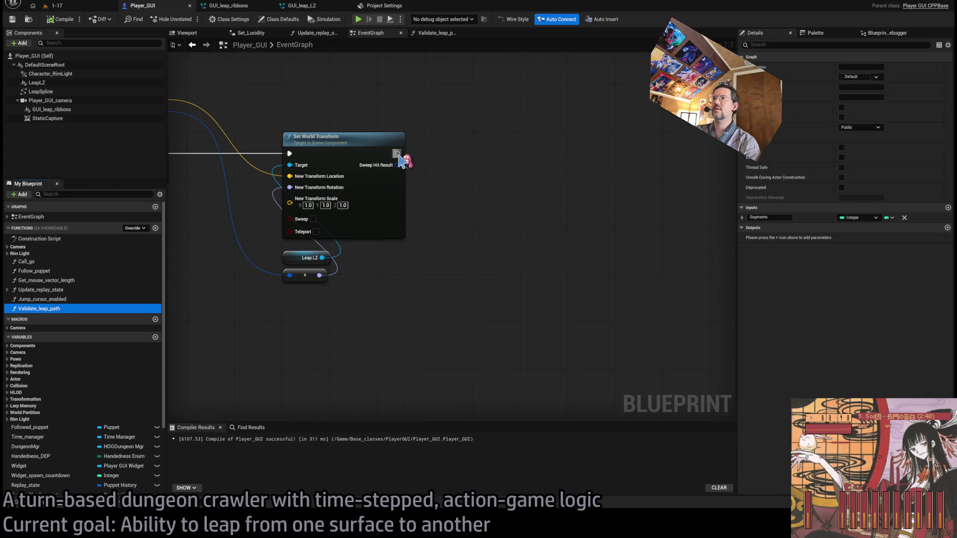
pyautogui.moveTo(400, 161); pyautogui.dragTo(578, 152)
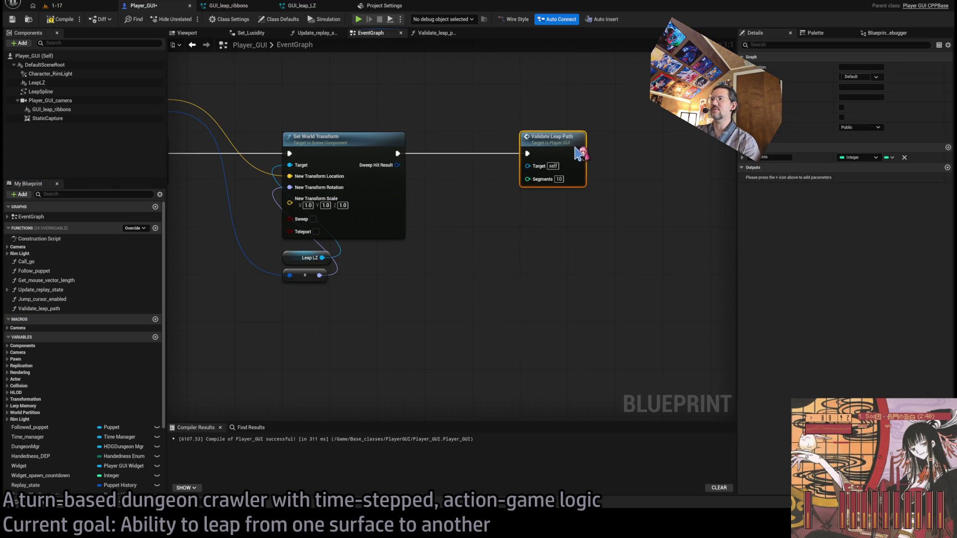
# Play-test level 1-17 in the editor, then stop the session
pyautogui.click(100, 6)
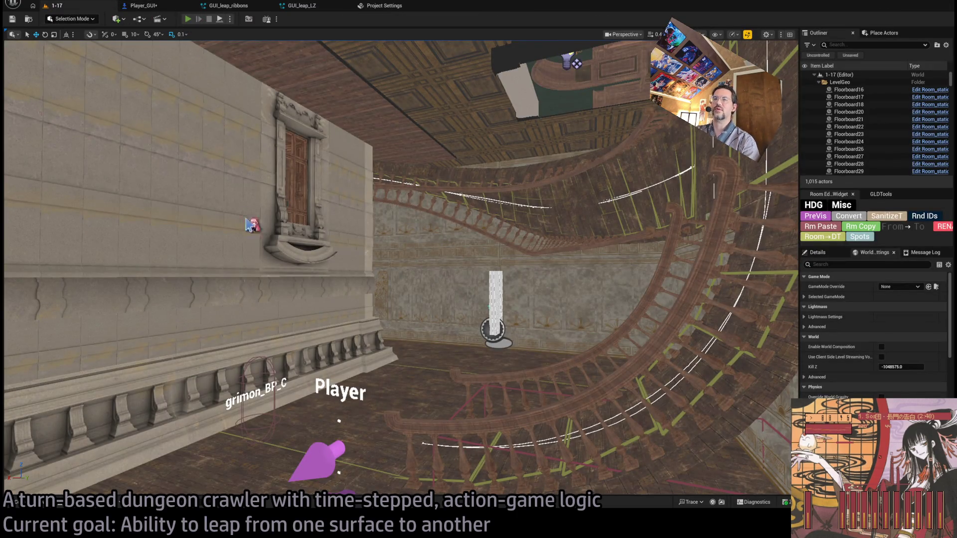
pyautogui.hotkey('alt', 'p')
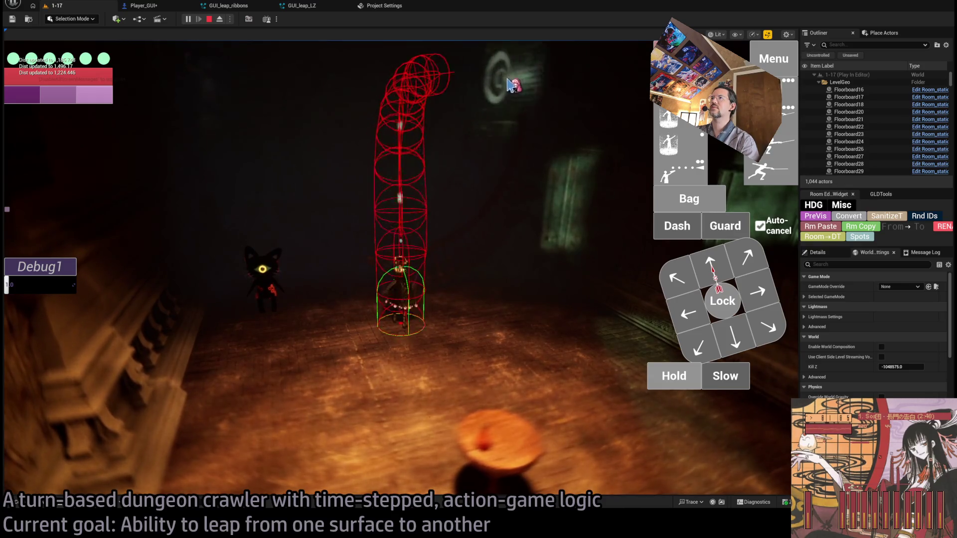
pyautogui.press('Escape')
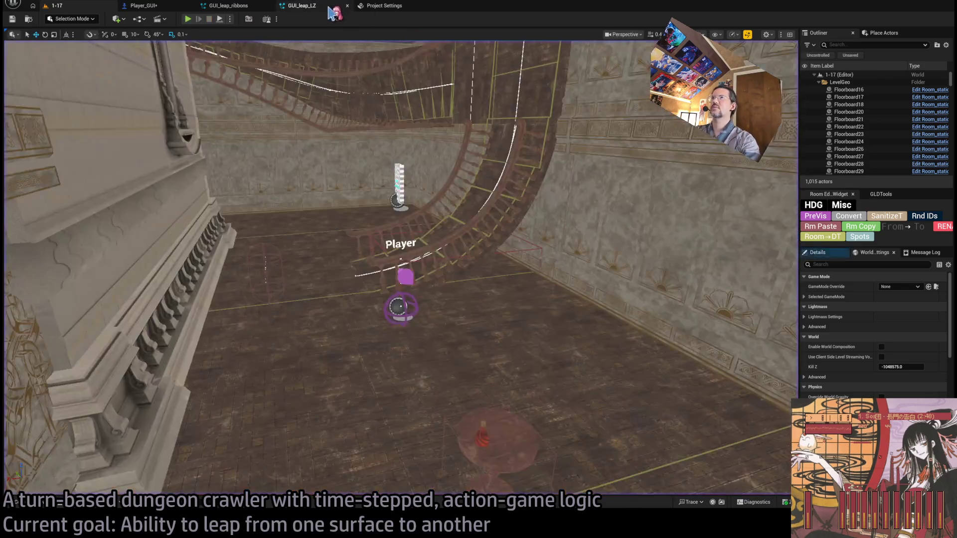
# Return to Player_GUI's EventGraph and open Validate_leap_path from its call node
pyautogui.click(324, 7)
pyautogui.click(384, 6)
pyautogui.click(228, 6)
pyautogui.click(143, 6)
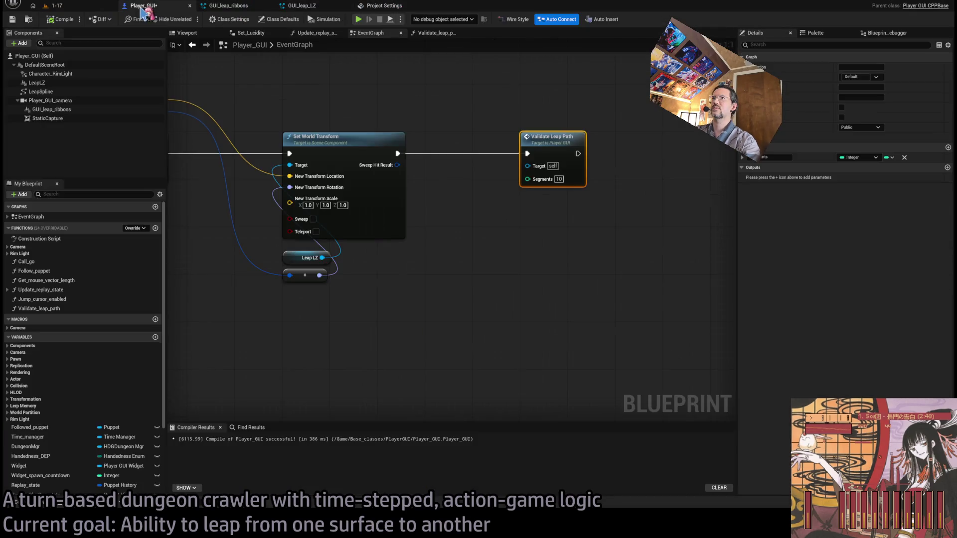
pyautogui.click(206, 45)
pyautogui.click(314, 7)
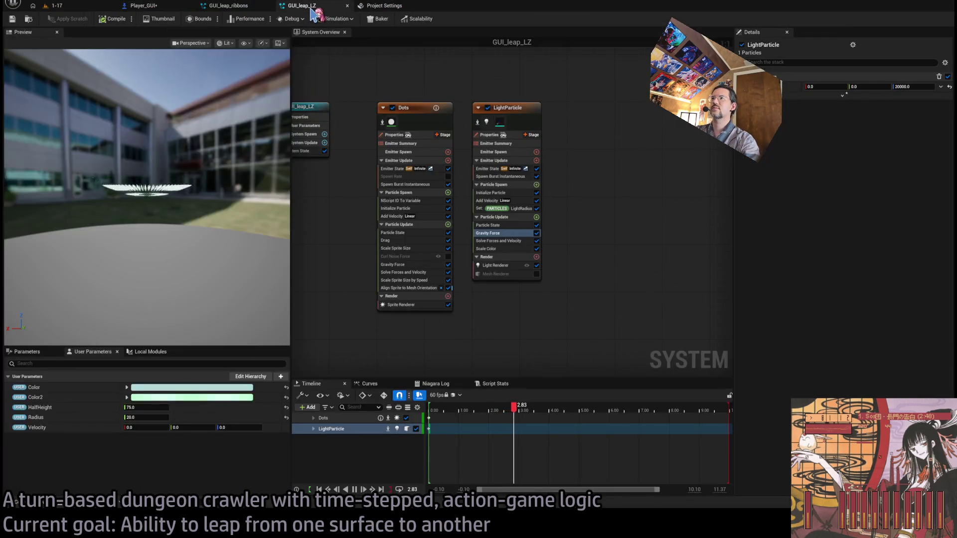
pyautogui.click(383, 5)
pyautogui.click(228, 5)
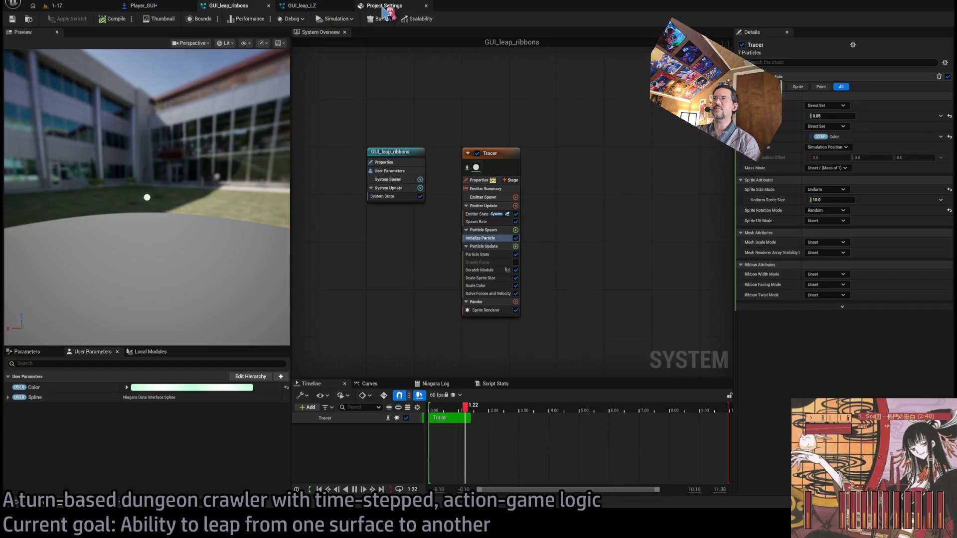
pyautogui.click(158, 6)
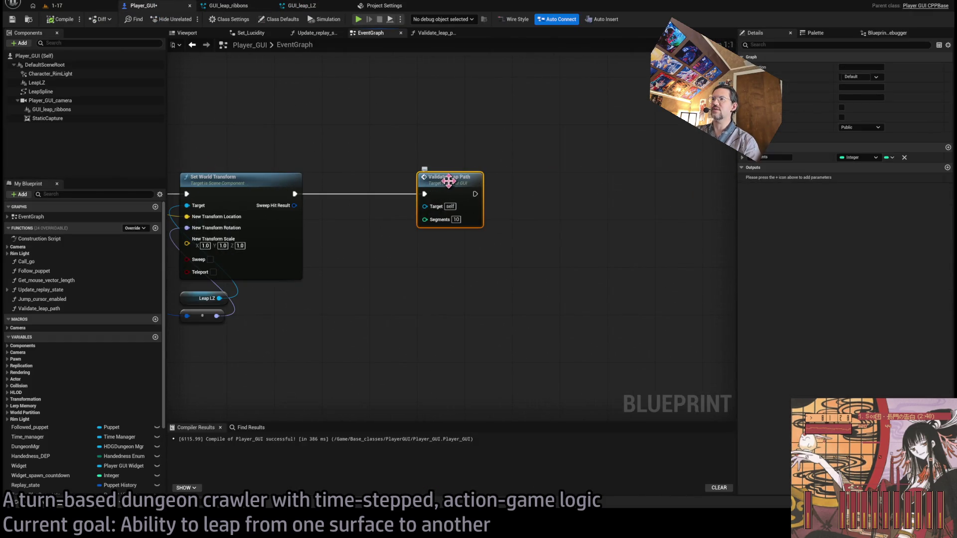
pyautogui.doubleClick(448, 181)
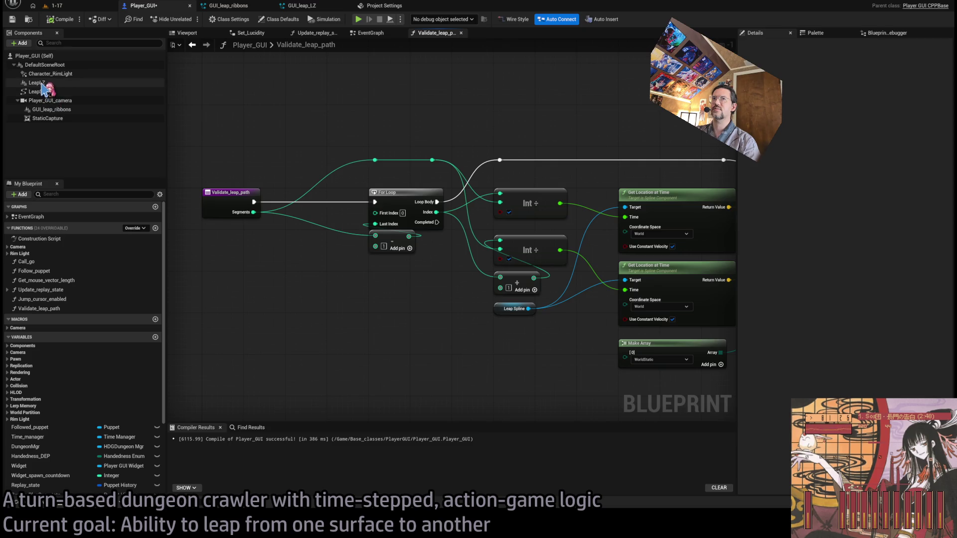
# Disconnect the divided index so the lower Get Location at Time uses Time 1.0
pyautogui.moveTo(394, 279); pyautogui.dragTo(263, 272)
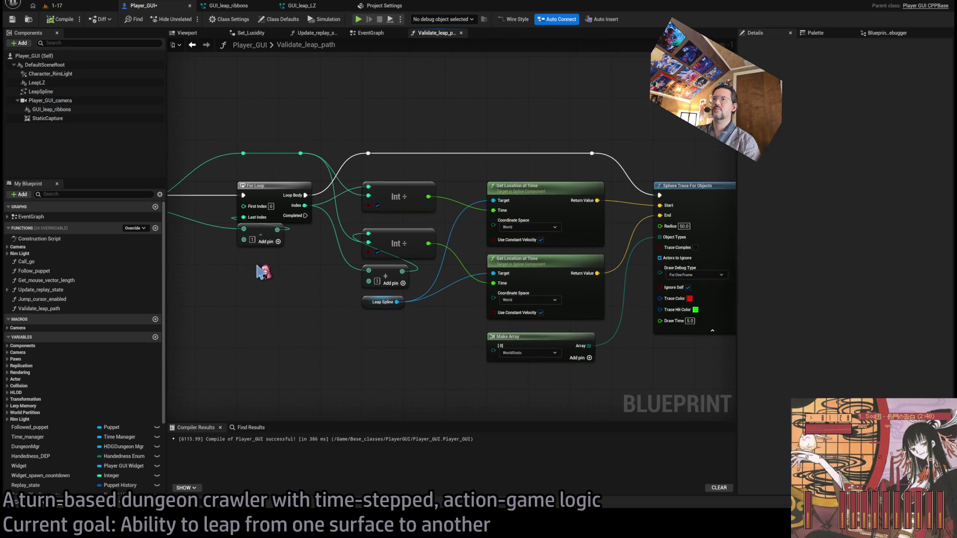
pyautogui.moveTo(427, 240); pyautogui.dragTo(592, 237)
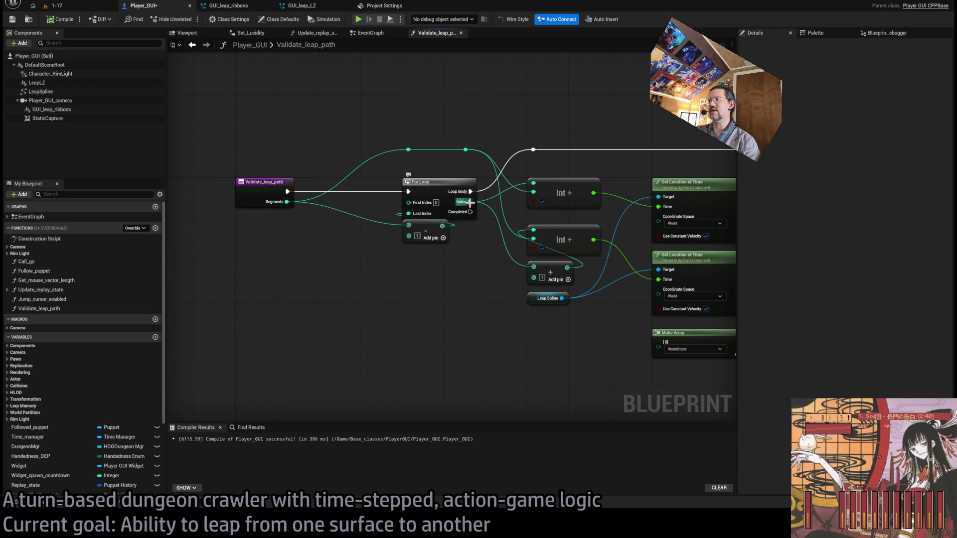
pyautogui.moveTo(558, 322); pyautogui.dragTo(387, 331)
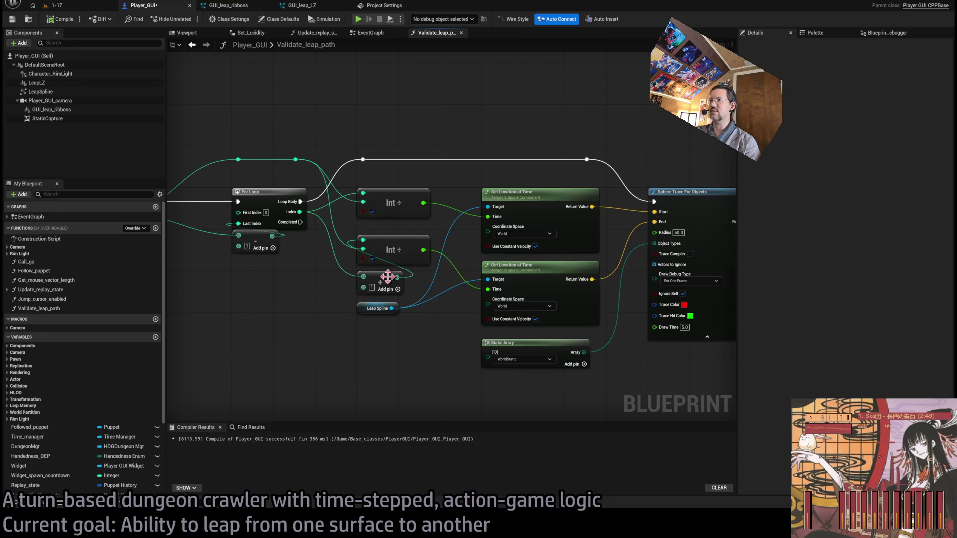
pyautogui.click(504, 271)
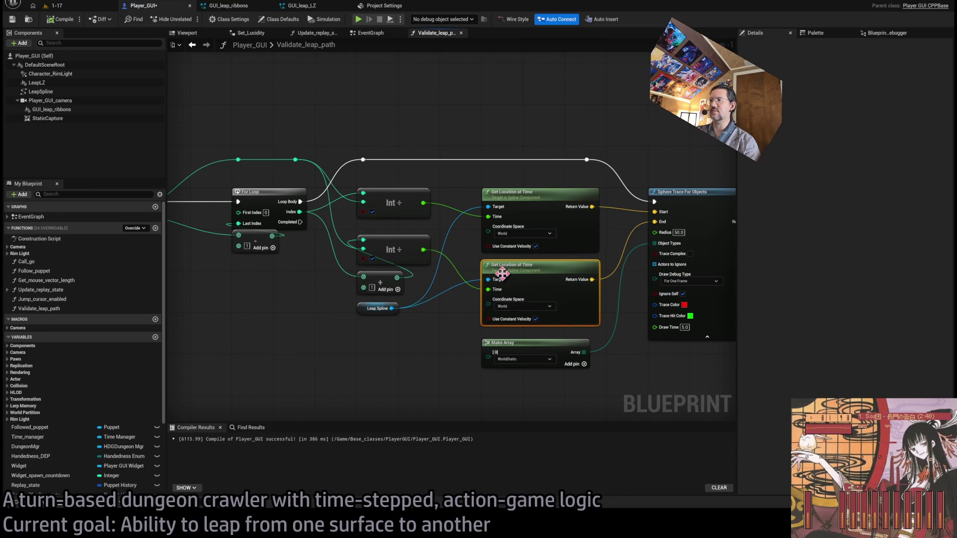
pyautogui.moveTo(504, 271); pyautogui.dragTo(352, 262)
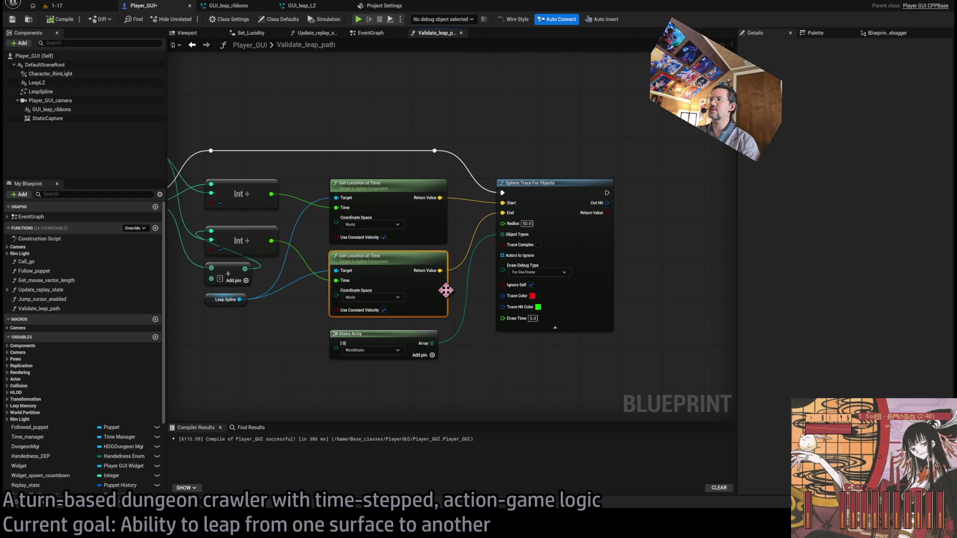
pyautogui.moveTo(310, 249); pyautogui.dragTo(381, 255)
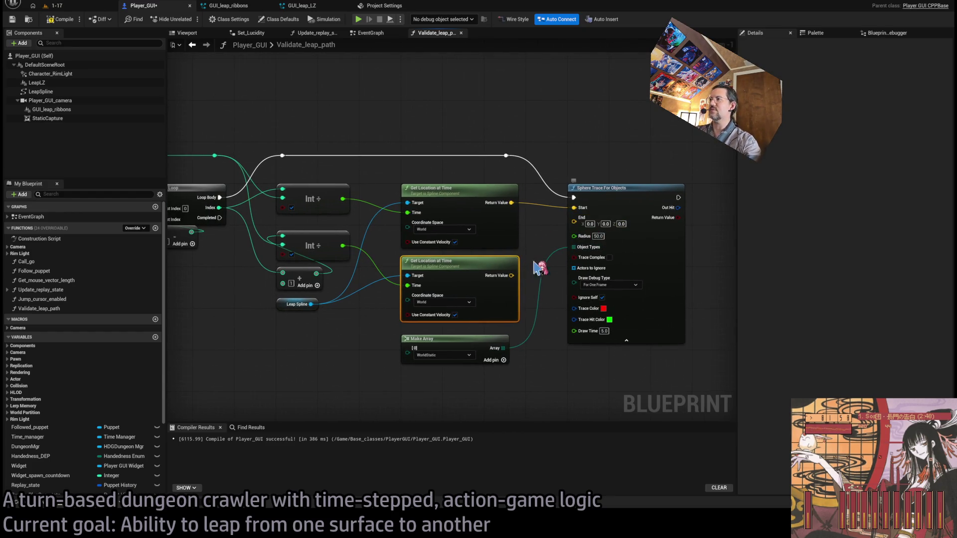
pyautogui.click(415, 293)
pyautogui.keyDown('alt'); pyautogui.click(409, 287); pyautogui.keyUp('alt')
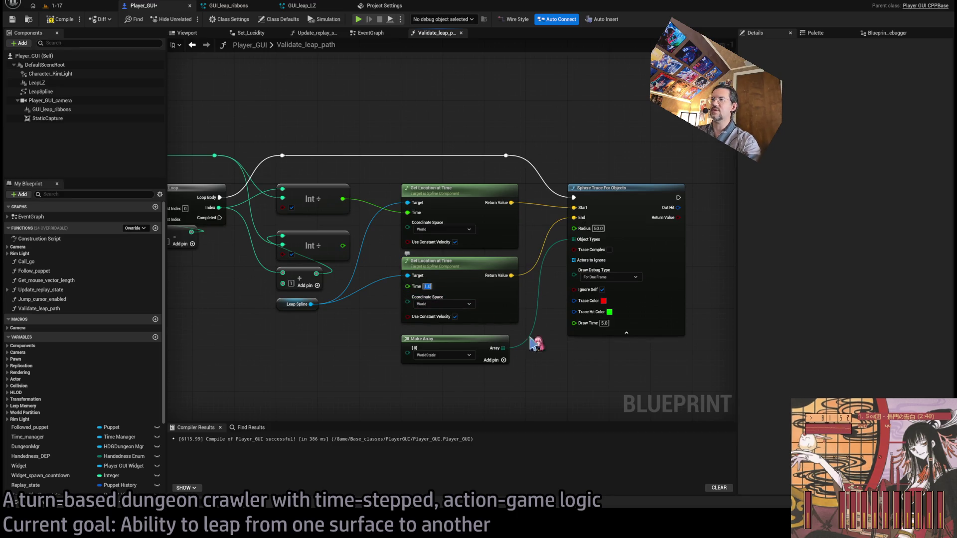
# Compile Player_GUI and start a play test of level 1-17
pyautogui.click(63, 21)
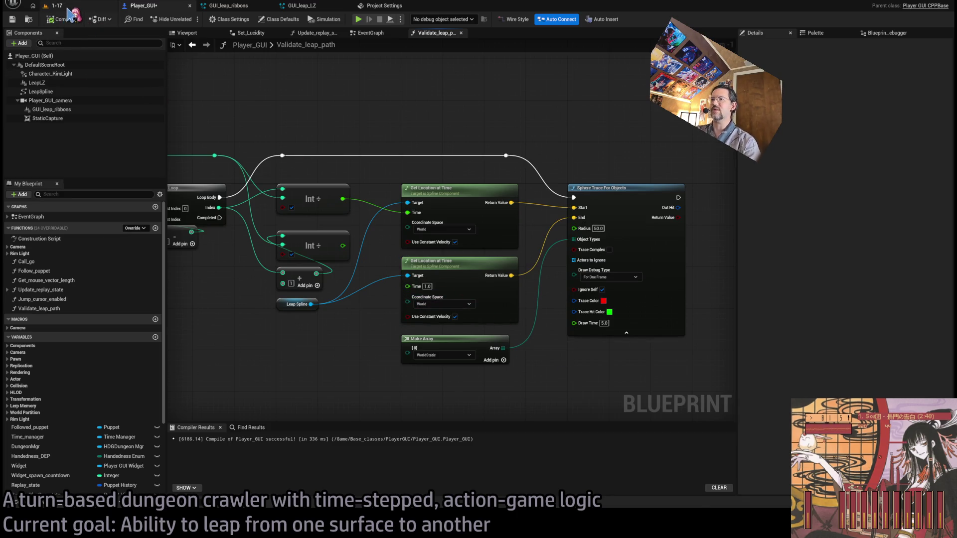
pyautogui.click(69, 9)
pyautogui.hotkey('alt', 'p')
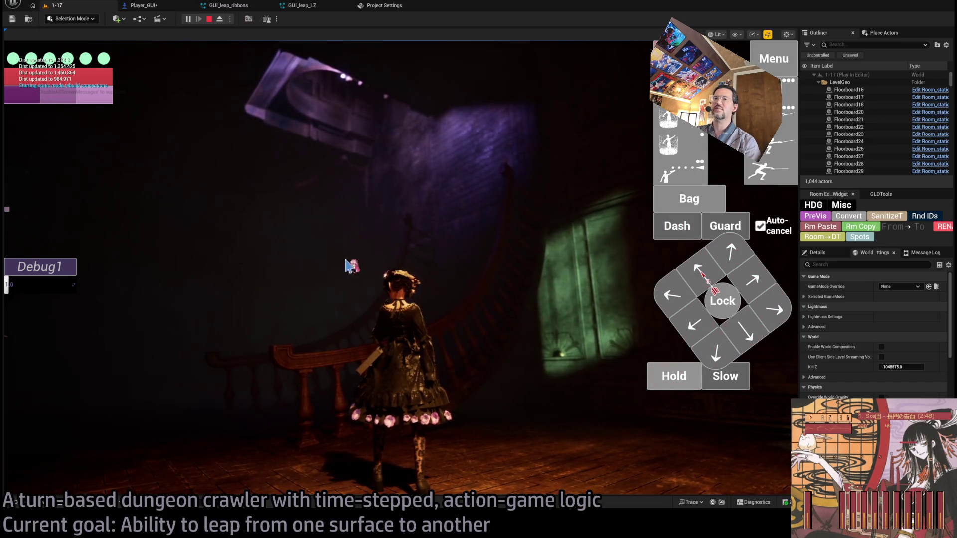
# Aim a leap to see the red sphere-trace debug shapes, then stop and show GUI_leap_ribbons
pyautogui.click(460, 174)
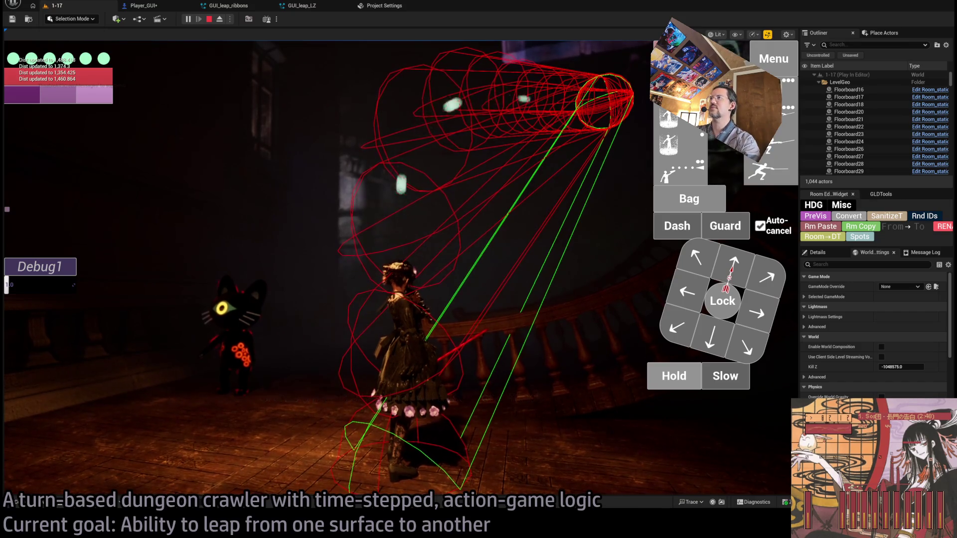
pyautogui.press('Escape')
pyautogui.click(228, 5)
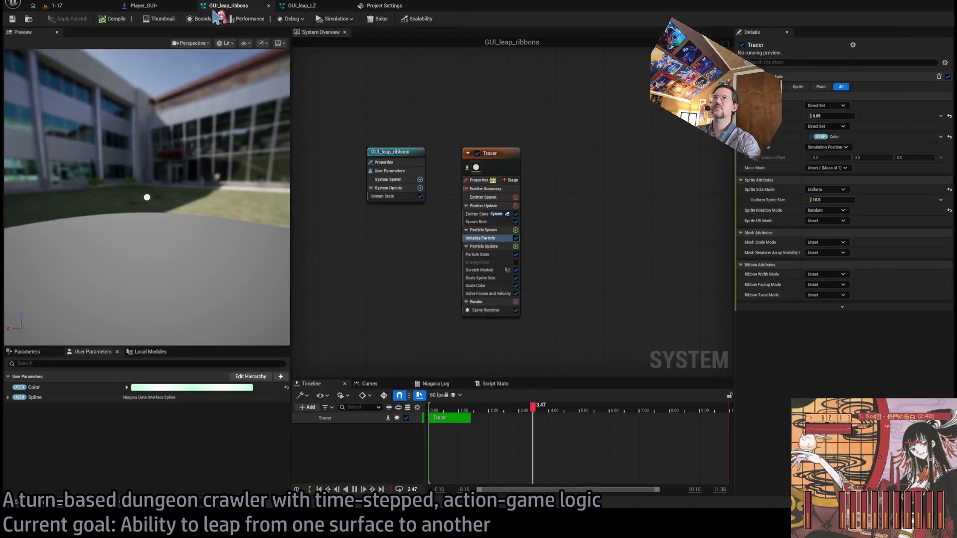
# Wire the second Int ÷ output into the lower Get Location at Time node's Time pin
pyautogui.click(144, 6)
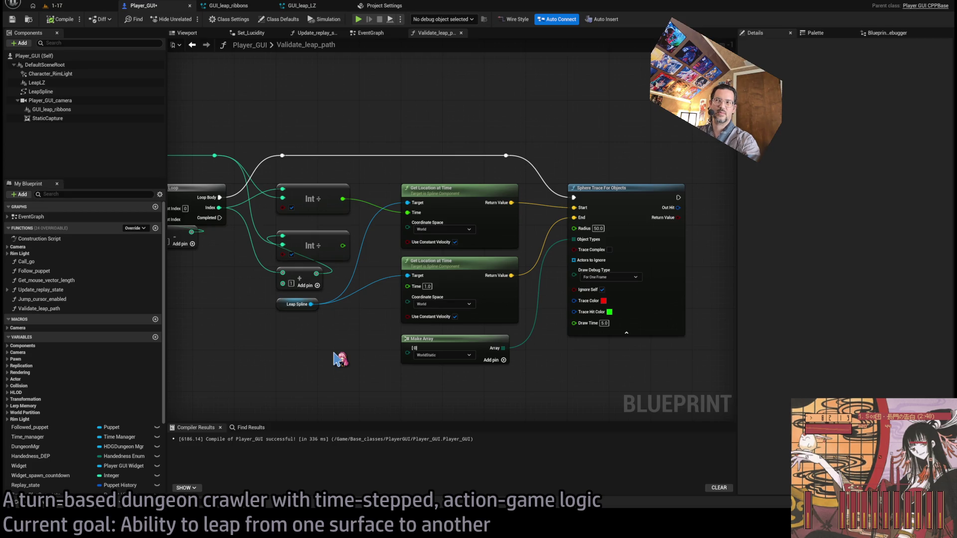
pyautogui.moveTo(334, 352)
pyautogui.mouseDown()
pyautogui.moveTo(342, 335)
pyautogui.moveTo(365, 336)
pyautogui.mouseUp()
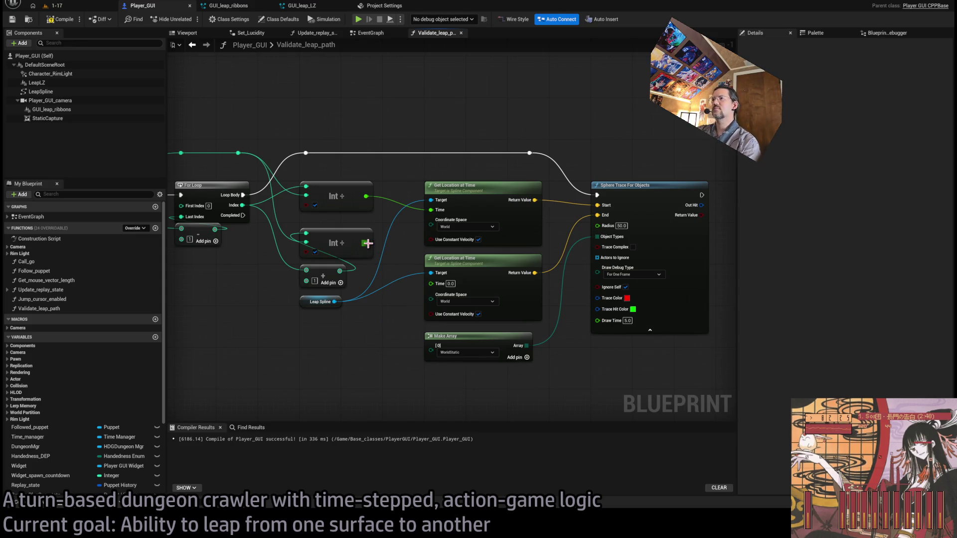
pyautogui.moveTo(367, 243)
pyautogui.mouseDown()
pyautogui.moveTo(446, 297)
pyautogui.moveTo(432, 283)
pyautogui.mouseUp()
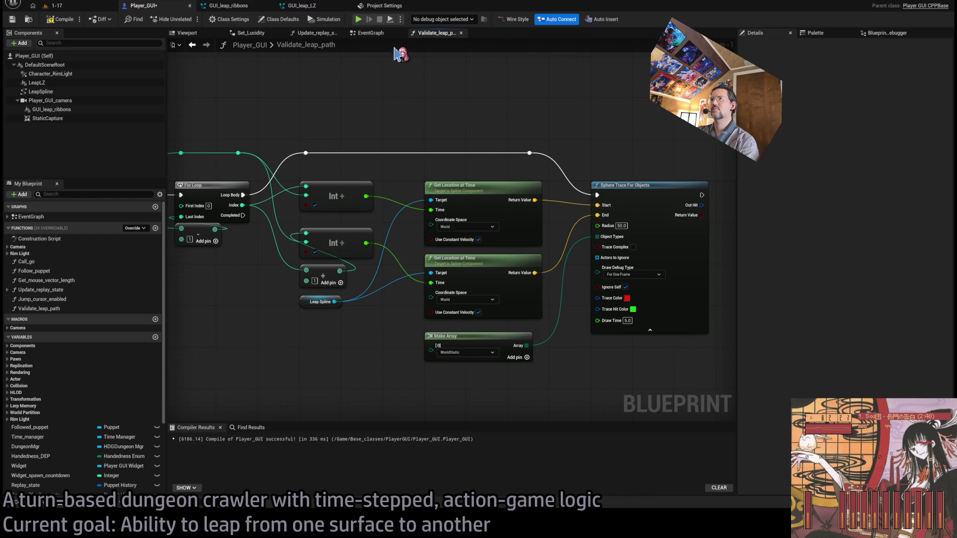
pyautogui.click(371, 32)
pyautogui.scroll(-3, 348, 132)
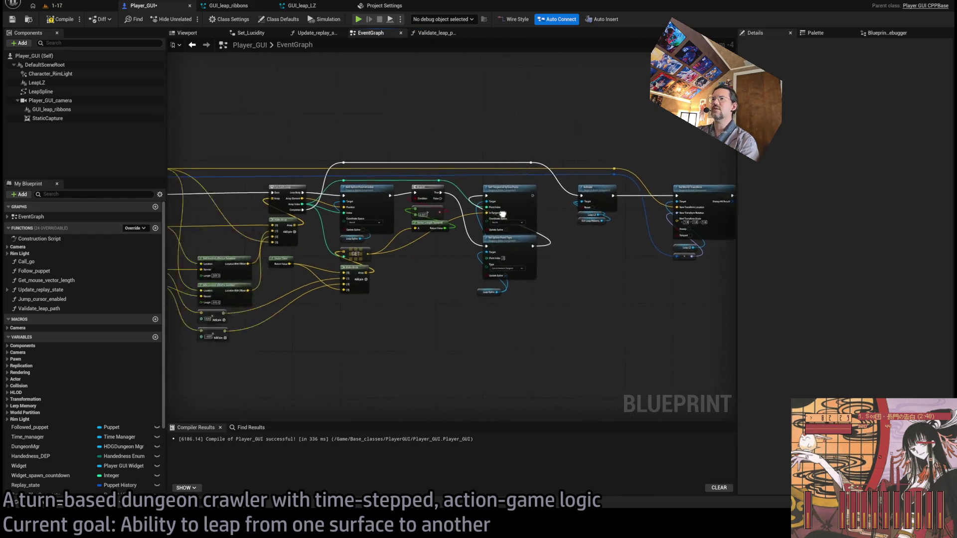
# Feed the loop index into Set Spline Point Type's Point Index, enable Update Spline, and compile
pyautogui.scroll(3, 502, 214)
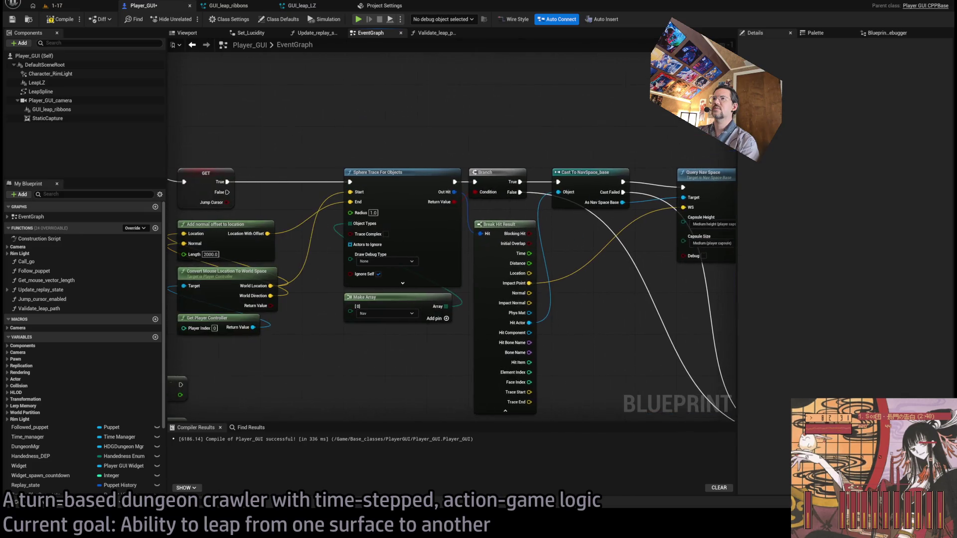
pyautogui.moveTo(609, 255); pyautogui.dragTo(485, 259)
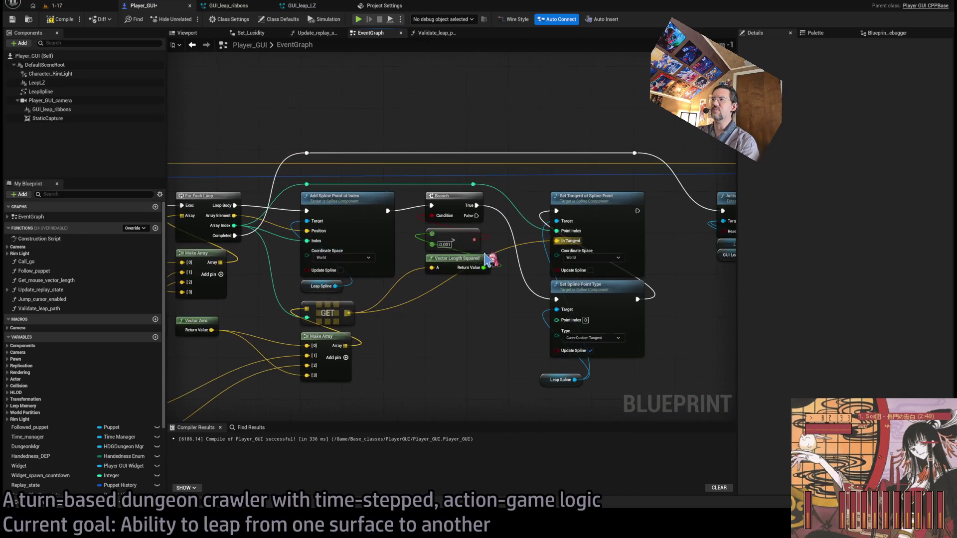
pyautogui.moveTo(486, 326); pyautogui.dragTo(522, 325)
pyautogui.moveTo(346, 233)
pyautogui.mouseDown()
pyautogui.moveTo(455, 235)
pyautogui.moveTo(580, 173)
pyautogui.moveTo(584, 158)
pyautogui.mouseUp()
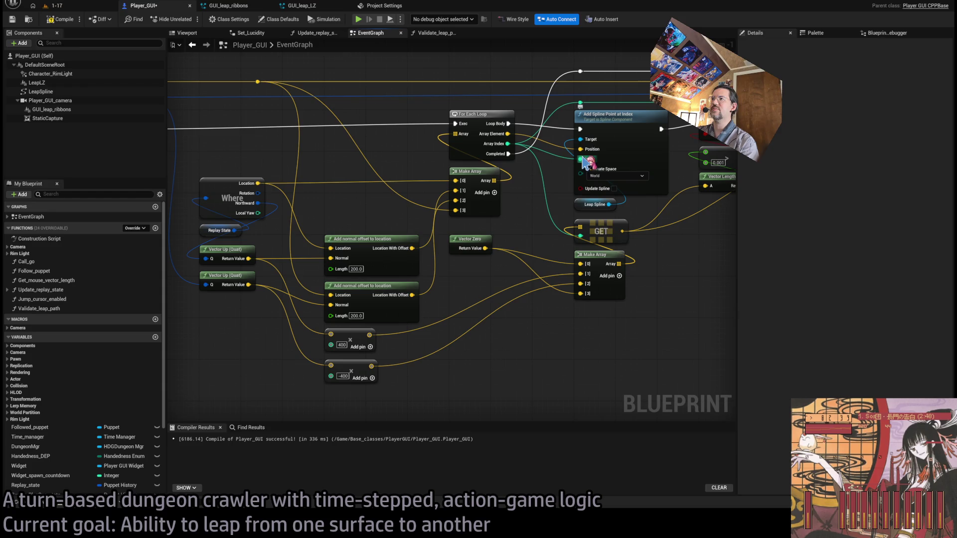
pyautogui.moveTo(406, 182); pyautogui.dragTo(503, 193)
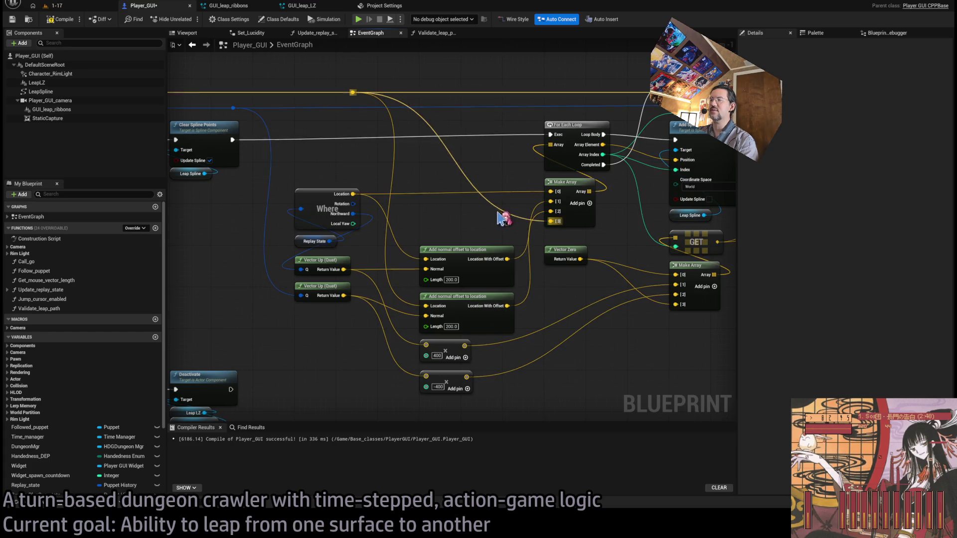
pyautogui.hotkey('alt', 'Left')
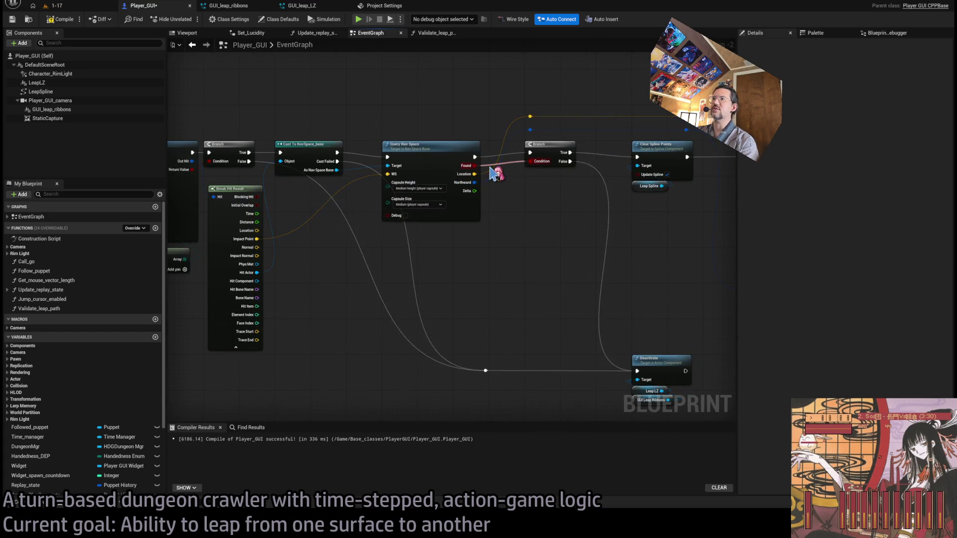
pyautogui.doubleClick(494, 173)
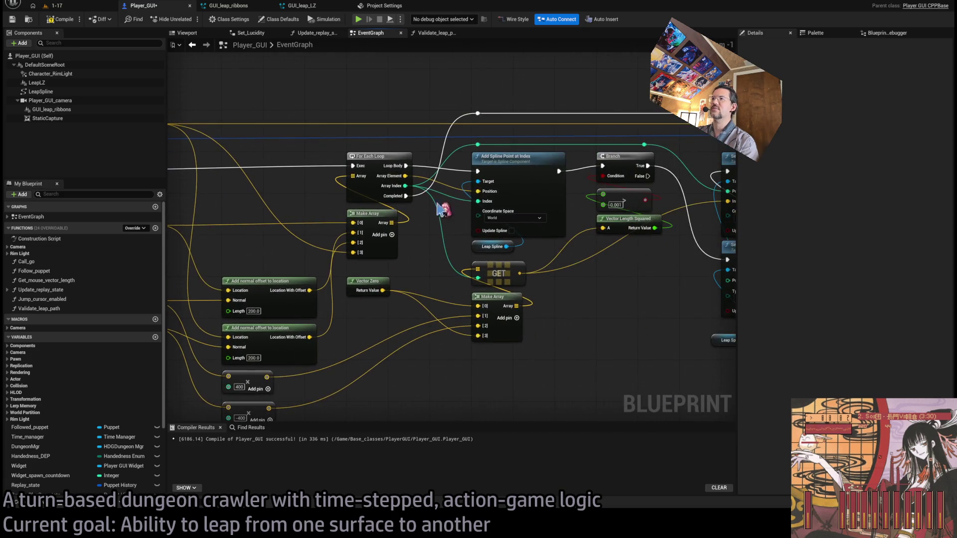
pyautogui.click(515, 200)
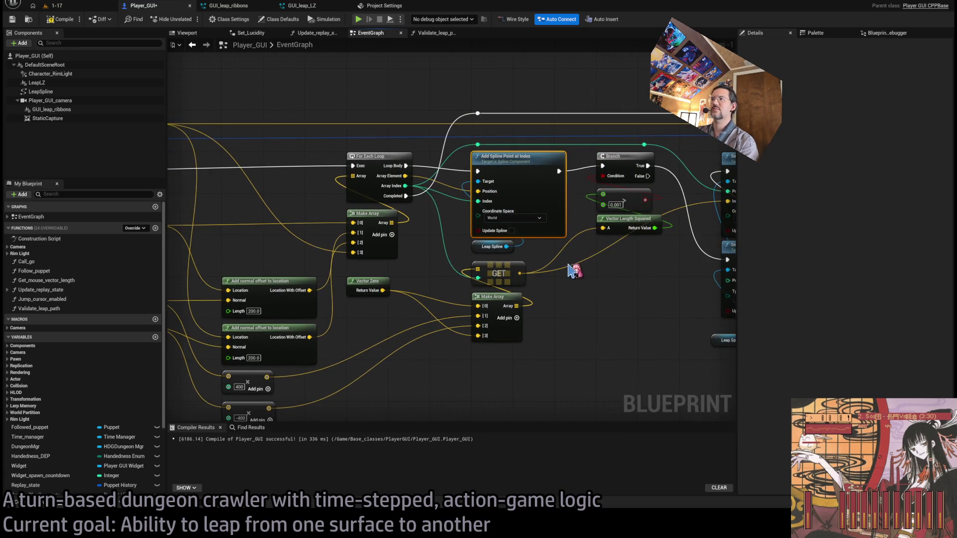
pyautogui.moveTo(455, 271); pyautogui.dragTo(300, 280)
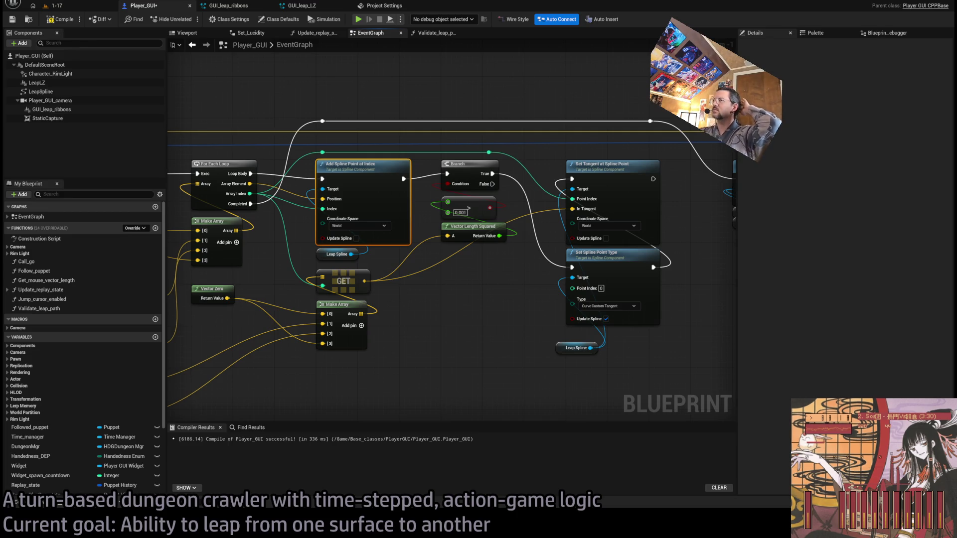
pyautogui.click(373, 280)
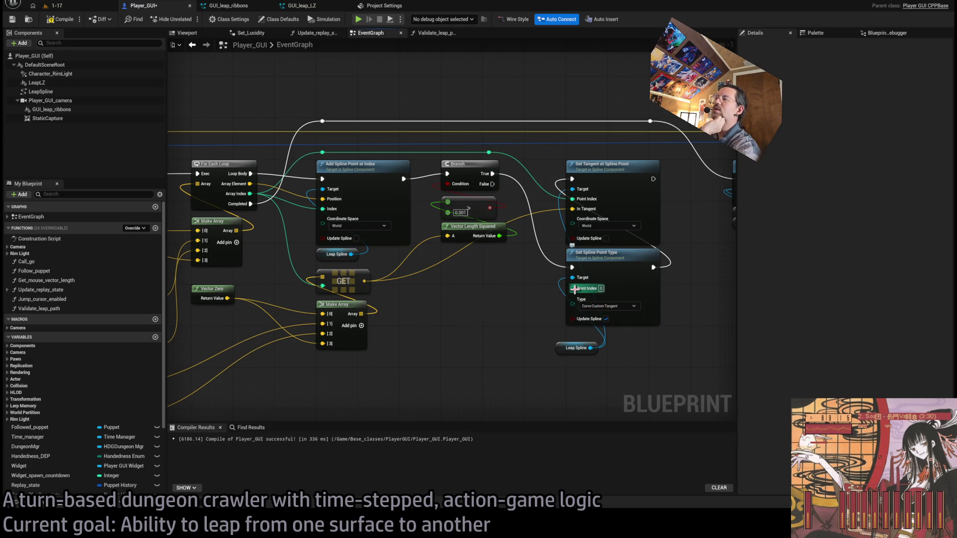
pyautogui.moveTo(575, 288); pyautogui.dragTo(490, 153)
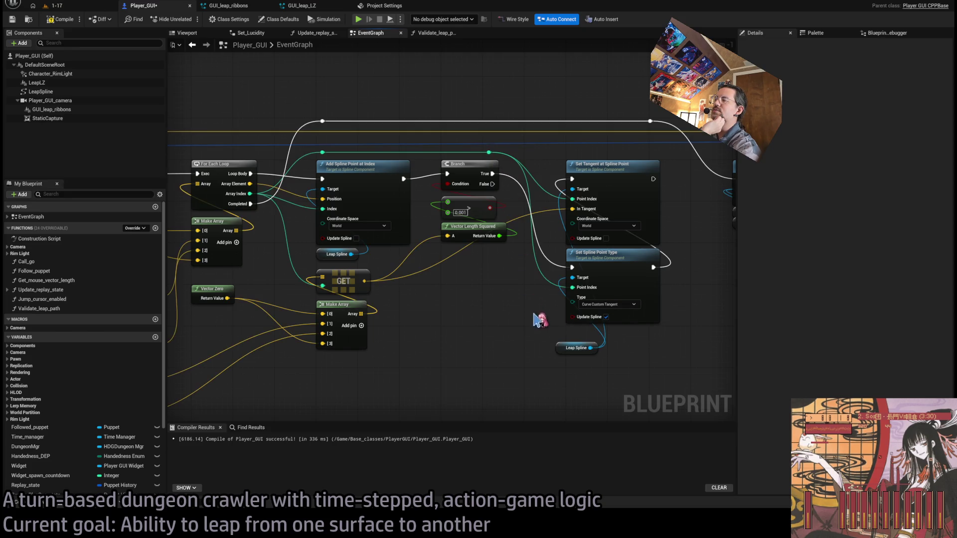
pyautogui.click(606, 317)
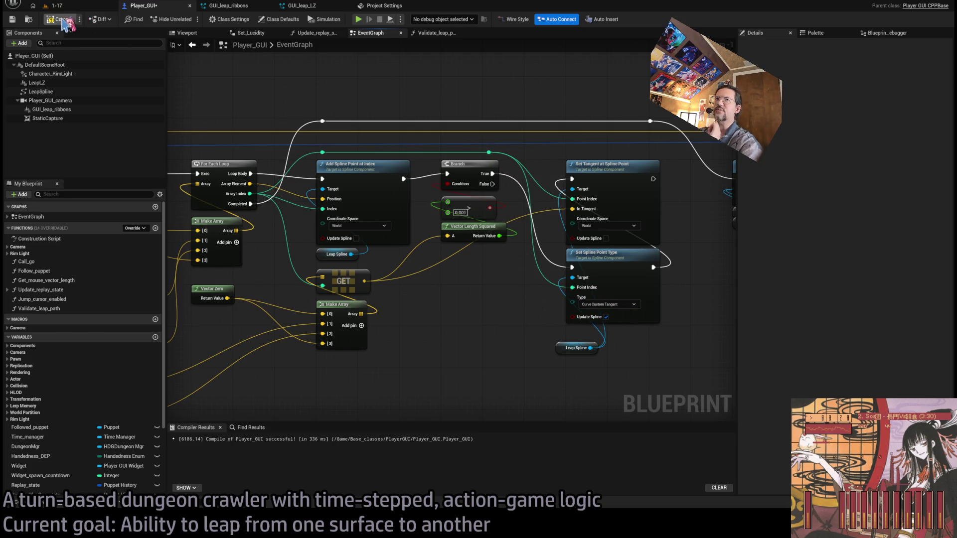
pyautogui.click(70, 6)
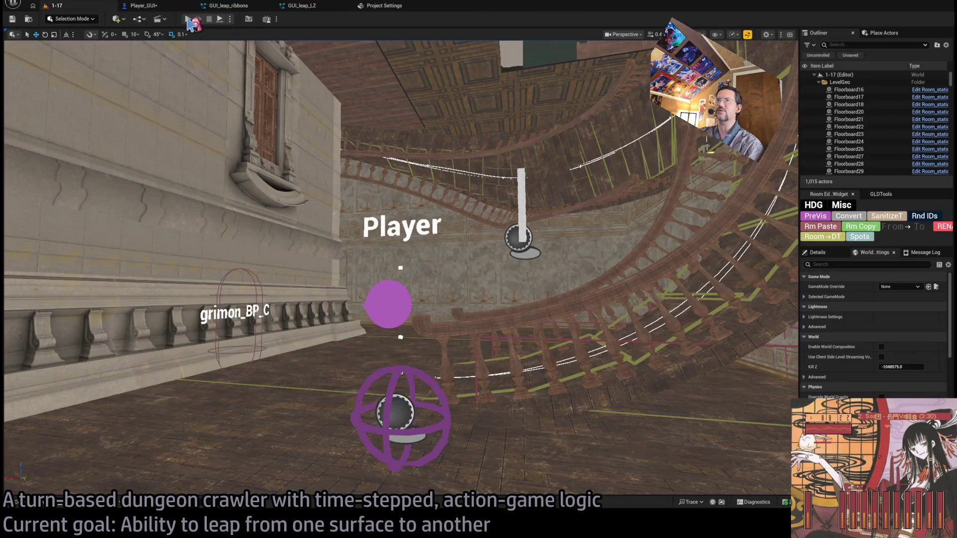
pyautogui.hotkey('alt', 'p')
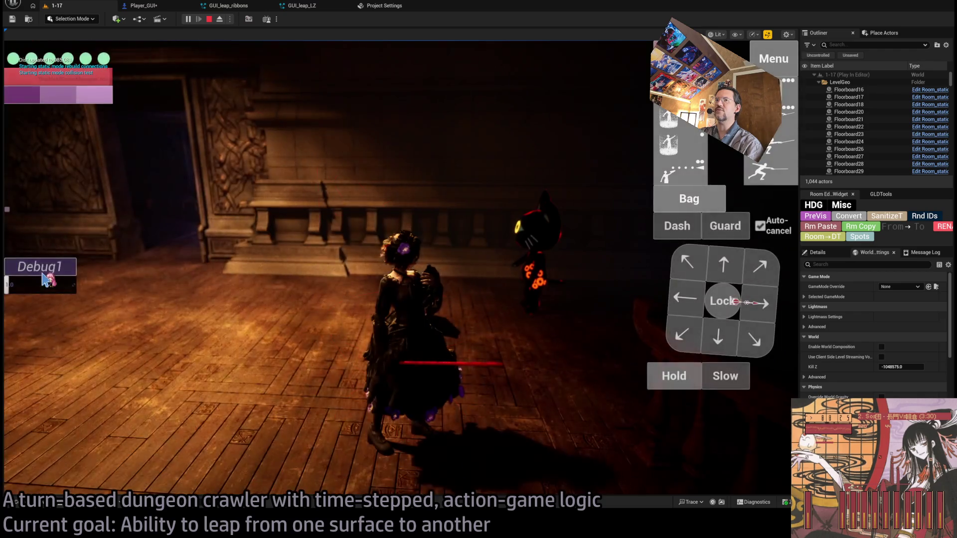
pyautogui.click(38, 266)
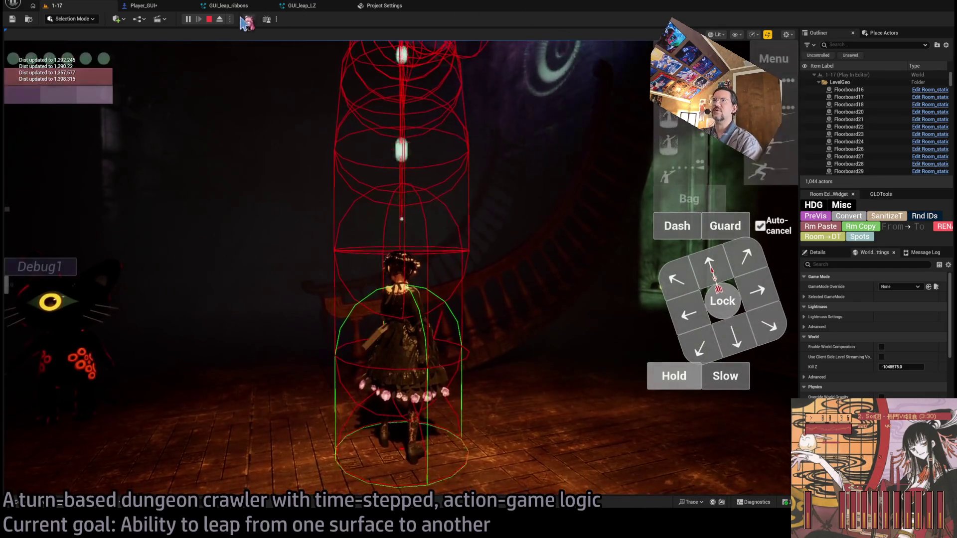
pyautogui.press('F8')
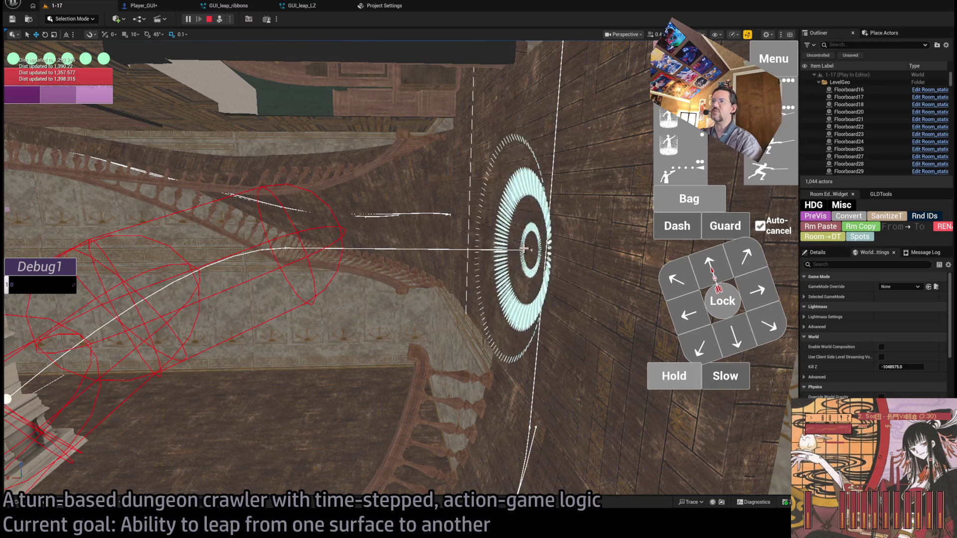
pyautogui.click(537, 237)
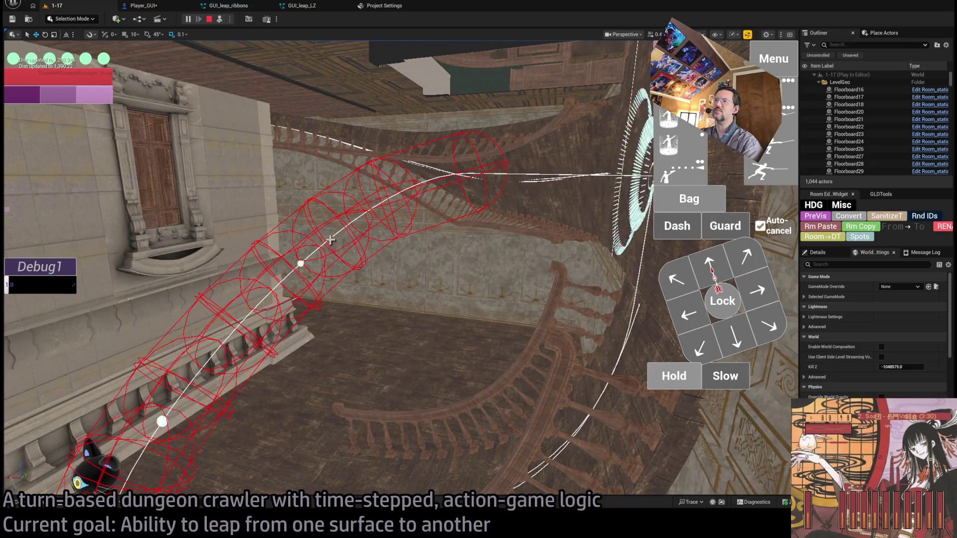
pyautogui.click(410, 213)
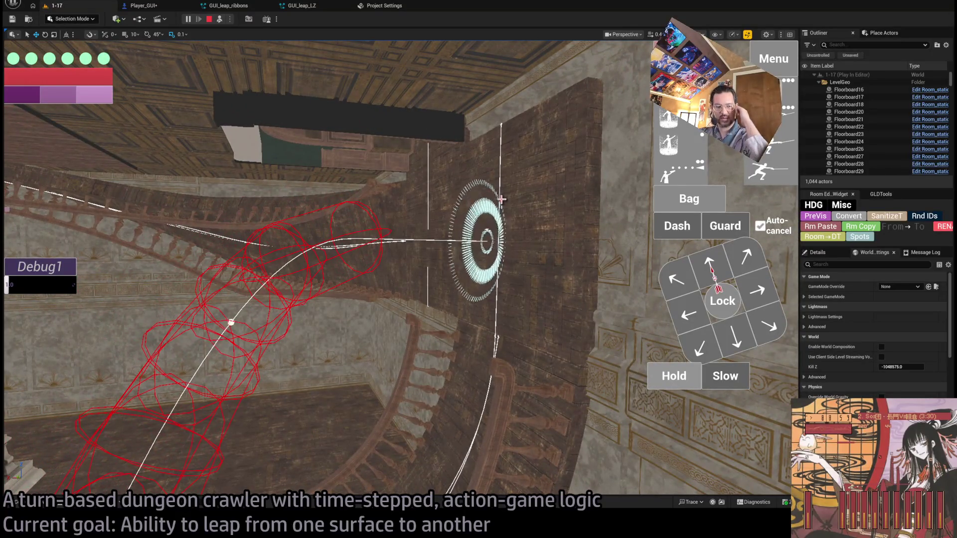
pyautogui.press('Escape')
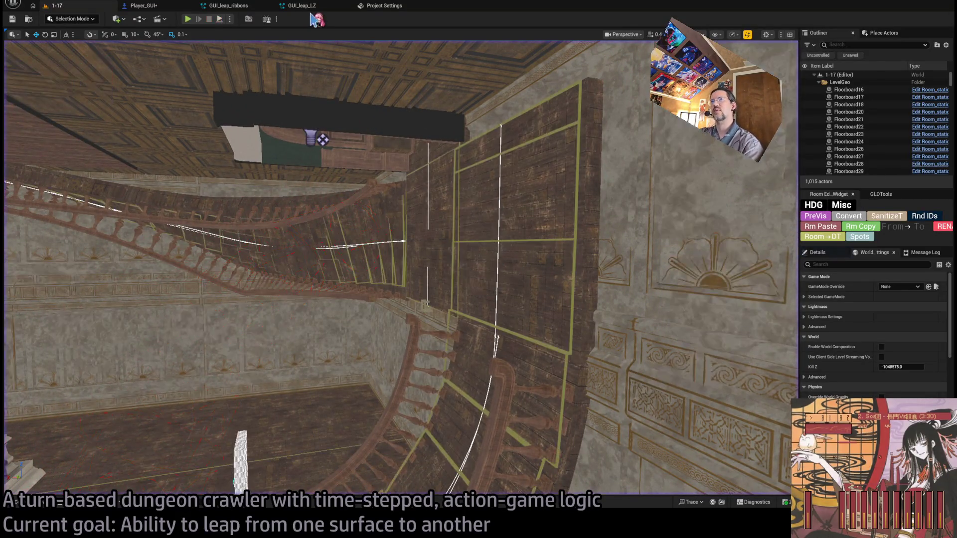
pyautogui.click(302, 6)
# Back in the Player_GUI EventGraph, select a Leap Spline getter near the Activate node
pyautogui.click(229, 6)
pyautogui.click(178, 7)
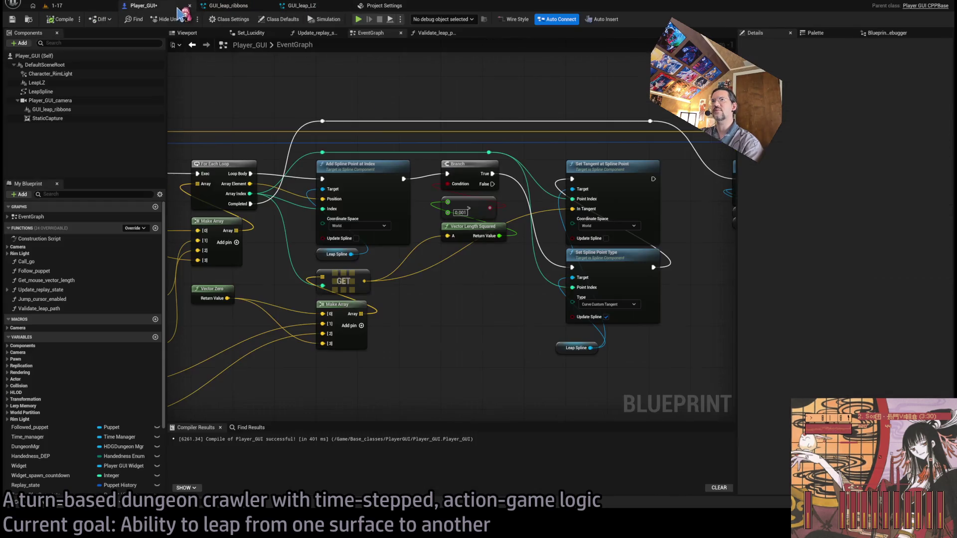
pyautogui.moveTo(423, 89); pyautogui.dragTo(435, 241)
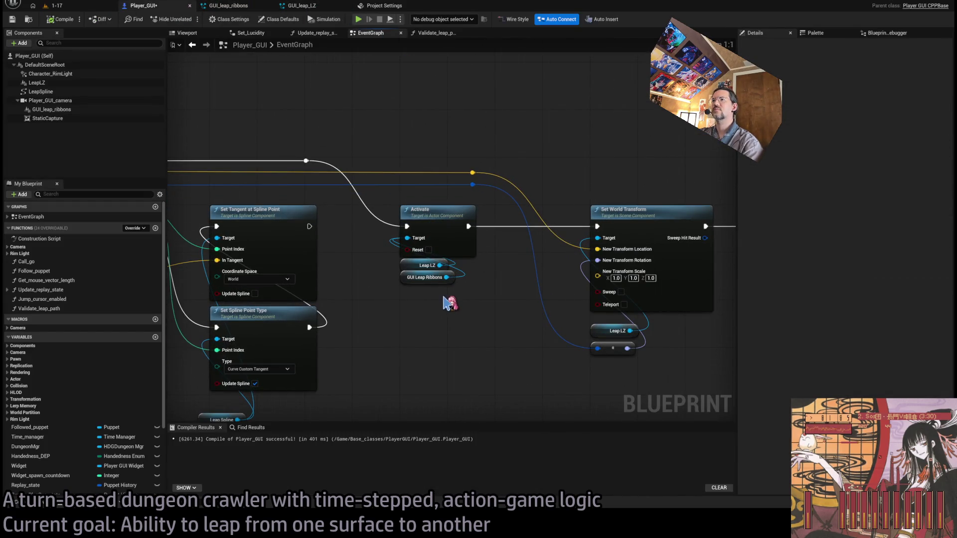
pyautogui.scroll(-2, 474, 294)
pyautogui.moveTo(455, 305); pyautogui.dragTo(549, 267)
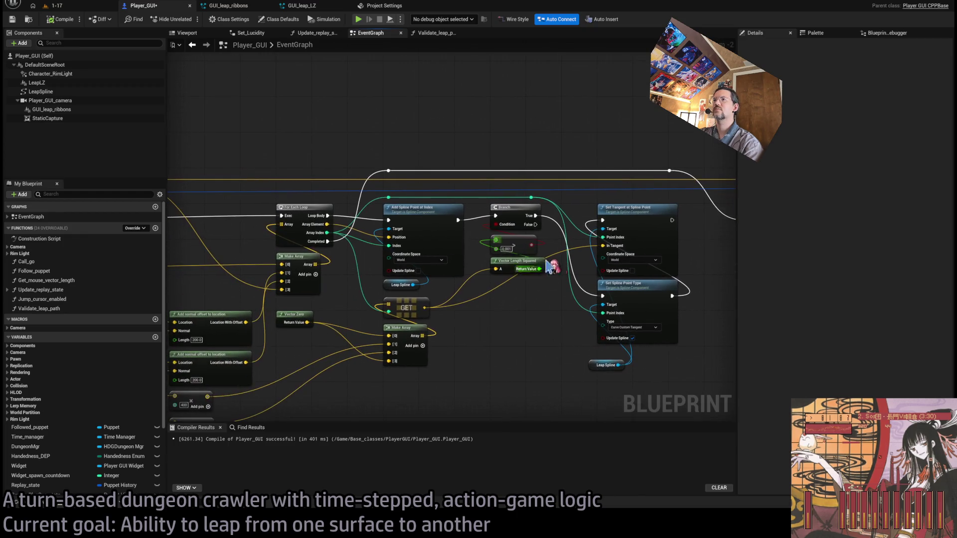
pyautogui.moveTo(667, 254); pyautogui.dragTo(568, 256)
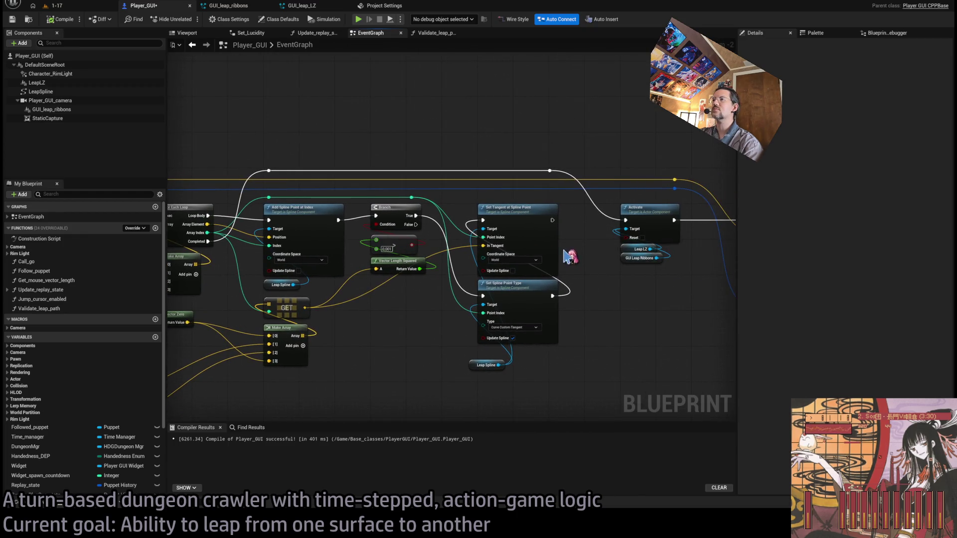
pyautogui.scroll(-1, 595, 246)
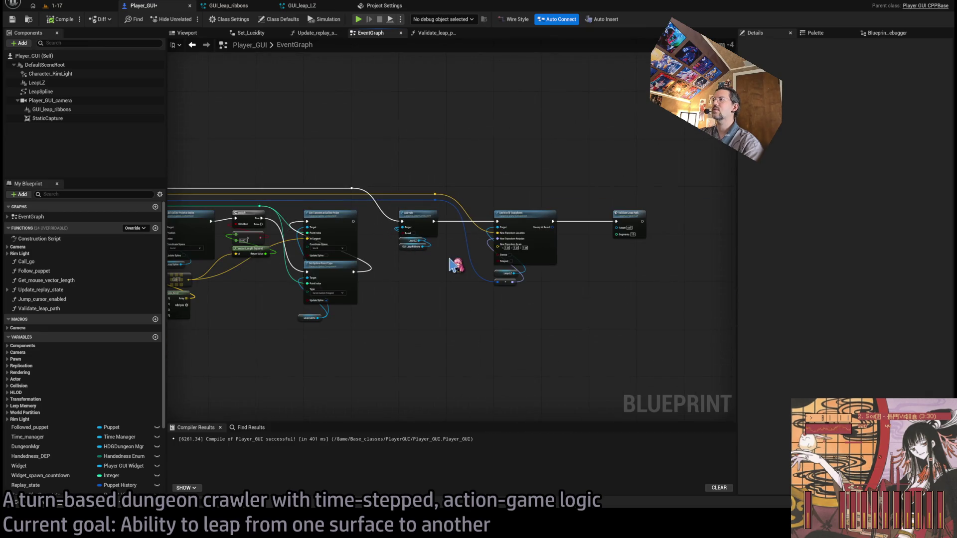
pyautogui.moveTo(424, 267); pyautogui.dragTo(466, 220)
pyautogui.scroll(1, 466, 219)
pyautogui.click(485, 251)
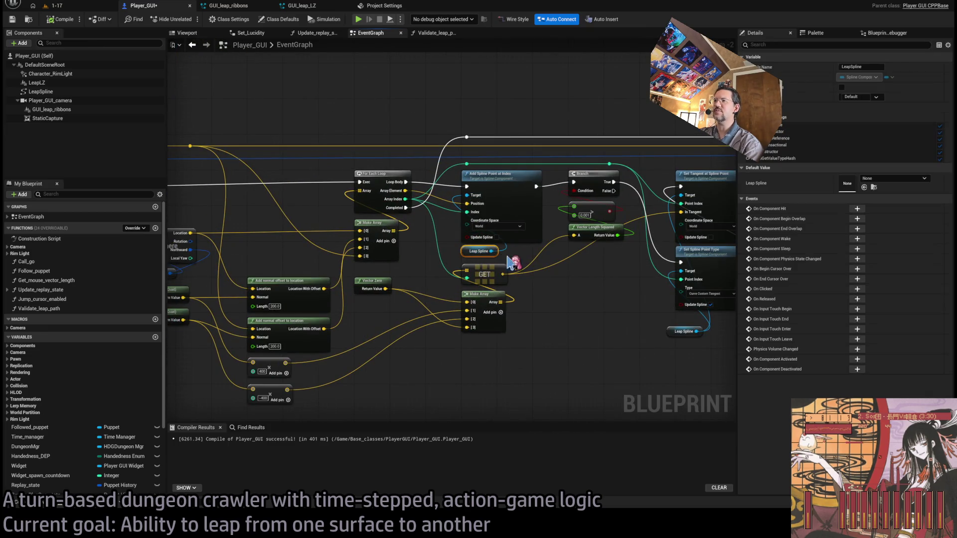
pyautogui.moveTo(625, 288); pyautogui.dragTo(348, 297)
# Paste a Leap Spline getter and add an Update Spline call that runs before Activate
pyautogui.hotkey('ctrl', 'v')
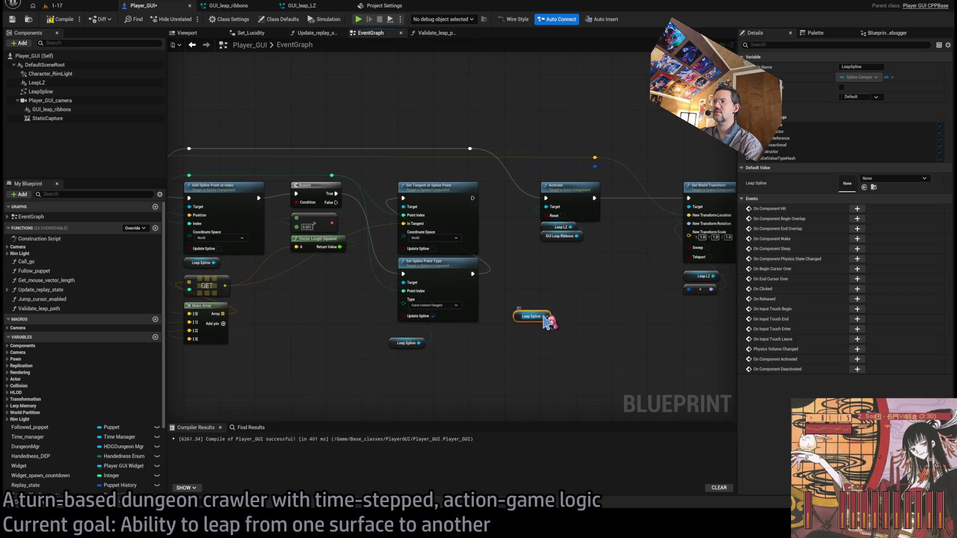
pyautogui.moveTo(543, 316); pyautogui.dragTo(506, 293)
pyautogui.write('update spline')
pyautogui.press('Return')
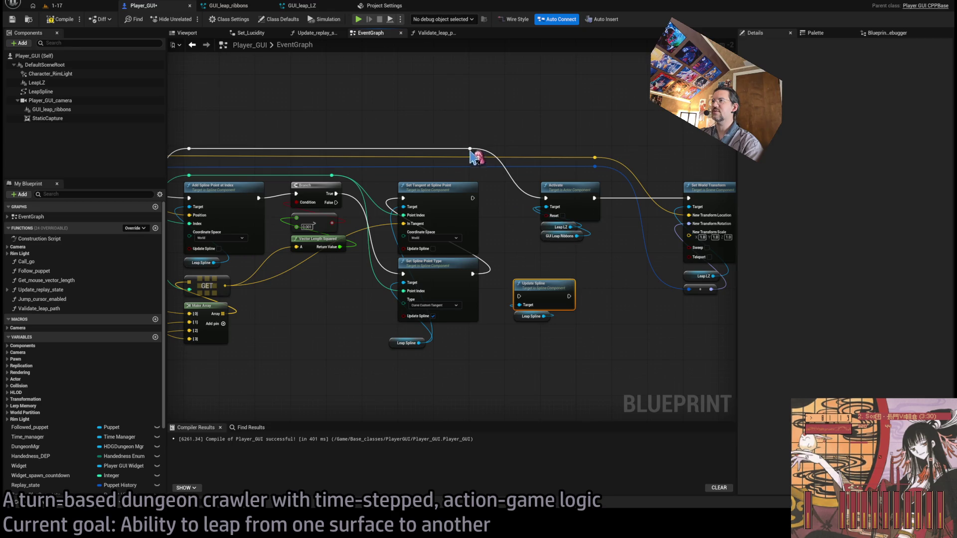
pyautogui.moveTo(472, 148)
pyautogui.mouseDown()
pyautogui.moveTo(518, 296)
pyautogui.moveTo(552, 219)
pyautogui.moveTo(546, 197)
pyautogui.mouseUp()
# Shift the Activate, ribbons and Validate Leap Path nodes right, place Update Spline beside Activate, and compile
pyautogui.moveTo(668, 158)
pyautogui.mouseDown()
pyautogui.moveTo(436, 294)
pyautogui.moveTo(425, 313)
pyautogui.mouseUp()
pyautogui.moveTo(375, 192); pyautogui.dragTo(303, 271)
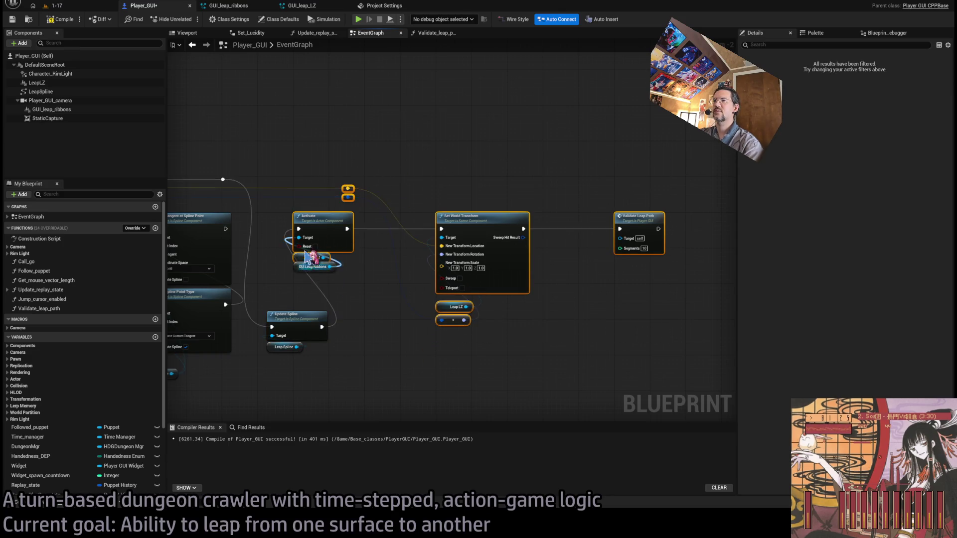
pyautogui.moveTo(284, 151); pyautogui.dragTo(530, 294)
pyautogui.moveTo(500, 355); pyautogui.dragTo(443, 313)
pyautogui.keyDown('ctrl'); pyautogui.click(617, 212); pyautogui.keyUp('ctrl')
pyautogui.moveTo(318, 220); pyautogui.dragTo(460, 222)
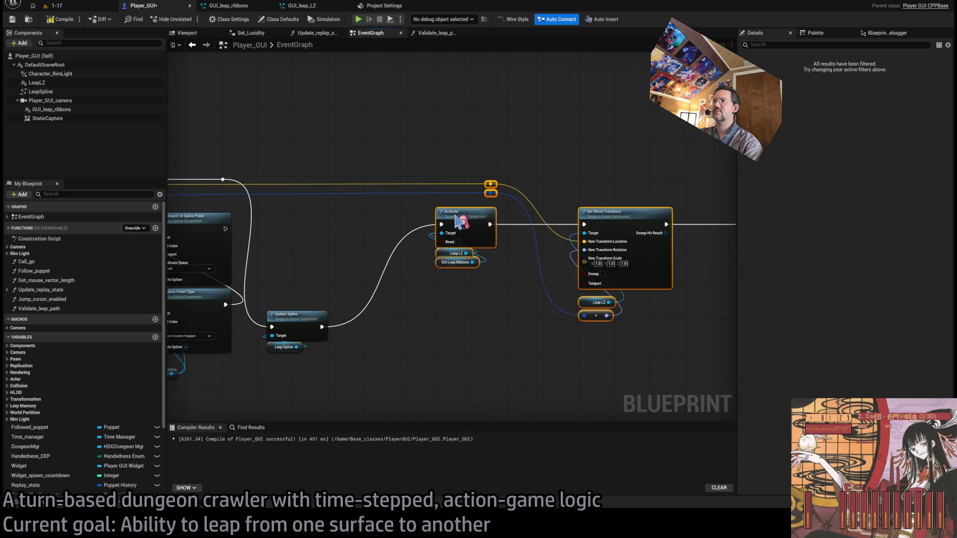
pyautogui.moveTo(291, 327); pyautogui.dragTo(317, 228)
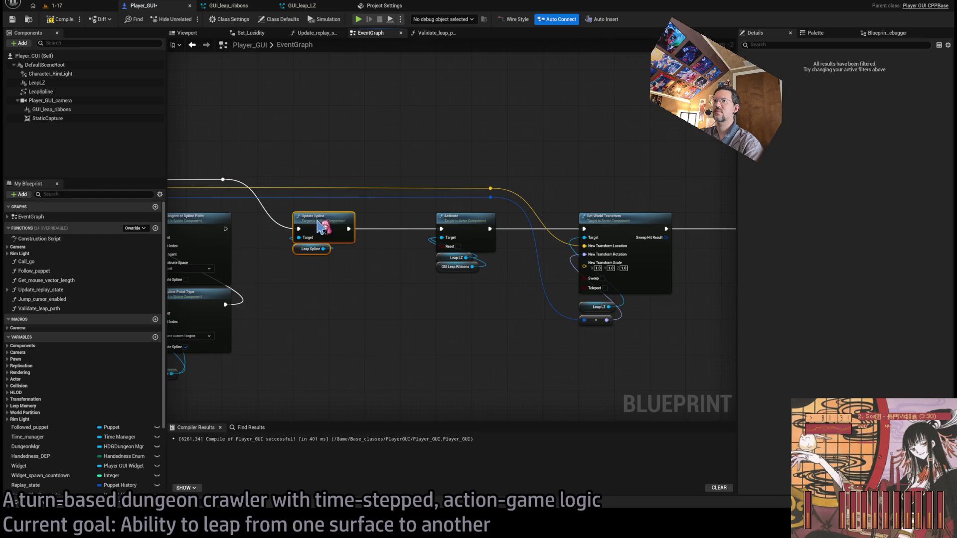
pyautogui.click(61, 19)
pyautogui.click(83, 7)
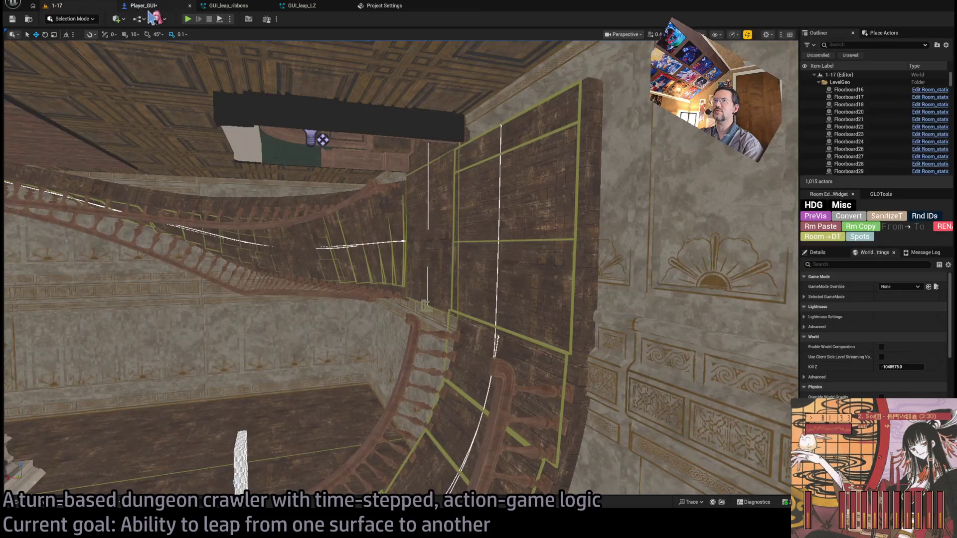
pyautogui.click(189, 19)
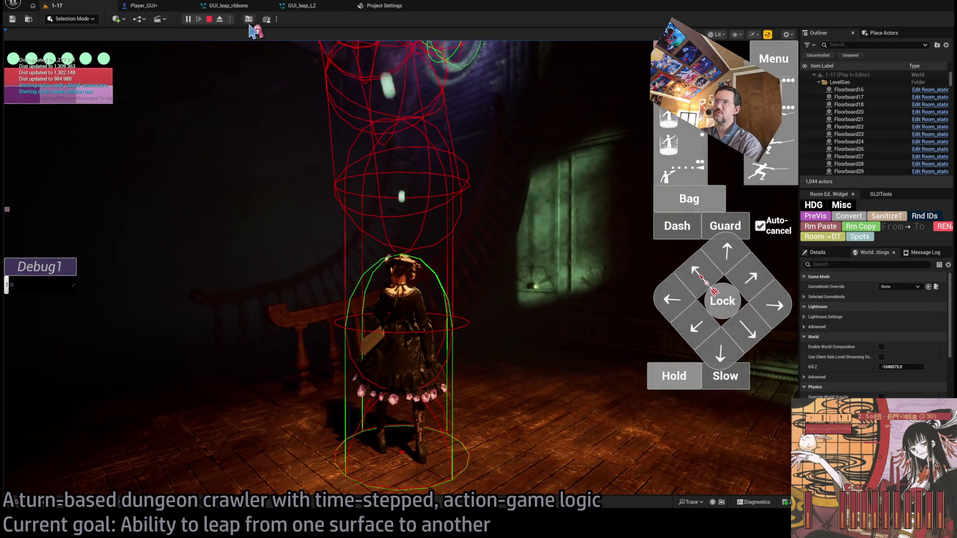
pyautogui.press('F8')
pyautogui.press('w')
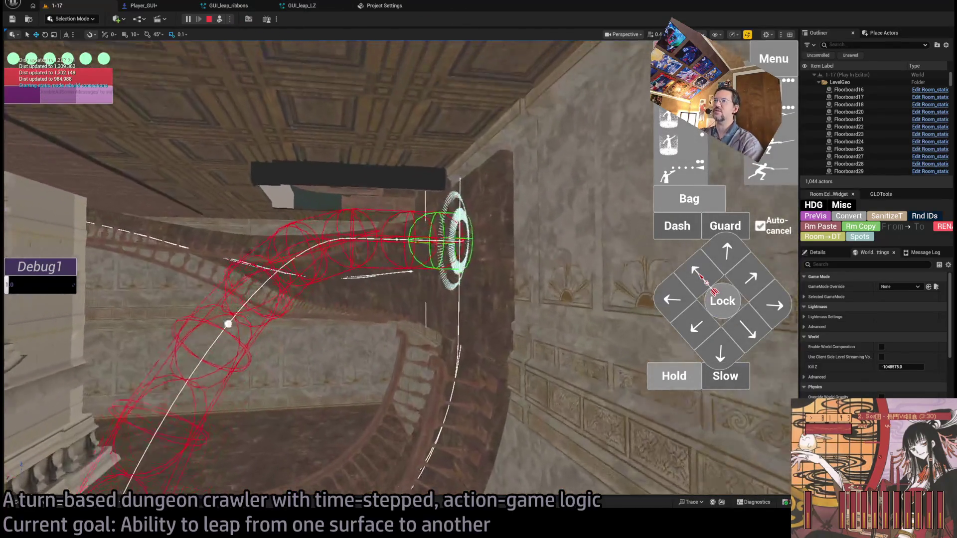
pyautogui.press('w')
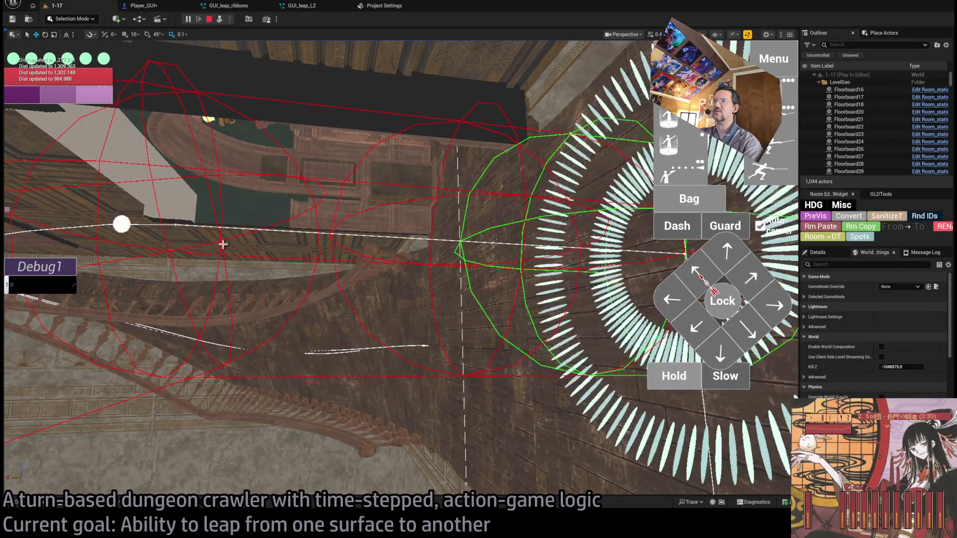
pyautogui.press('s')
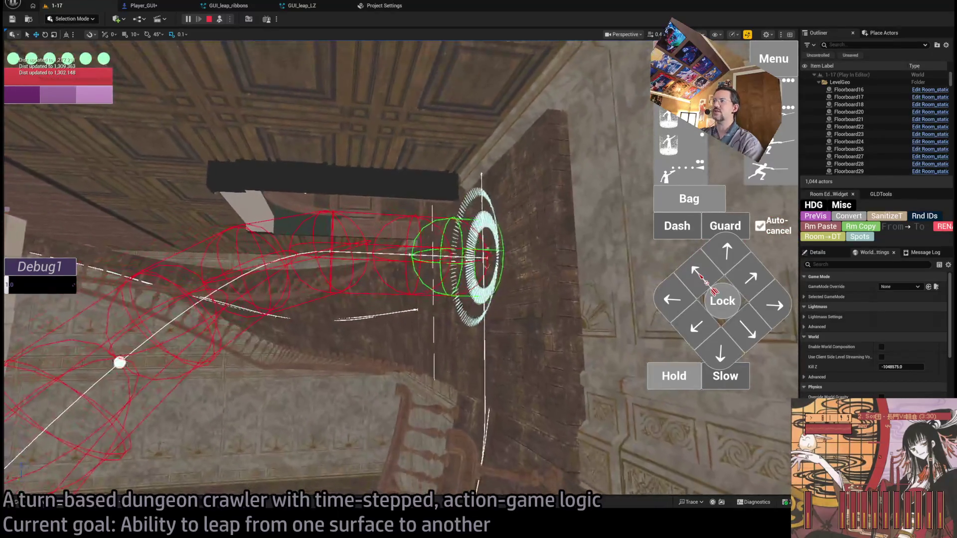
pyautogui.press('Escape')
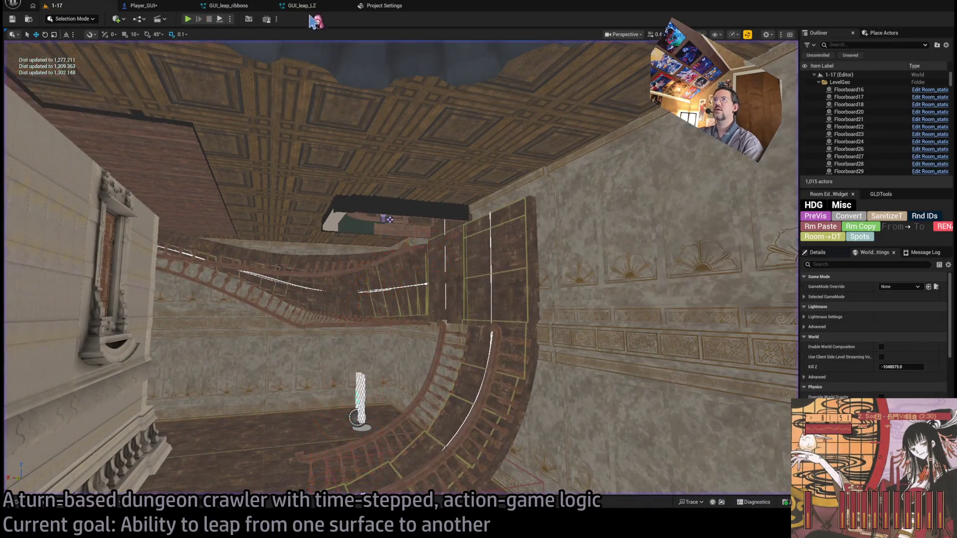
pyautogui.click(304, 5)
# Open Validate_leap_path in Player_GUI to review its radius-50.0 sphere trace, and save the blueprint
pyautogui.click(371, 6)
pyautogui.click(234, 5)
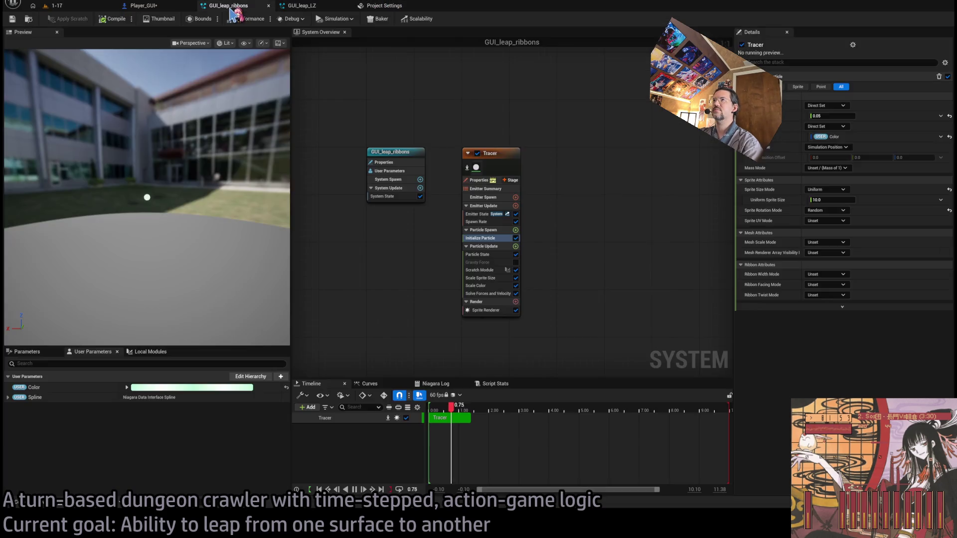
pyautogui.click(158, 9)
pyautogui.scroll(-3, 573, 196)
pyautogui.scroll(3, 431, 189)
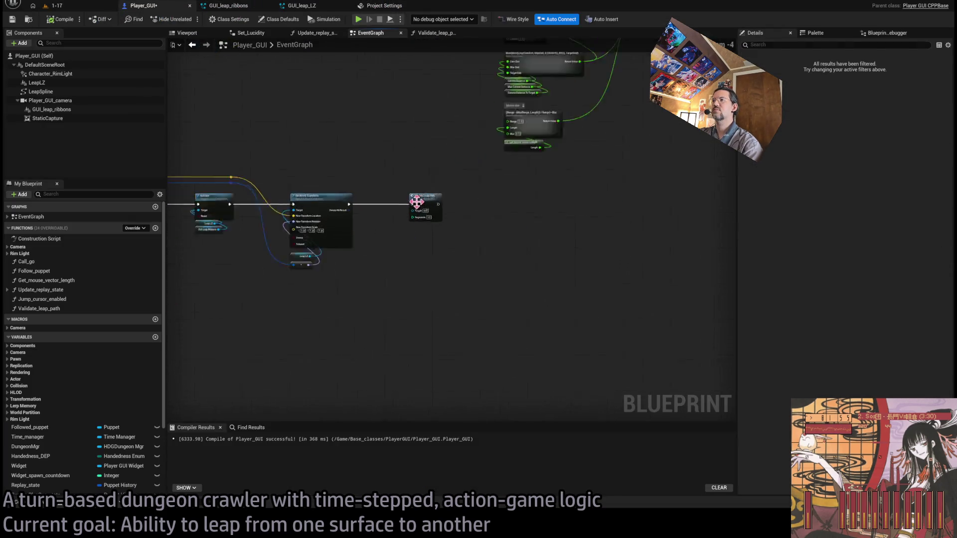
pyautogui.doubleClick(432, 188)
pyautogui.hotkey('ctrl', 's')
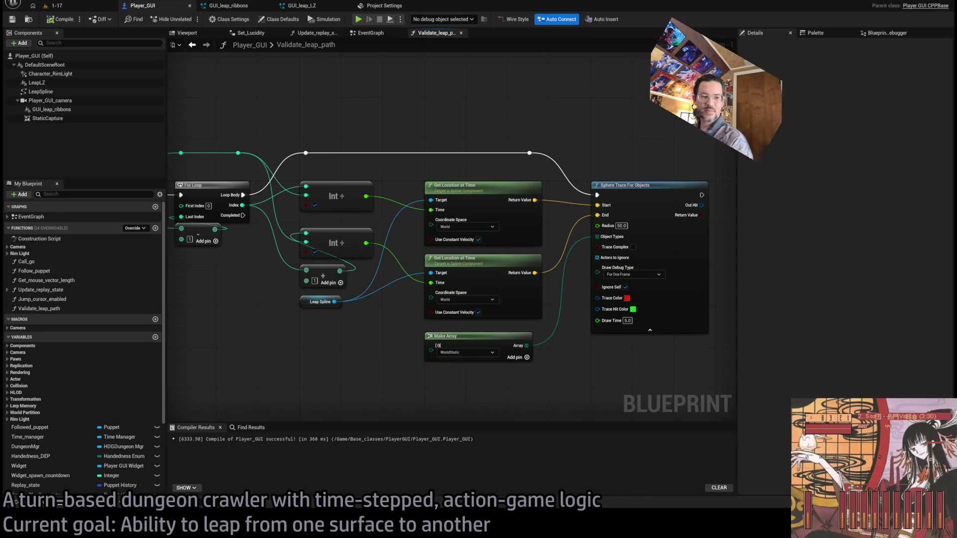
pyautogui.scroll(-2, 580, 310)
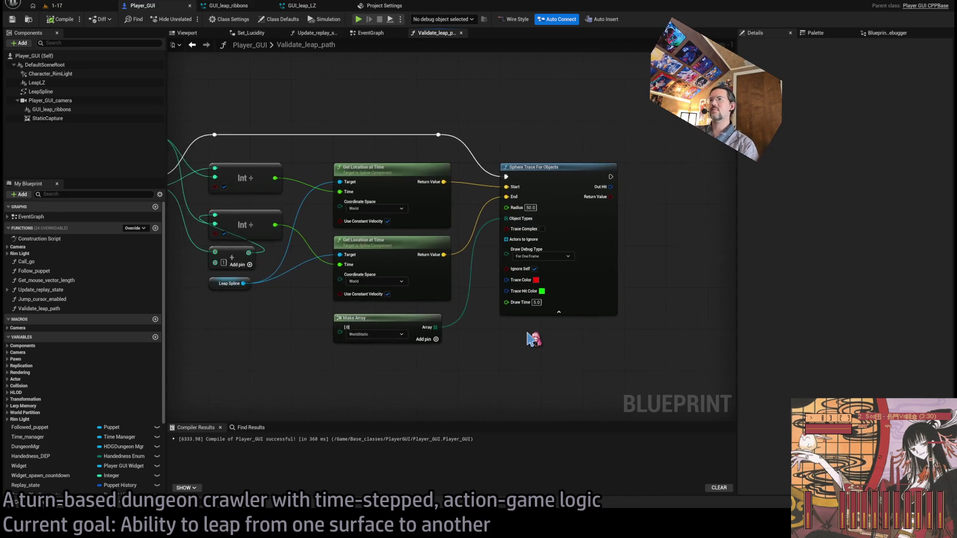
# Play-test level 1-17 with the Debug1 collision display turned on, then stop
pyautogui.click(71, 10)
pyautogui.hotkey('alt', 'p')
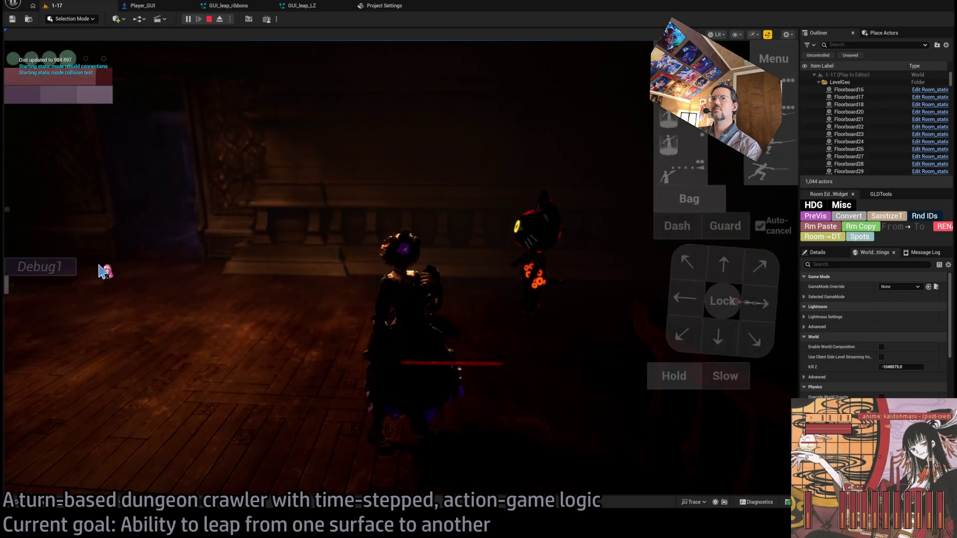
pyautogui.click(70, 268)
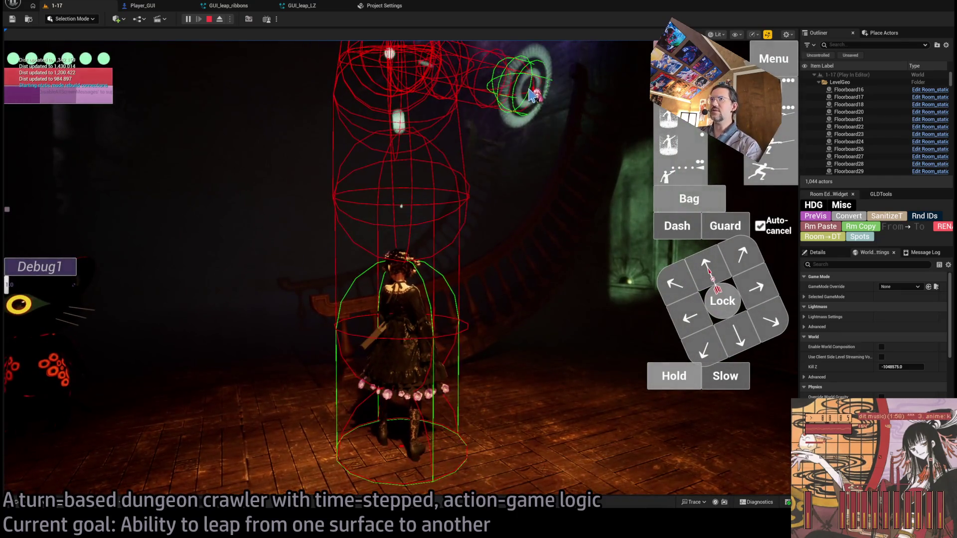
pyautogui.press('Escape')
# Cycle through Player_GUI, Project Settings and the leap effect tabs, ending on GUI_leap_ribbons
pyautogui.click(165, 8)
pyautogui.click(373, 5)
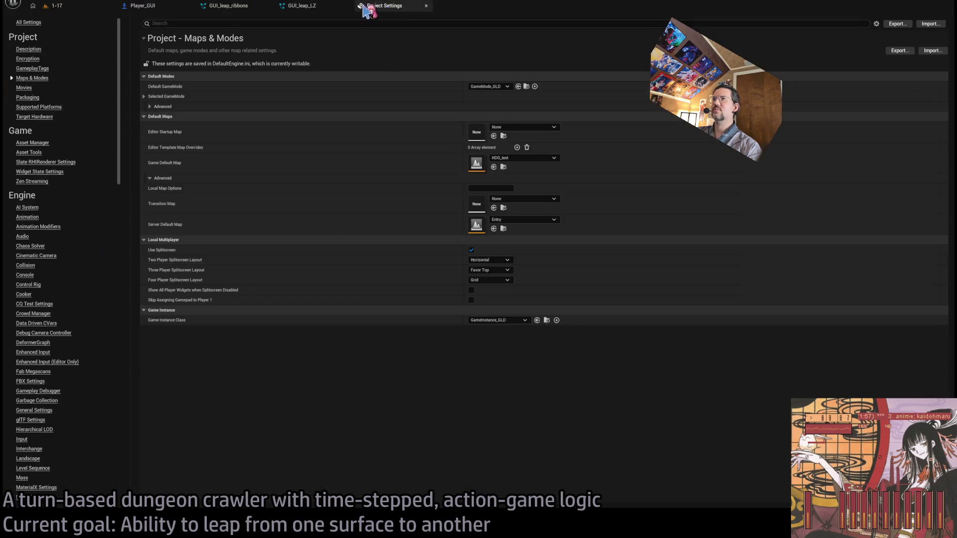
pyautogui.click(239, 6)
pyautogui.click(149, 6)
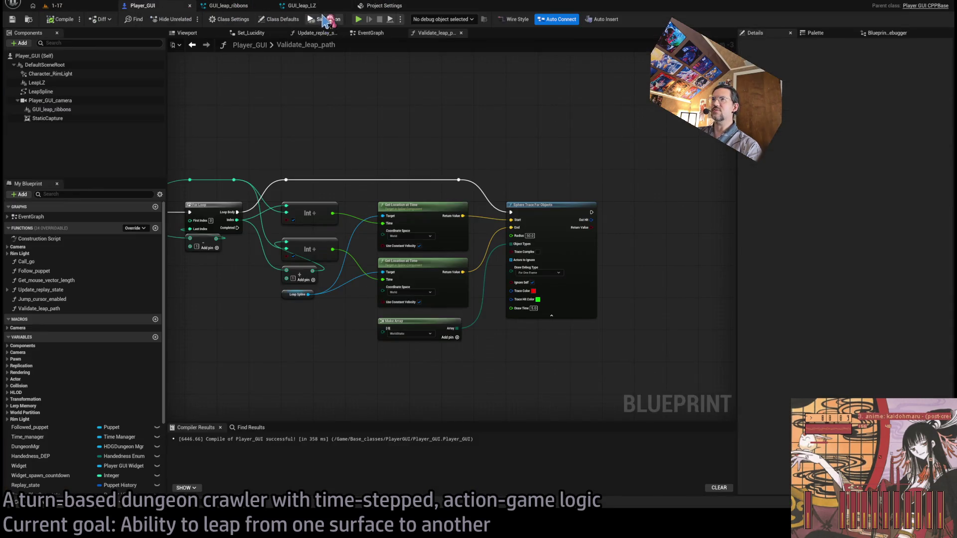
pyautogui.click(301, 5)
pyautogui.click(378, 6)
pyautogui.click(234, 6)
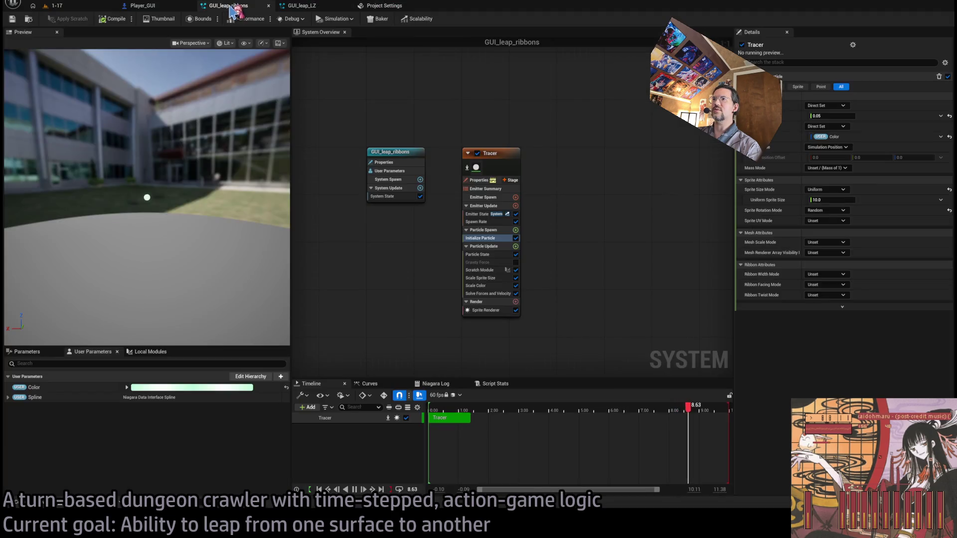
# Review the Validate_leap_path function graph from Player_GUI's EventGraph, then return to the 1-17 level
pyautogui.click(142, 6)
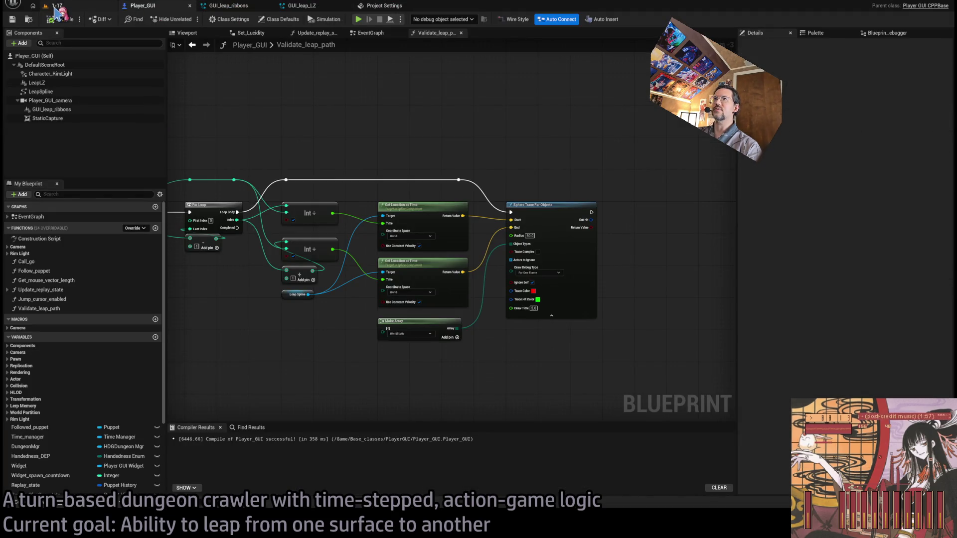
pyautogui.click(371, 32)
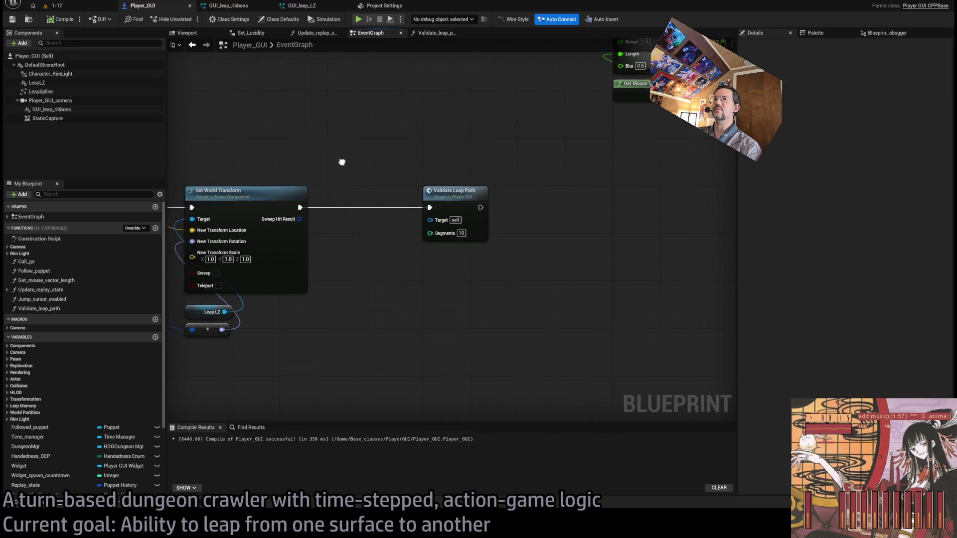
pyautogui.moveTo(342, 162); pyautogui.dragTo(467, 164)
pyautogui.doubleClick(561, 214)
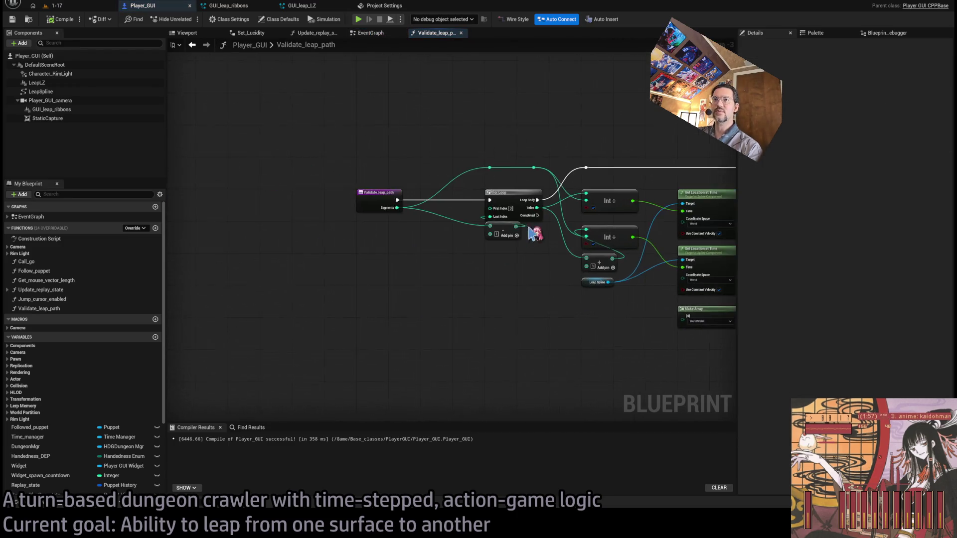
pyautogui.scroll(3, 534, 233)
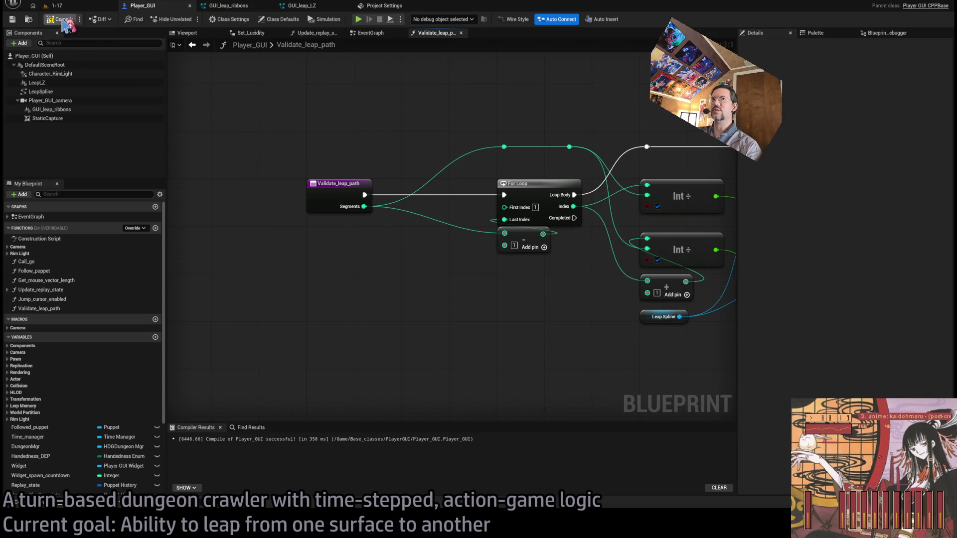
pyautogui.click(72, 7)
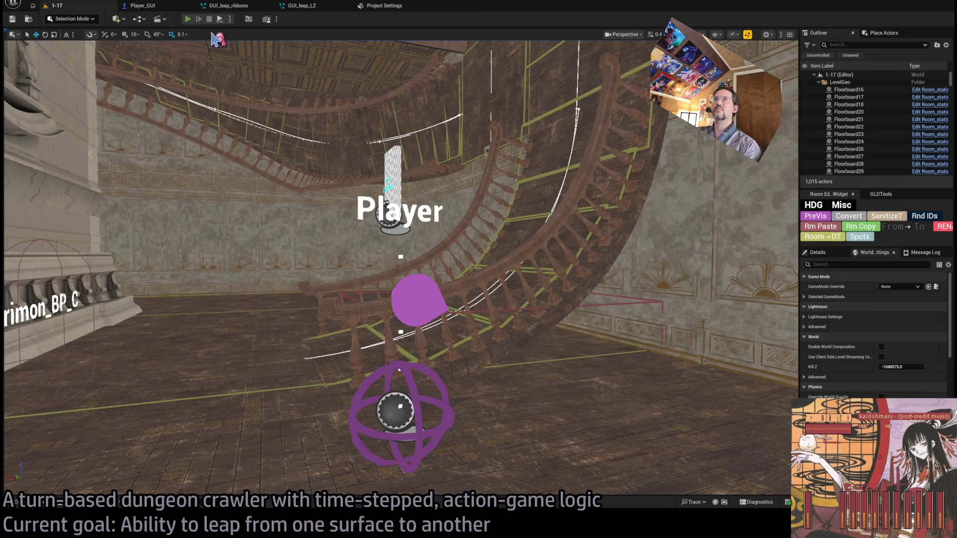
# Run a quick play test of level 1-17, stop it, and check the Validate_leap_path graph
pyautogui.hotkey('alt', 'p')
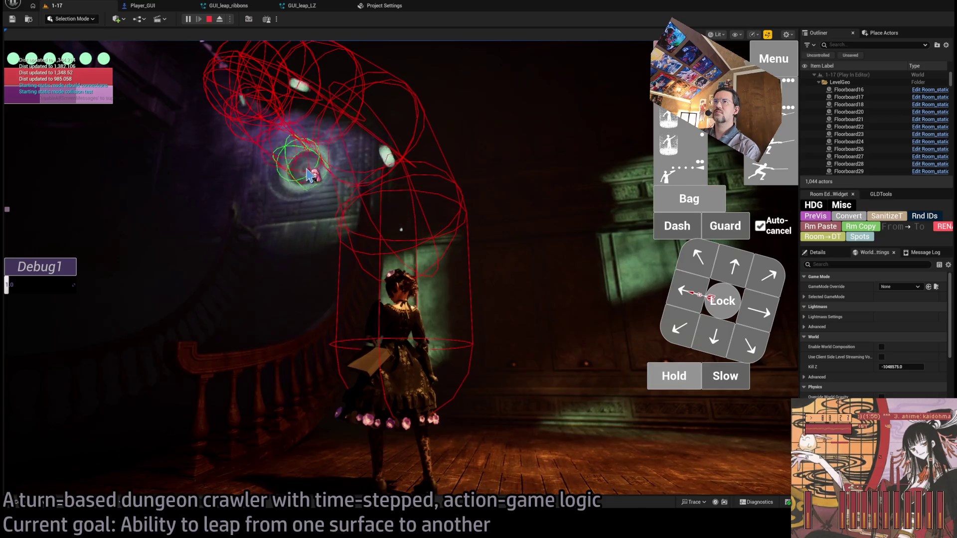
pyautogui.click(210, 19)
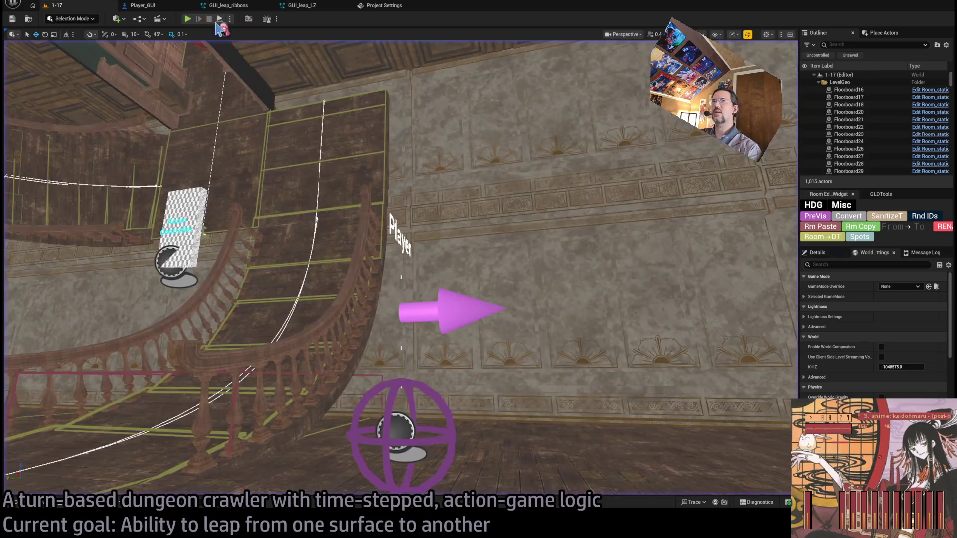
pyautogui.click(167, 11)
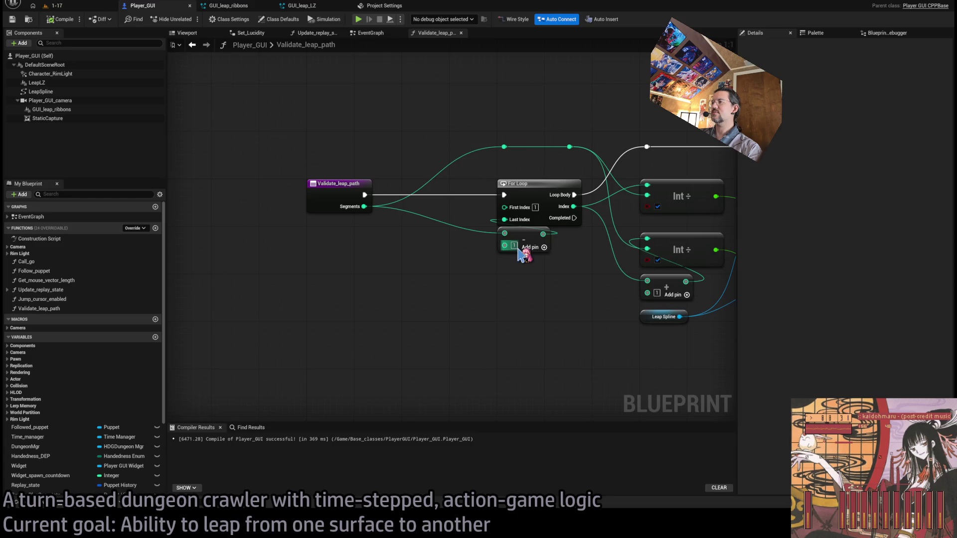
pyautogui.click(88, 6)
# Play-test again with debug collision shown to see the leap arc's sphere traces
pyautogui.hotkey('alt', 'p')
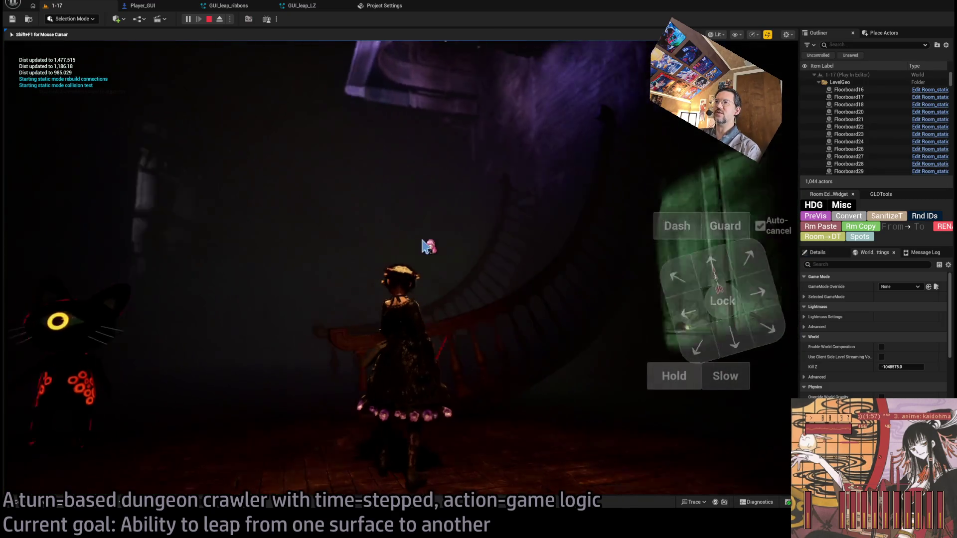
pyautogui.click(58, 266)
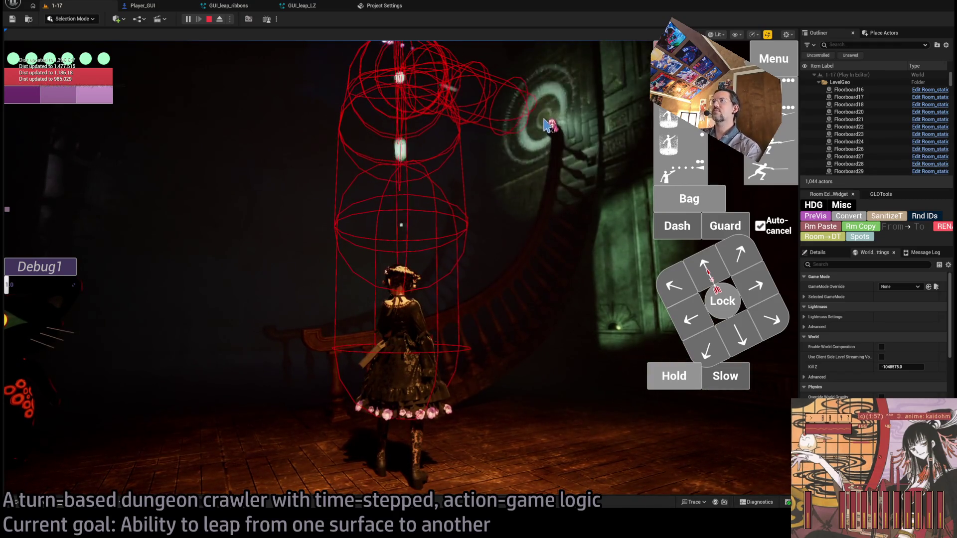
pyautogui.press('Escape')
pyautogui.click(173, 7)
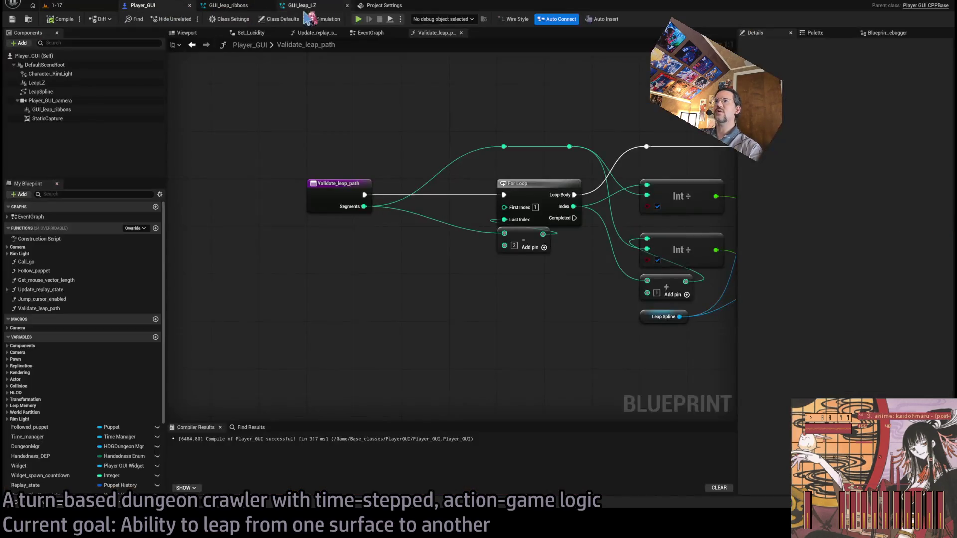
# Set the sphere trace Radius to 35 and compile Player_GUI
pyautogui.moveTo(568, 150); pyautogui.dragTo(229, 130)
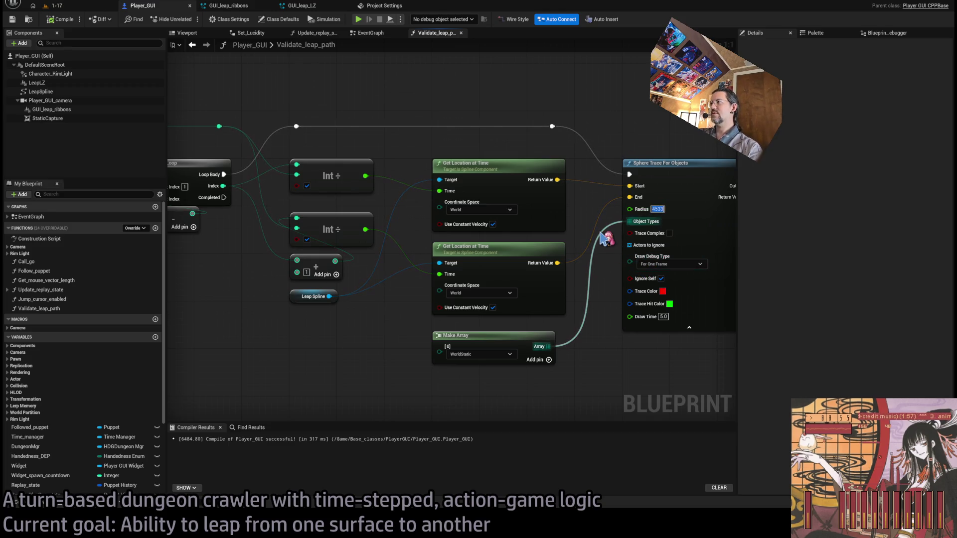
pyautogui.press('BackSpace')
pyautogui.write('35')
pyautogui.press('Return')
pyautogui.click(60, 21)
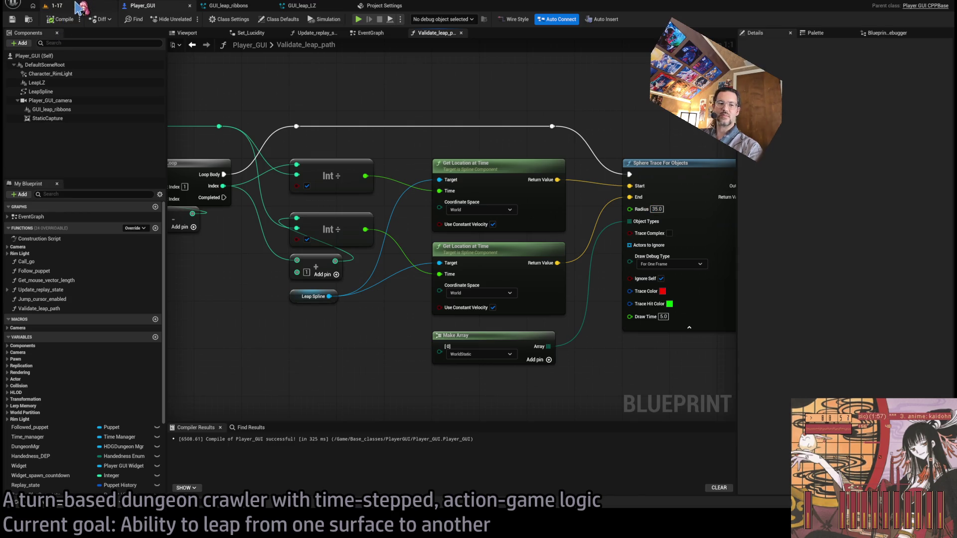
# Play-test level 1-17 with the new 35 trace radius
pyautogui.click(75, 7)
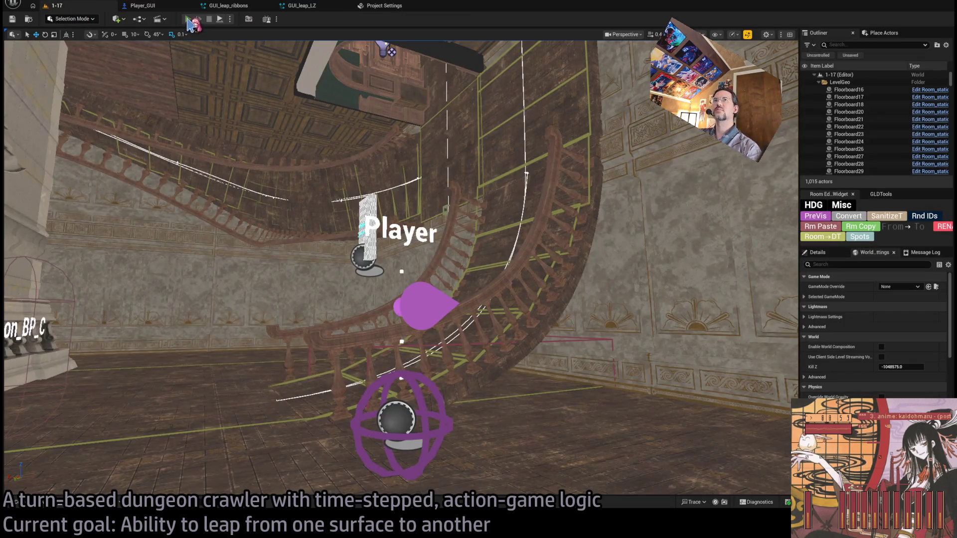
pyautogui.hotkey('alt', 'p')
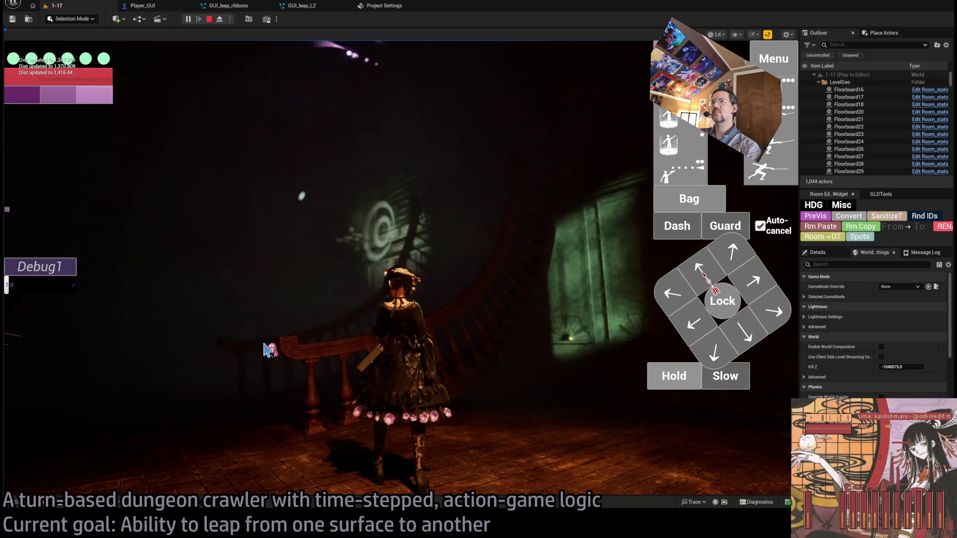
pyautogui.press('Escape')
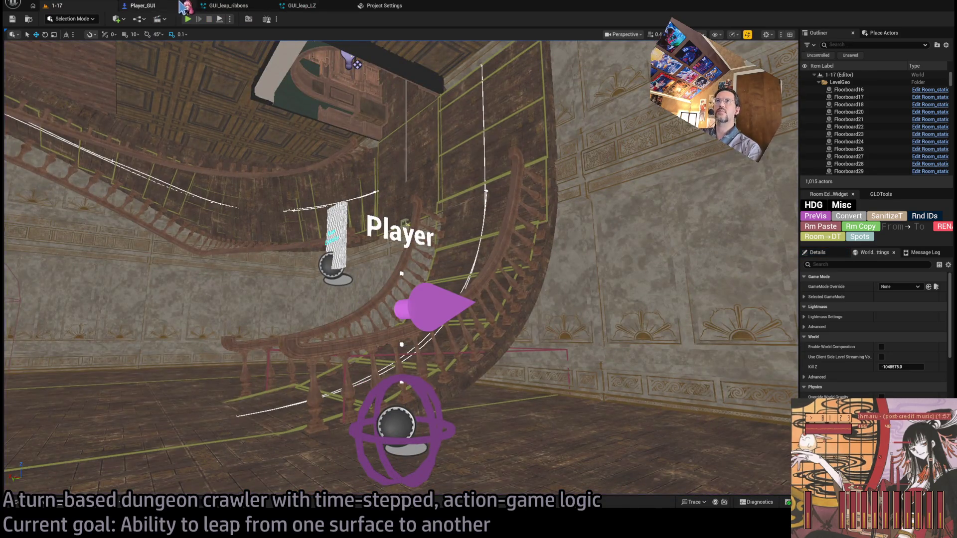
# Cycle past the ribbons and GUI_leap_LZ tabs back to the Player_GUI graph, then bring up a web browser
pyautogui.click(231, 6)
pyautogui.click(299, 6)
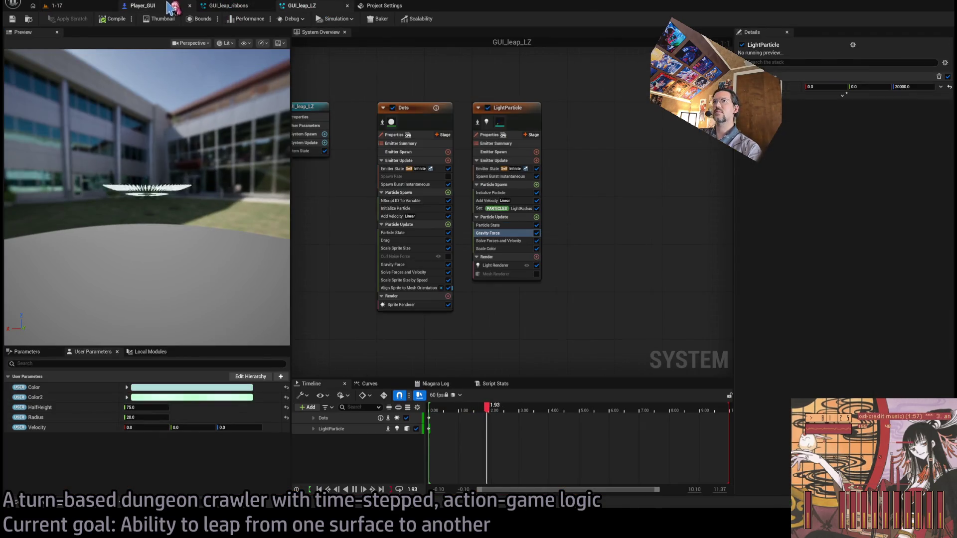
pyautogui.click(145, 6)
pyautogui.scroll(-1, 519, 314)
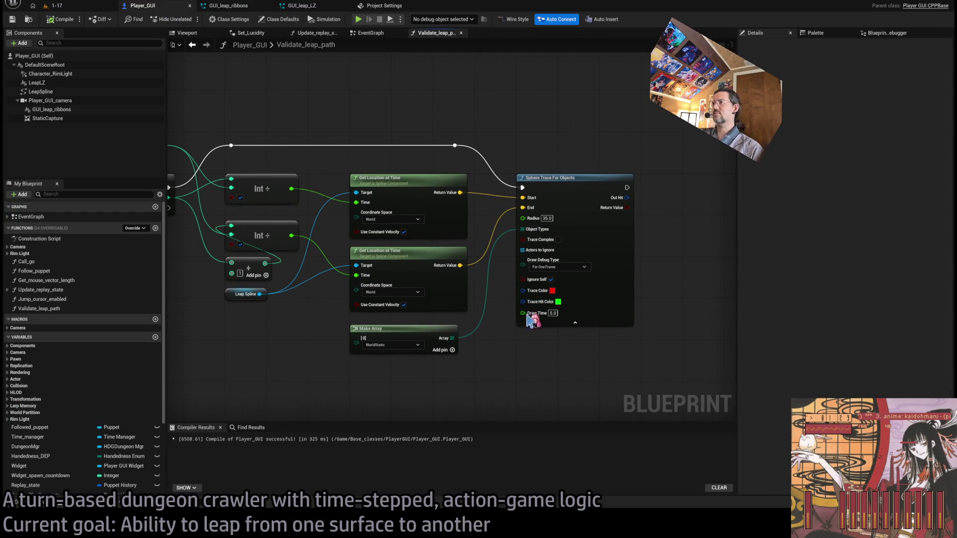
pyautogui.scroll(1, 513, 324)
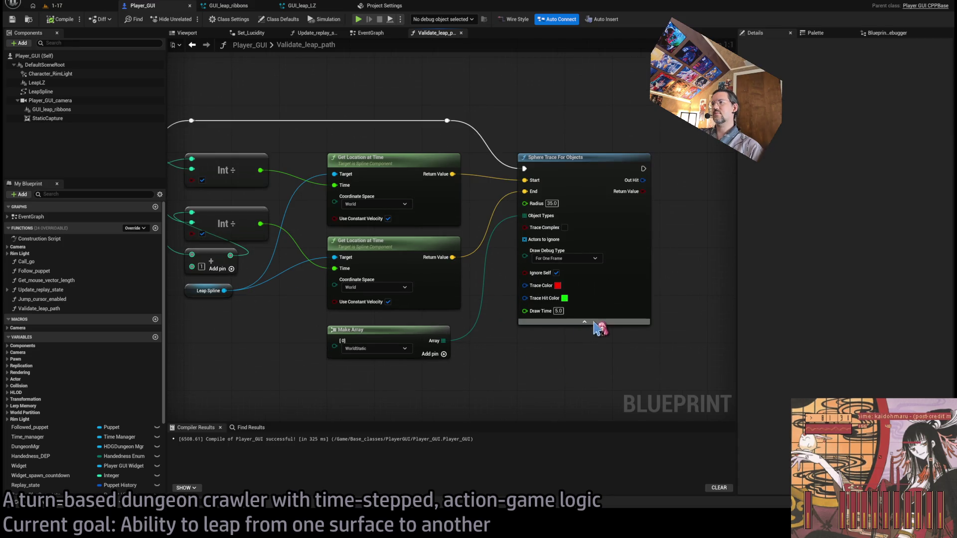
pyautogui.hotkey('alt', 'Tab')
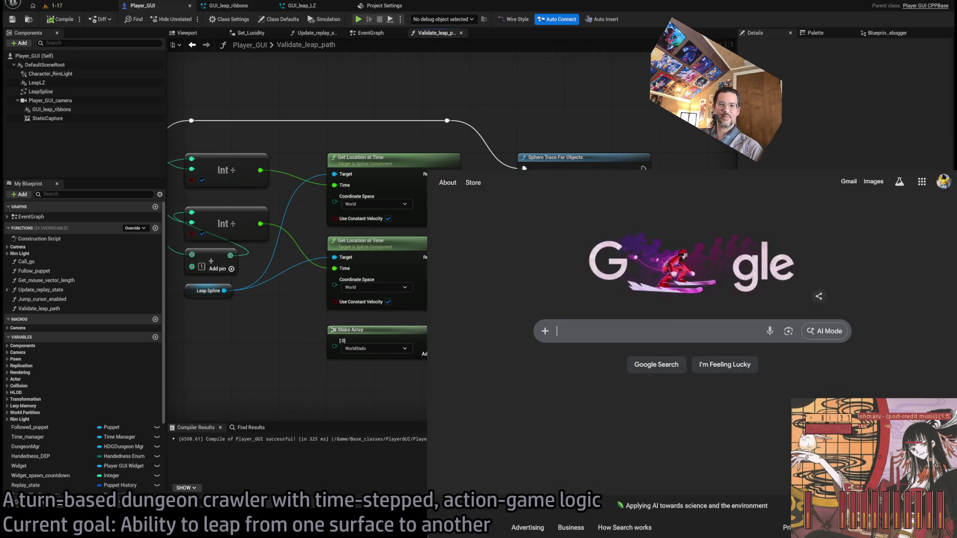
pyautogui.hotkey('ctrl', 'Tab')
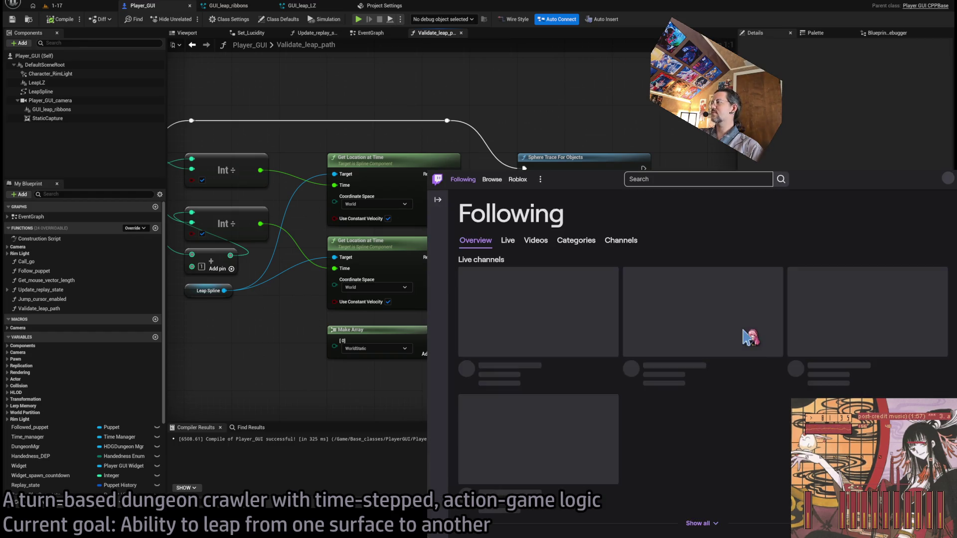
pyautogui.scroll(2, 739, 379)
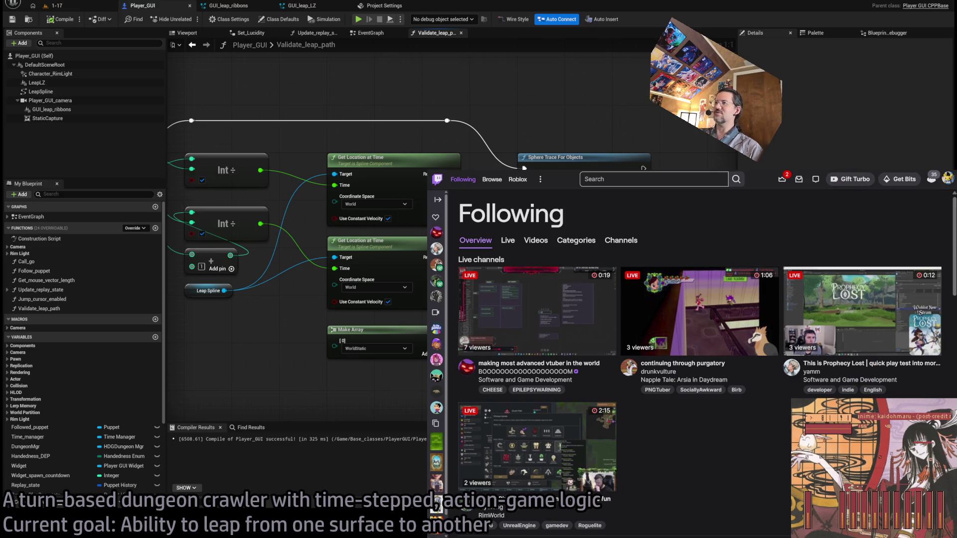
pyautogui.hotkey('alt', 'Tab')
pyautogui.scroll(-2, 567, 124)
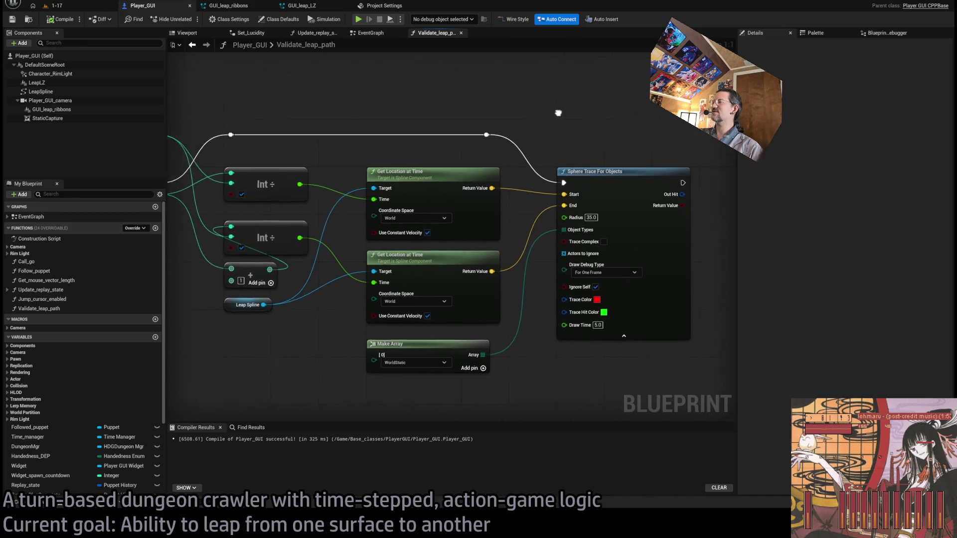
# Add a For Loop with Break node beside the existing For Loop
pyautogui.moveTo(333, 125); pyautogui.dragTo(467, 146)
pyautogui.scroll(2, 397, 145)
pyautogui.click(356, 171)
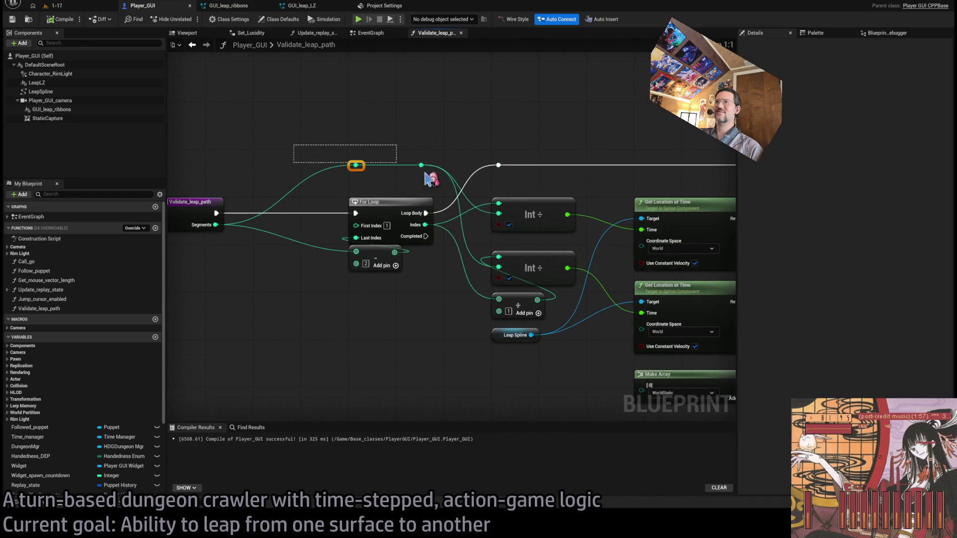
pyautogui.keyDown('ctrl'); pyautogui.click(421, 171); pyautogui.keyUp('ctrl')
pyautogui.moveTo(494, 149); pyautogui.dragTo(379, 157)
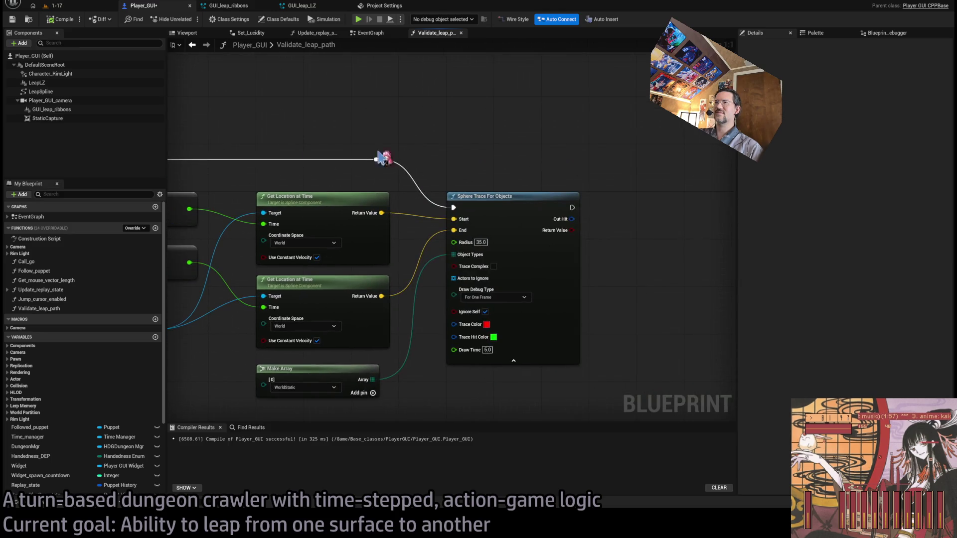
pyautogui.scroll(-2, 555, 168)
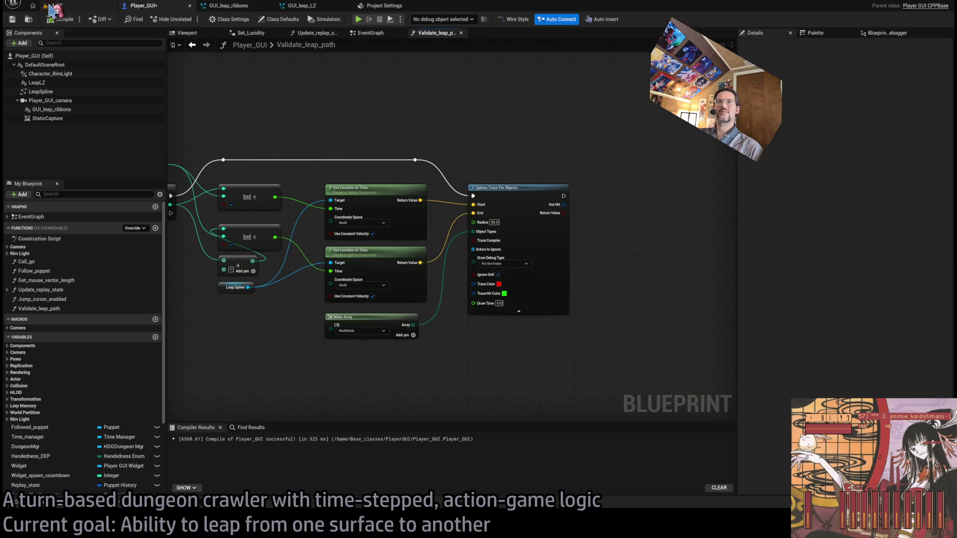
pyautogui.moveTo(195, 252); pyautogui.dragTo(342, 254)
pyautogui.scroll(2, 343, 254)
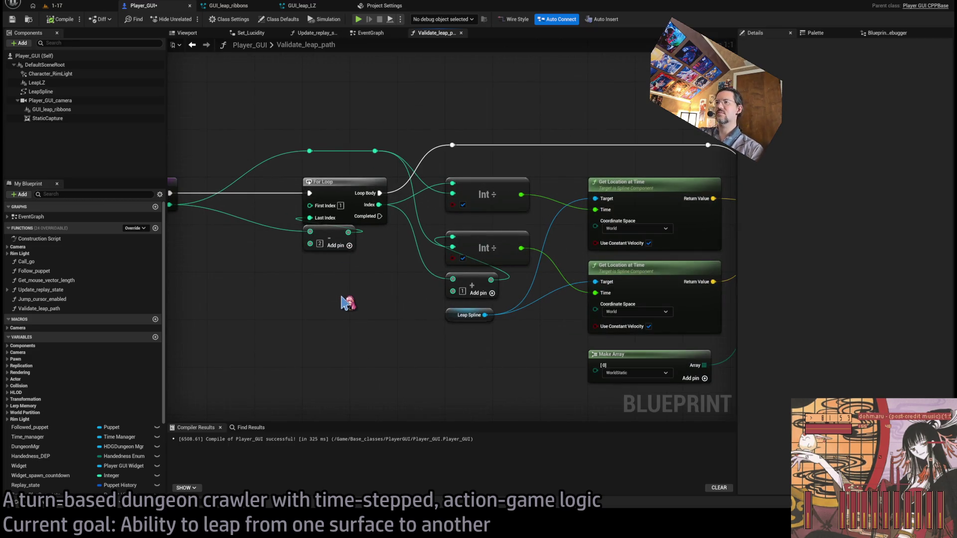
pyautogui.hotkey('ctrl', 'v')
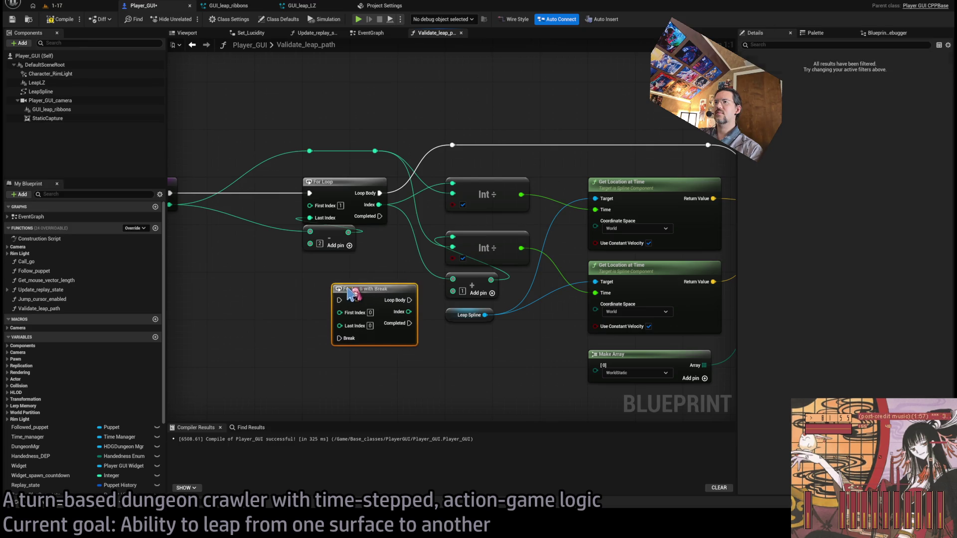
pyautogui.moveTo(348, 290); pyautogui.dragTo(331, 271)
# Give it First Index 10, move the exec, Last Index and Index wires over, and delete the old For Loop
pyautogui.moveTo(319, 223); pyautogui.dragTo(316, 307)
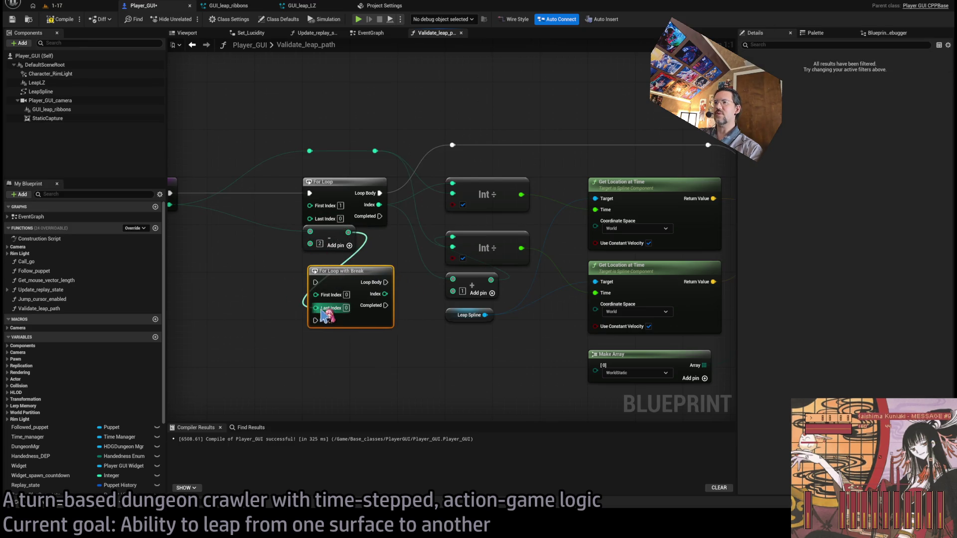
pyautogui.write('10')
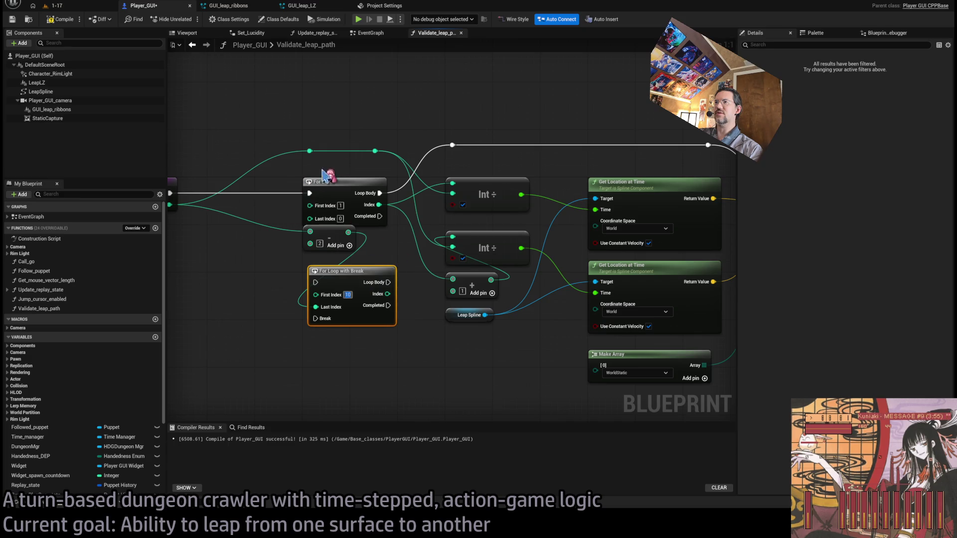
pyautogui.moveTo(309, 194); pyautogui.dragTo(315, 282)
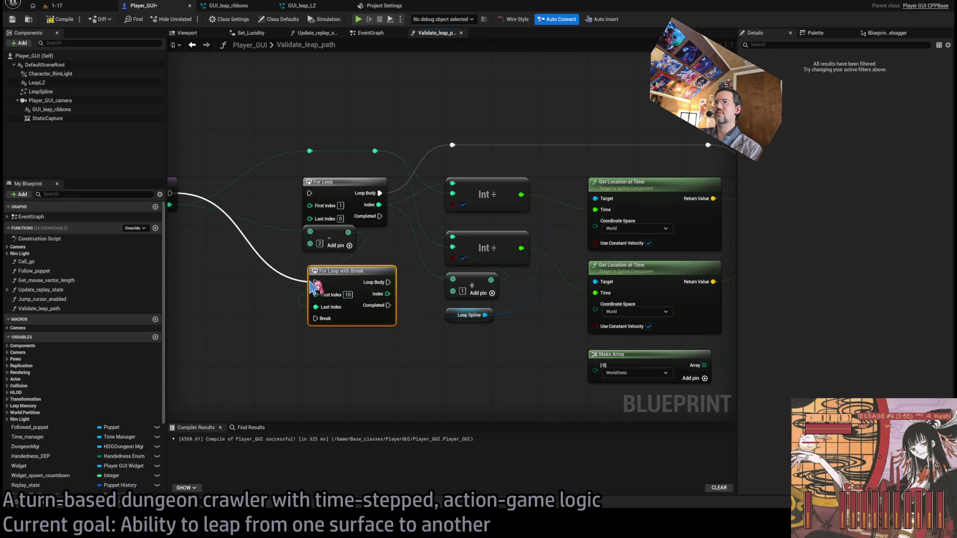
pyautogui.moveTo(380, 193); pyautogui.dragTo(388, 282)
pyautogui.moveTo(376, 210)
pyautogui.mouseDown()
pyautogui.moveTo(394, 279)
pyautogui.moveTo(387, 294)
pyautogui.mouseUp()
pyautogui.click(324, 182)
pyautogui.press('Delete')
pyautogui.moveTo(345, 269); pyautogui.dragTo(339, 176)
pyautogui.moveTo(339, 225); pyautogui.dragTo(334, 264)
pyautogui.scroll(-2, 343, 292)
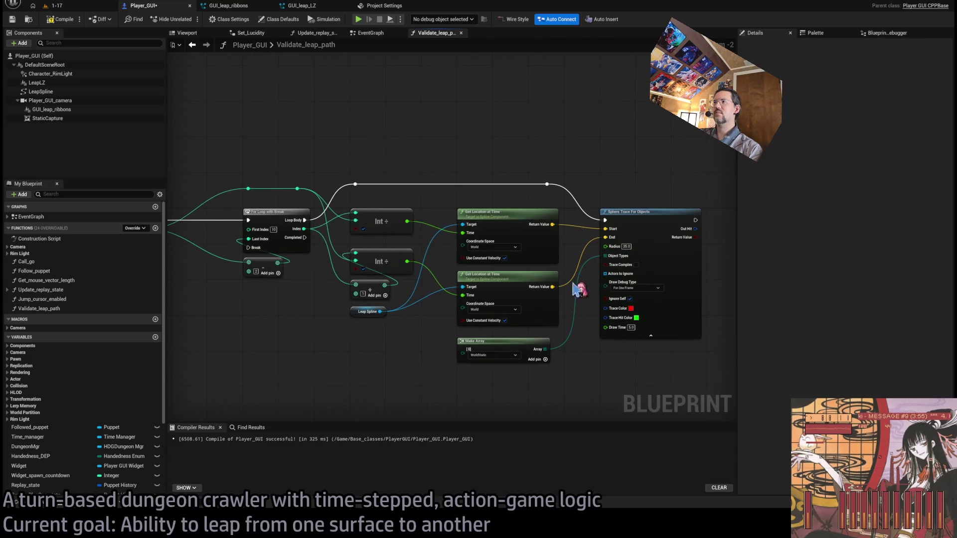
# Wire the sphere trace's execution into the loop's Break, routed along the bottom via two reroute points
pyautogui.moveTo(653, 200)
pyautogui.mouseDown()
pyautogui.moveTo(324, 252)
pyautogui.moveTo(201, 226)
pyautogui.mouseUp()
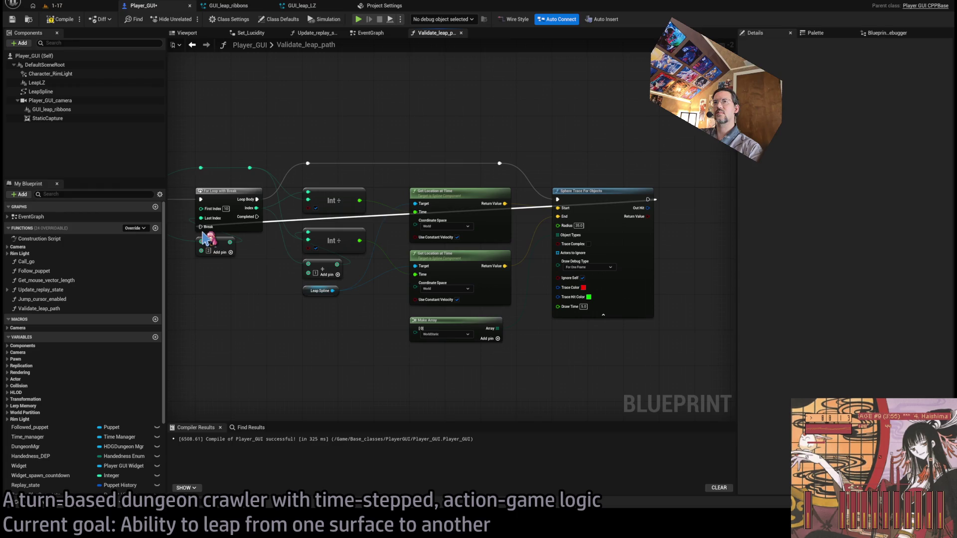
pyautogui.doubleClick(522, 213)
pyautogui.moveTo(522, 213)
pyautogui.mouseDown()
pyautogui.moveTo(543, 342)
pyautogui.moveTo(630, 373)
pyautogui.mouseUp()
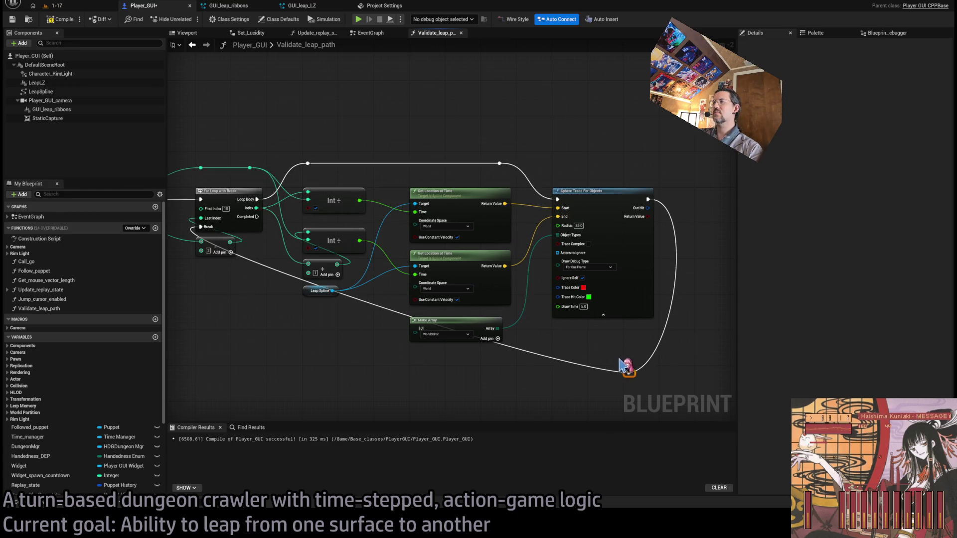
pyautogui.doubleClick(588, 365)
pyautogui.moveTo(588, 365)
pyautogui.mouseDown()
pyautogui.moveTo(499, 380)
pyautogui.moveTo(207, 386)
pyautogui.moveTo(205, 378)
pyautogui.moveTo(34, 374)
pyautogui.mouseUp()
pyautogui.scroll(-5, 101, 335)
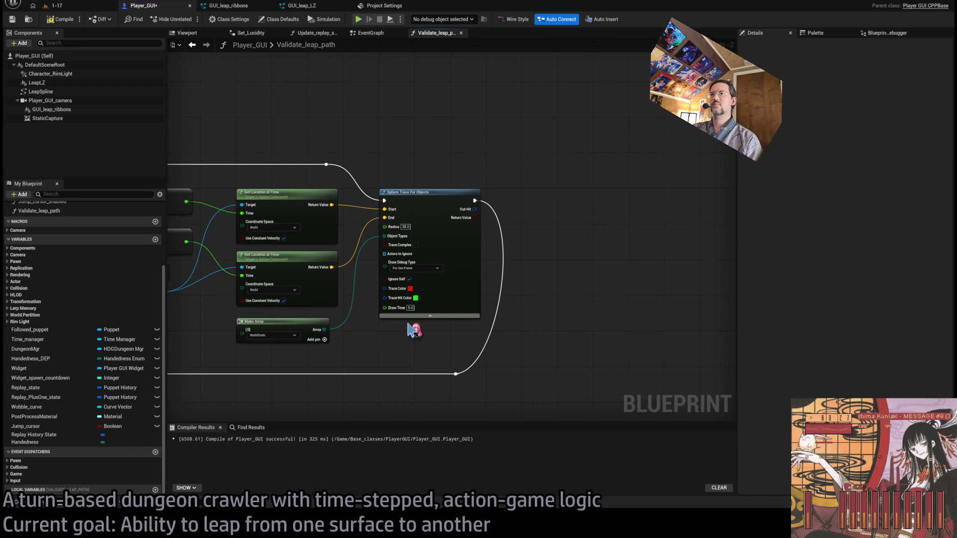
pyautogui.scroll(2, 484, 387)
pyautogui.moveTo(451, 373); pyautogui.dragTo(482, 375)
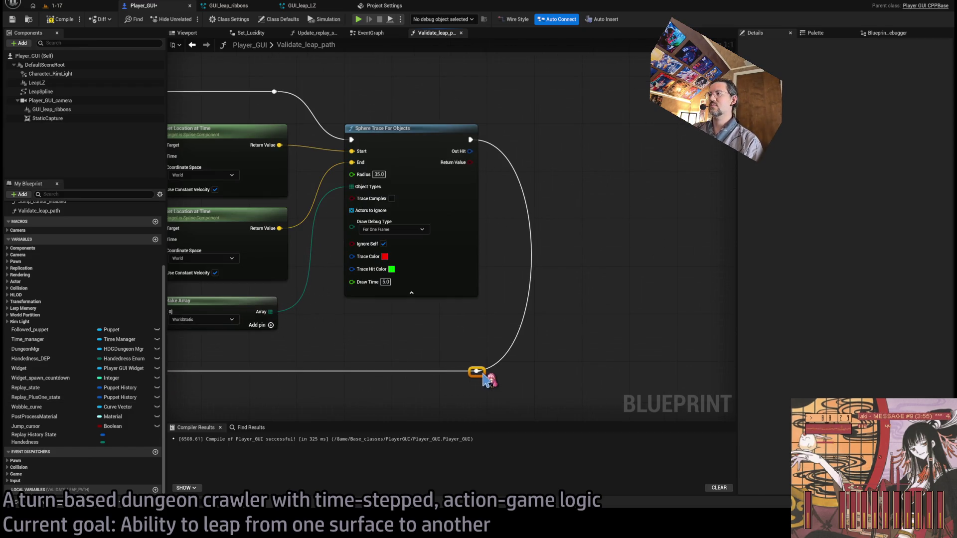
pyautogui.scroll(-1, 437, 338)
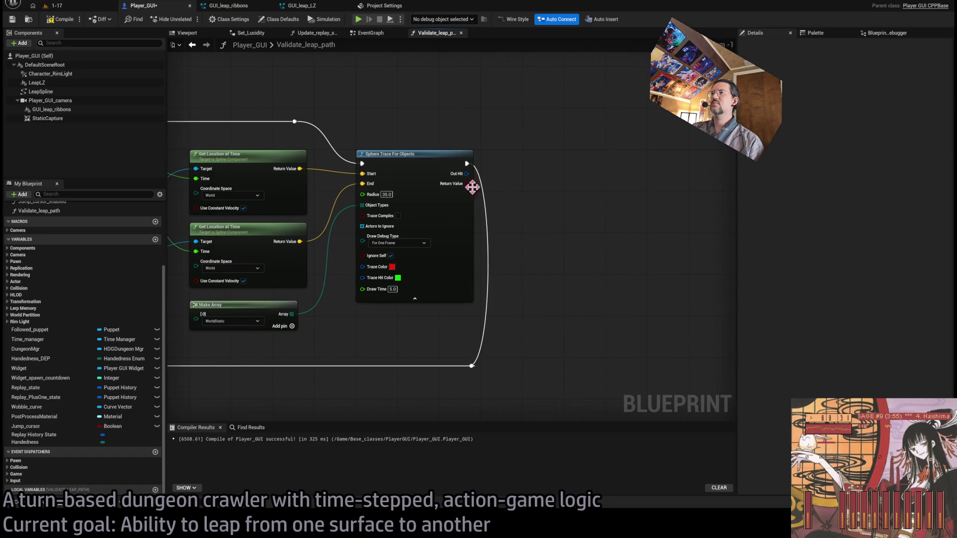
# Insert a Branch on the trace's Return Value, with its True output feeding the Break wire
pyautogui.moveTo(467, 182)
pyautogui.mouseDown()
pyautogui.moveTo(508, 184)
pyautogui.moveTo(145, 388)
pyautogui.mouseUp()
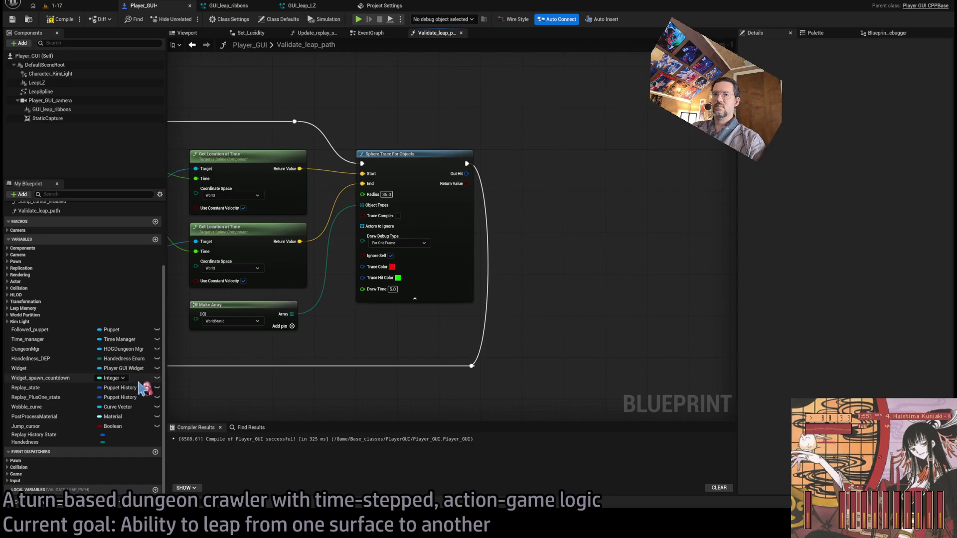
pyautogui.moveTo(467, 183)
pyautogui.mouseDown()
pyautogui.moveTo(509, 198)
pyautogui.moveTo(538, 163)
pyautogui.mouseUp()
pyautogui.moveTo(467, 165); pyautogui.dragTo(575, 165)
pyautogui.moveTo(471, 366); pyautogui.dragTo(581, 376)
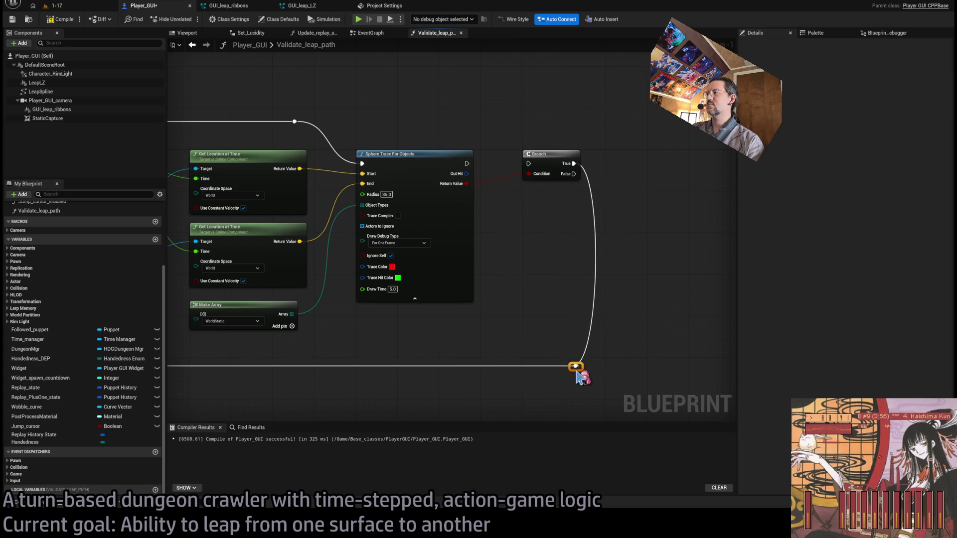
pyautogui.scroll(1, 558, 216)
pyautogui.moveTo(527, 160); pyautogui.dragTo(456, 160)
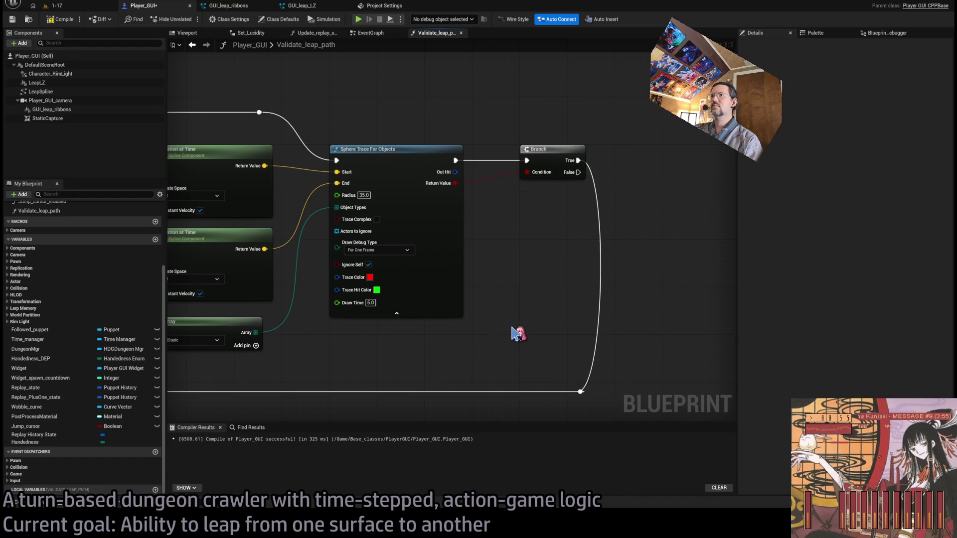
pyautogui.scroll(-3, 519, 334)
pyautogui.scroll(3, 459, 277)
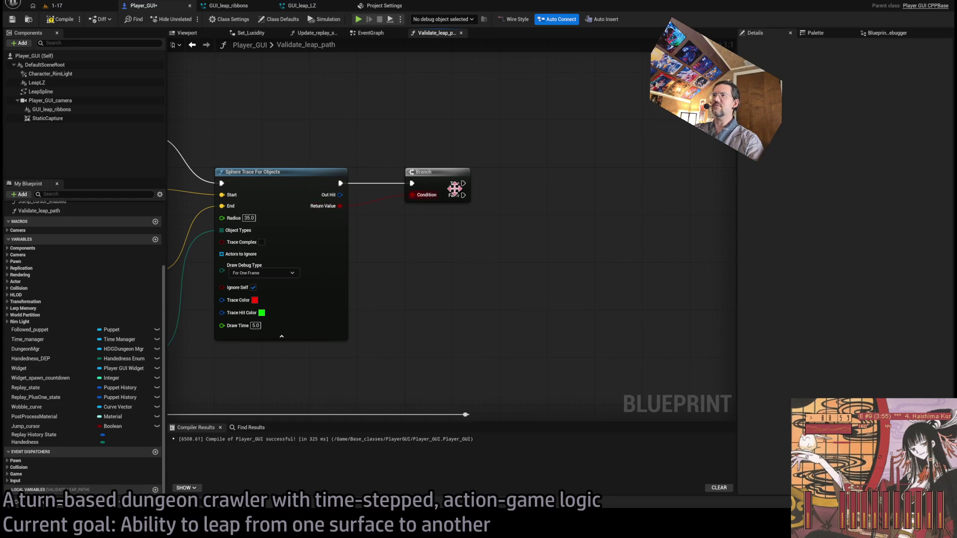
pyautogui.moveTo(454, 188)
pyautogui.mouseDown()
pyautogui.moveTo(513, 197)
pyautogui.moveTo(574, 172)
pyautogui.mouseUp()
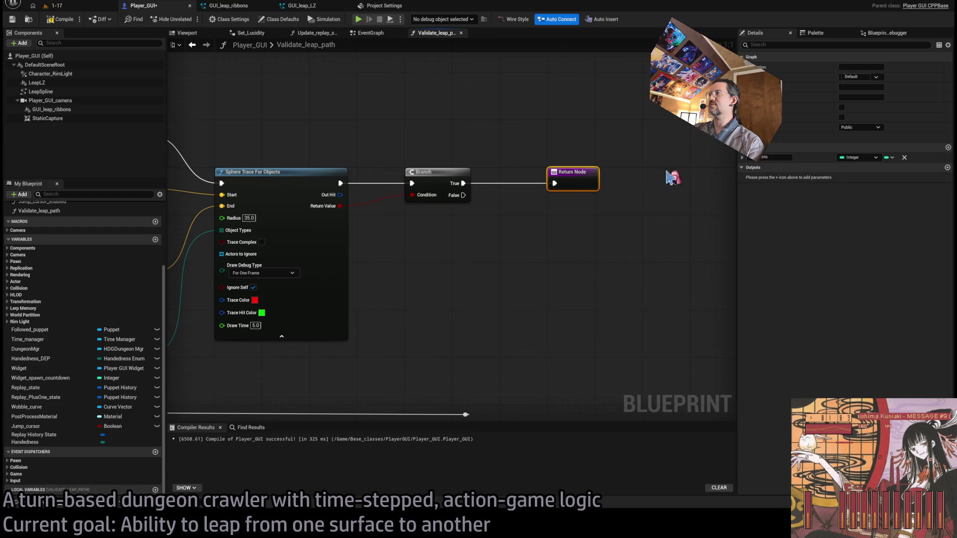
# Add a Boolean function output named Path Is Clear
pyautogui.click(947, 167)
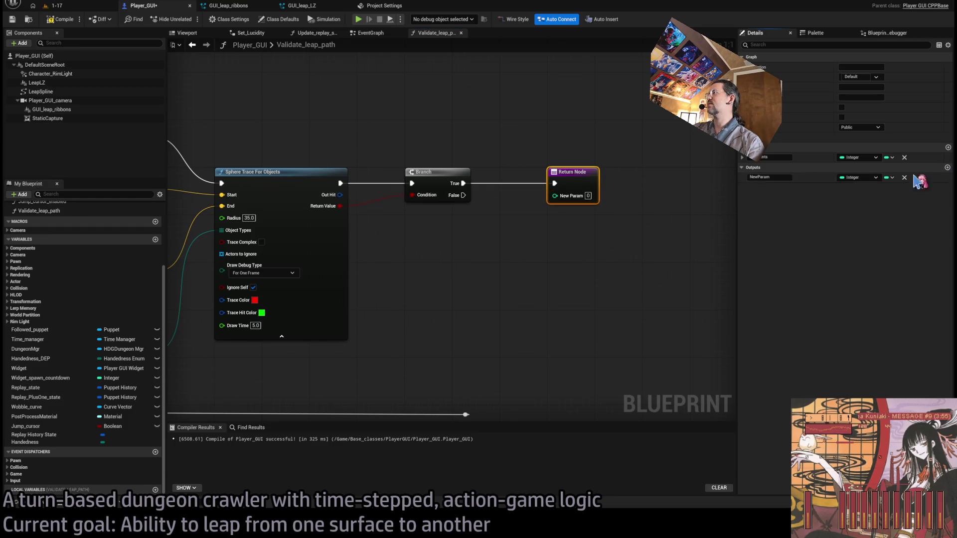
pyautogui.click(853, 178)
pyautogui.click(870, 209)
pyautogui.write('PathIsClear')
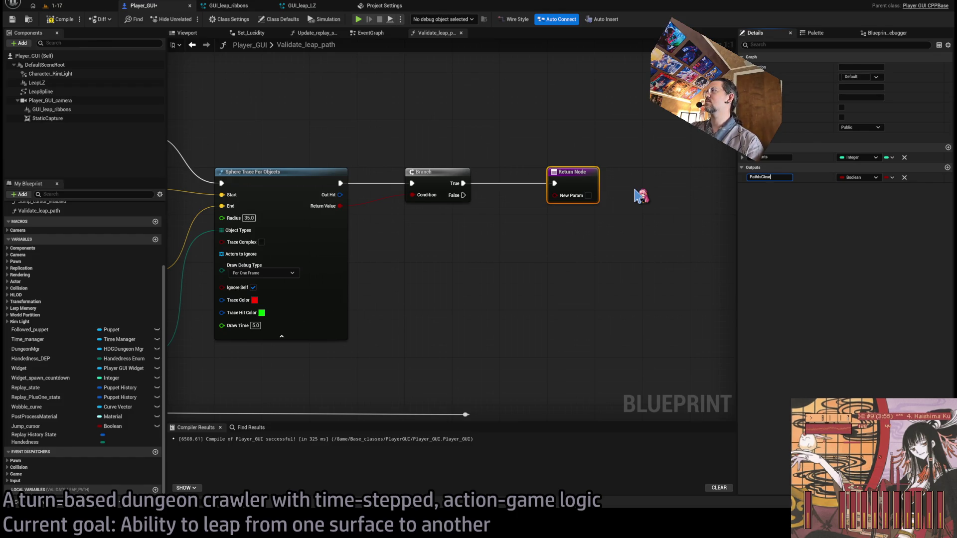
pyautogui.press('Return')
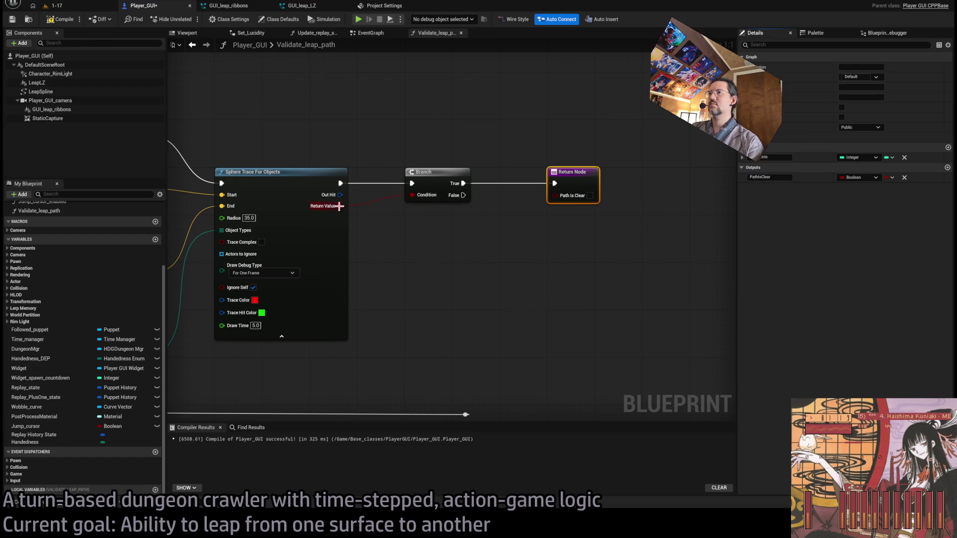
# Reposition the reroute points and Return Node, and drive the Return Node from the loop's Loop Body
pyautogui.moveTo(340, 206)
pyautogui.mouseDown()
pyautogui.moveTo(476, 222)
pyautogui.moveTo(451, 264)
pyautogui.mouseUp()
pyautogui.click(573, 262)
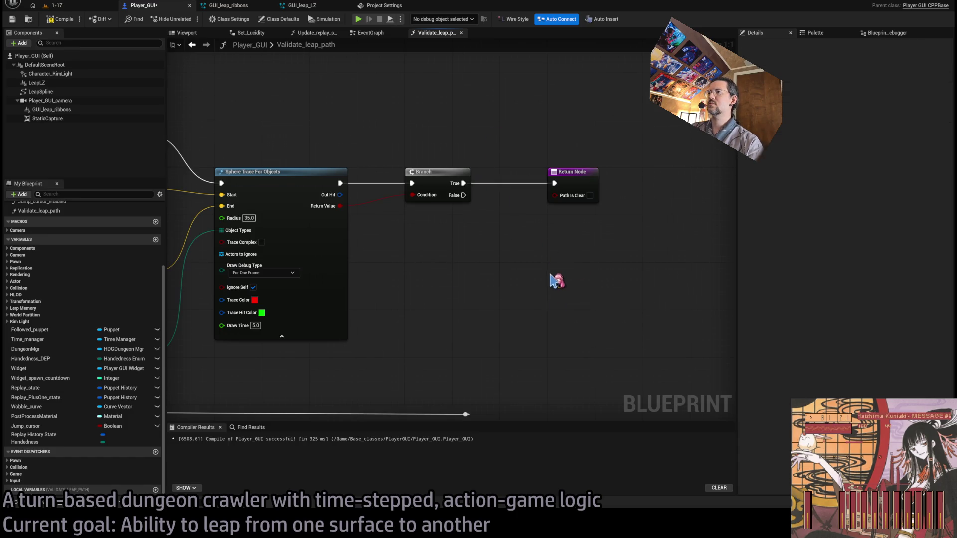
pyautogui.scroll(-4, 557, 280)
pyautogui.moveTo(354, 342); pyautogui.dragTo(222, 341)
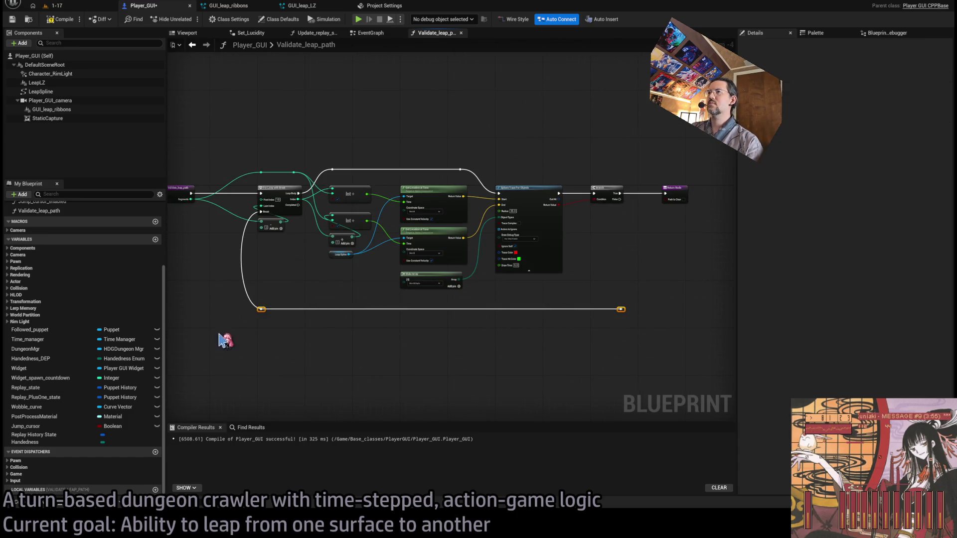
pyautogui.click(674, 199)
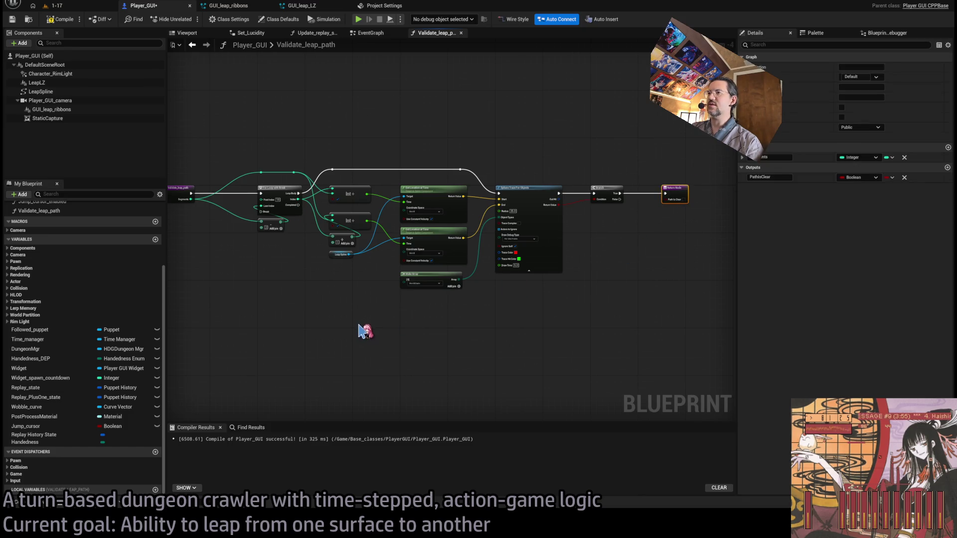
pyautogui.scroll(3, 351, 337)
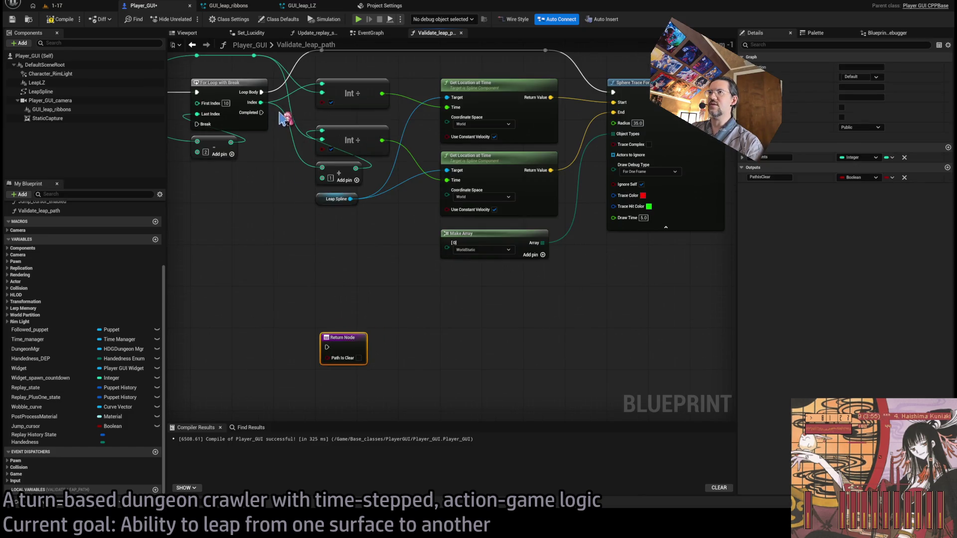
pyautogui.moveTo(262, 91); pyautogui.dragTo(289, 216)
pyautogui.moveTo(332, 349); pyautogui.dragTo(331, 334)
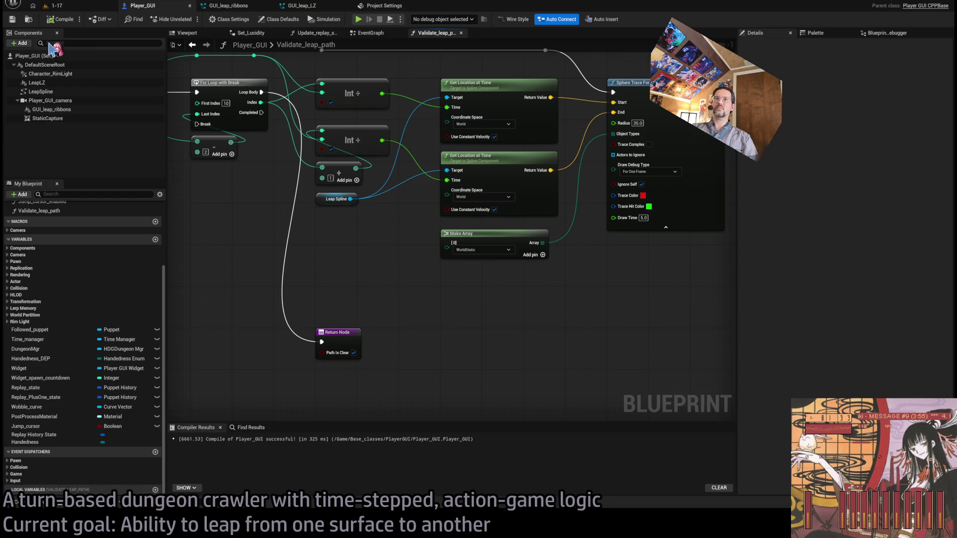
# Play-test level 1-17, toggling the output log and swinging the game camera through several angles
pyautogui.click(78, 9)
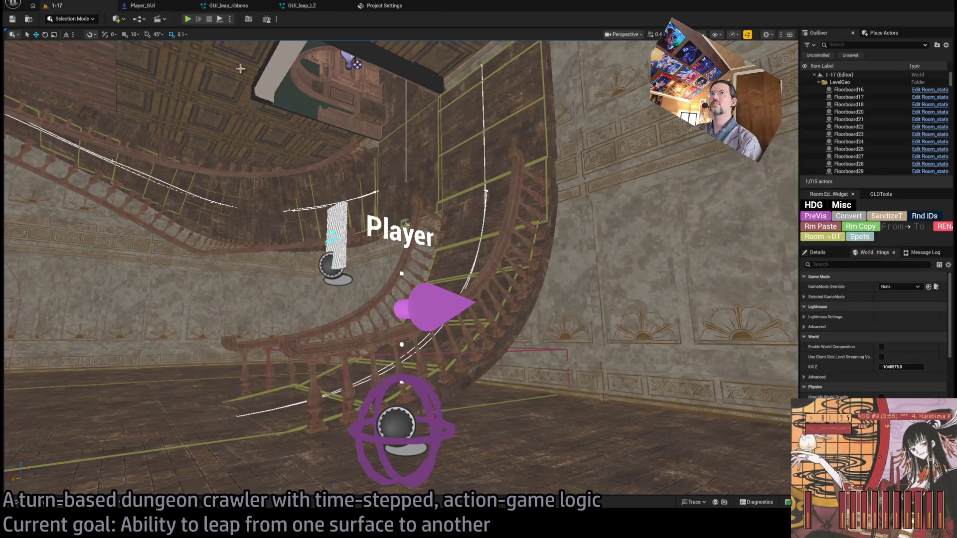
pyautogui.hotkey('alt', 'p')
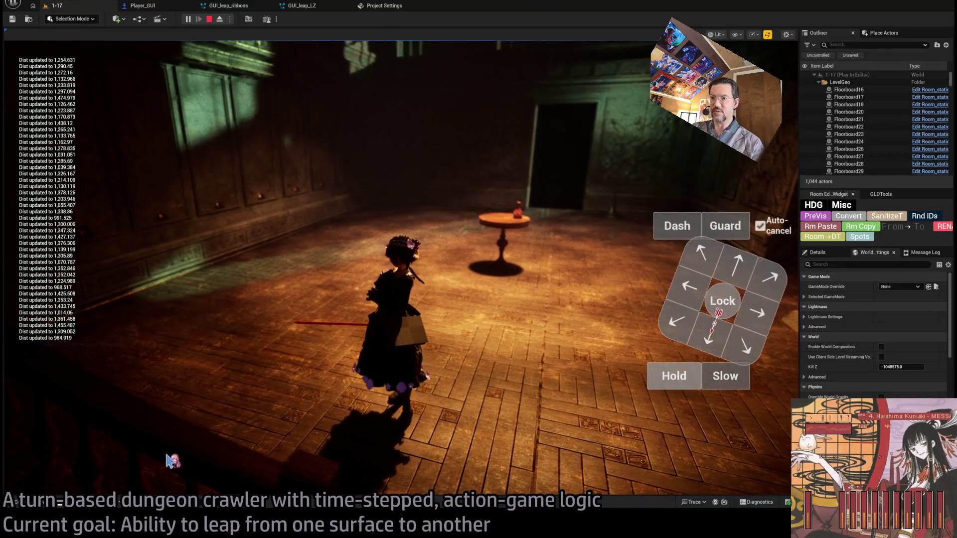
pyautogui.press('`')
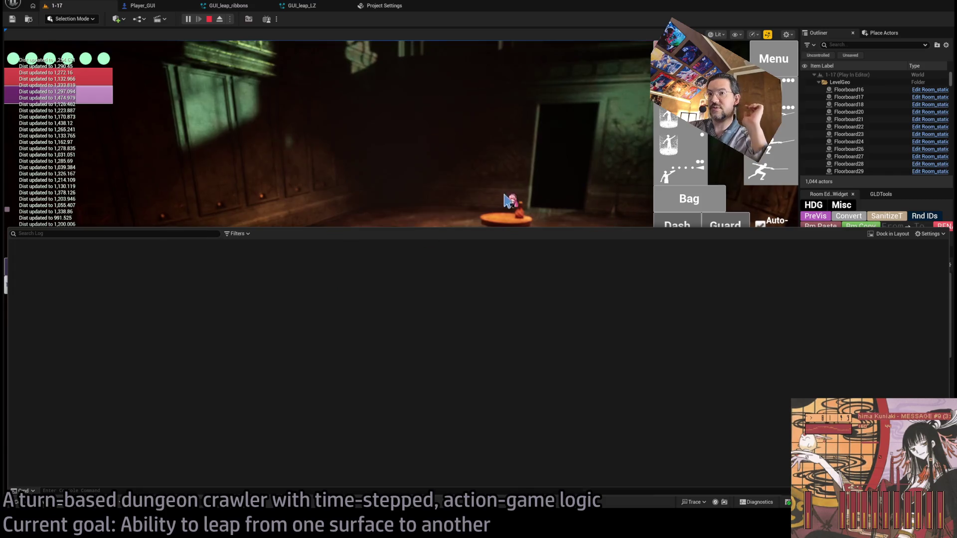
pyautogui.press('`')
pyautogui.press('`')
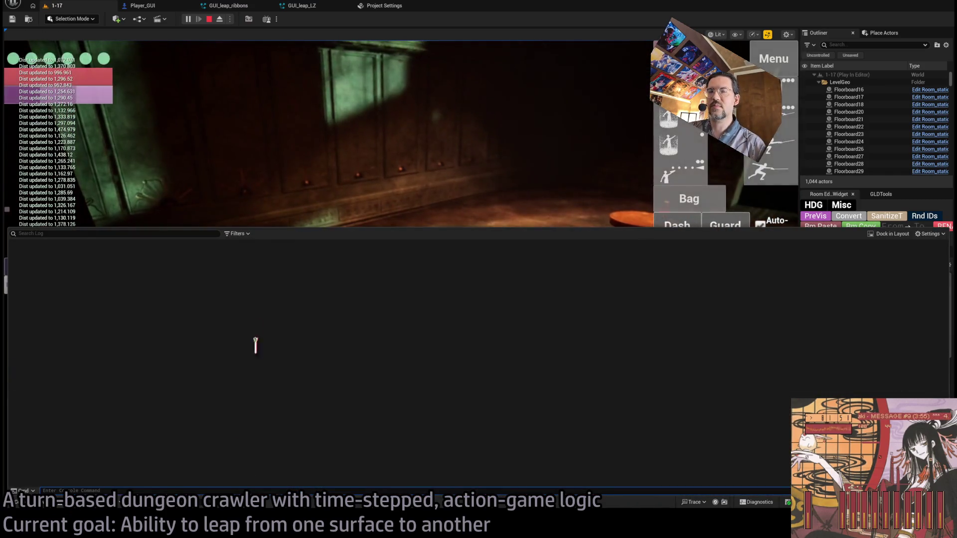
pyautogui.press('`')
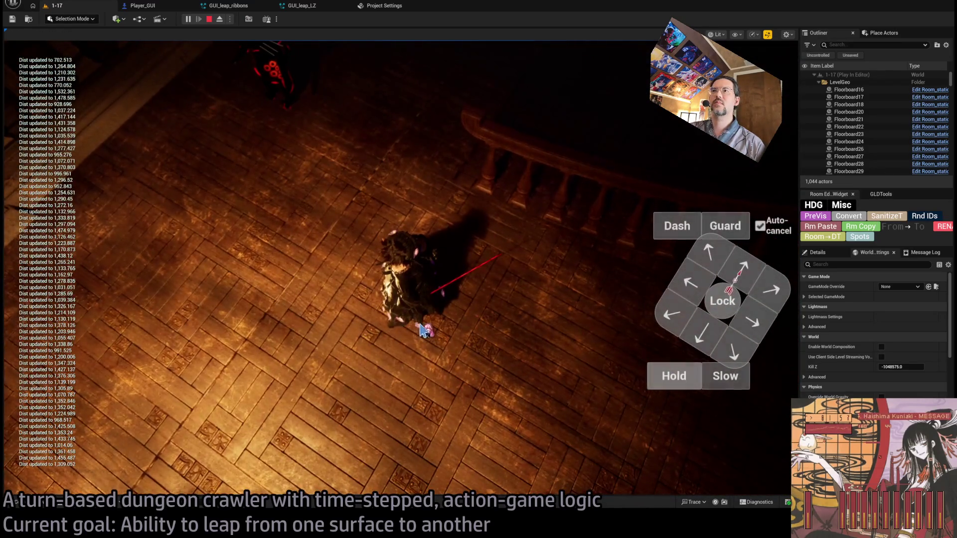
pyautogui.click(423, 330)
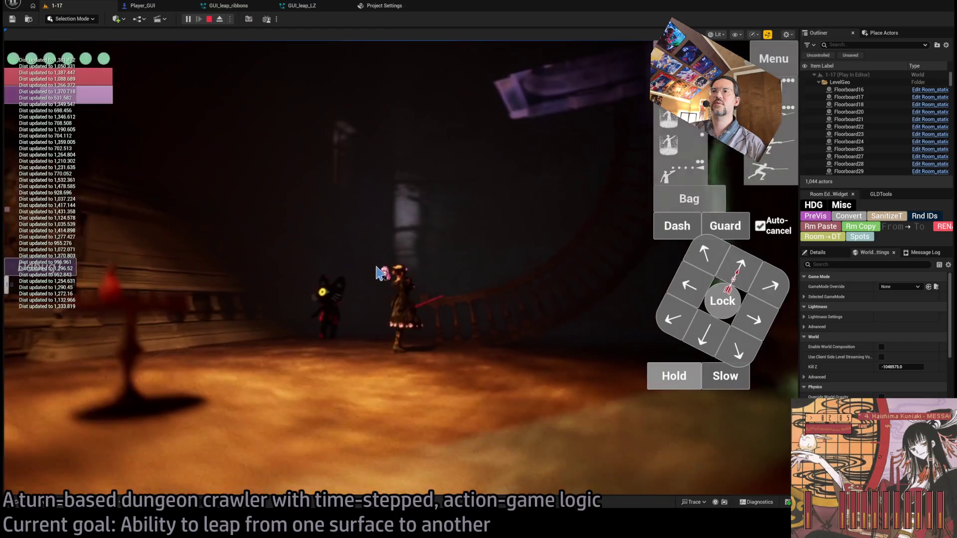
pyautogui.click(518, 357)
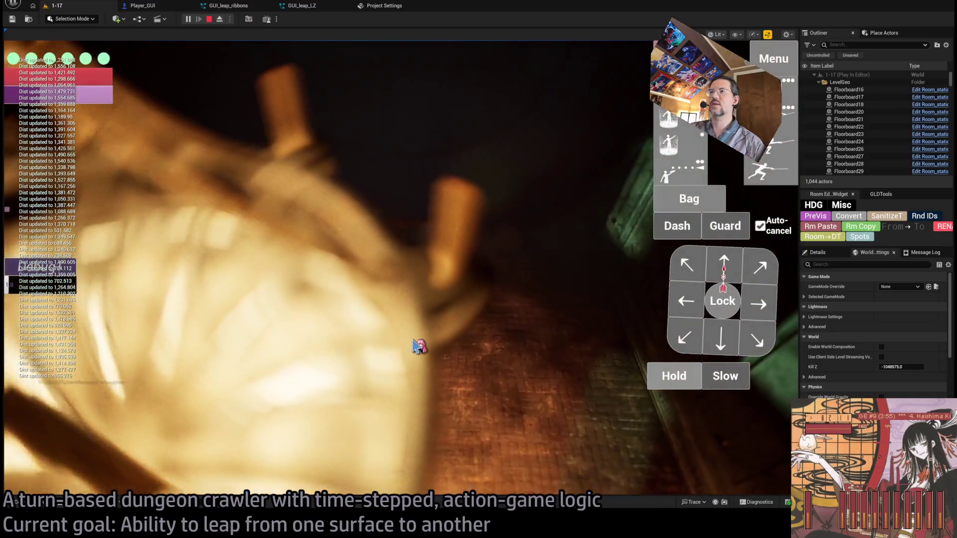
pyautogui.click(423, 346)
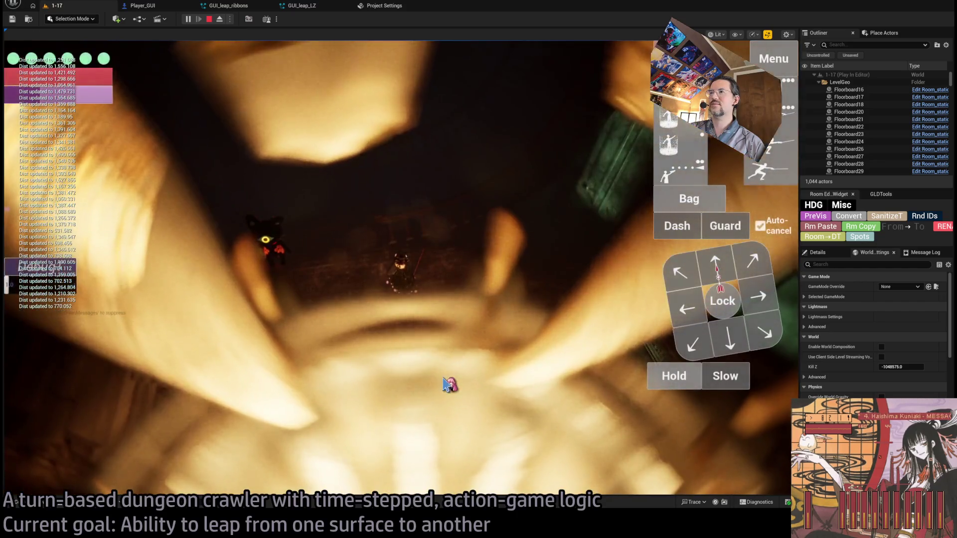
pyautogui.click(447, 385)
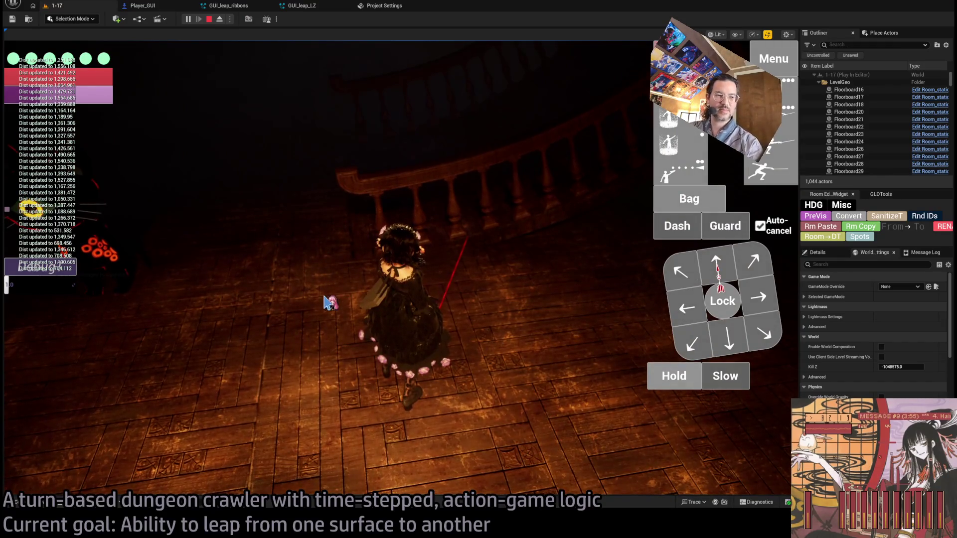
pyautogui.click(209, 19)
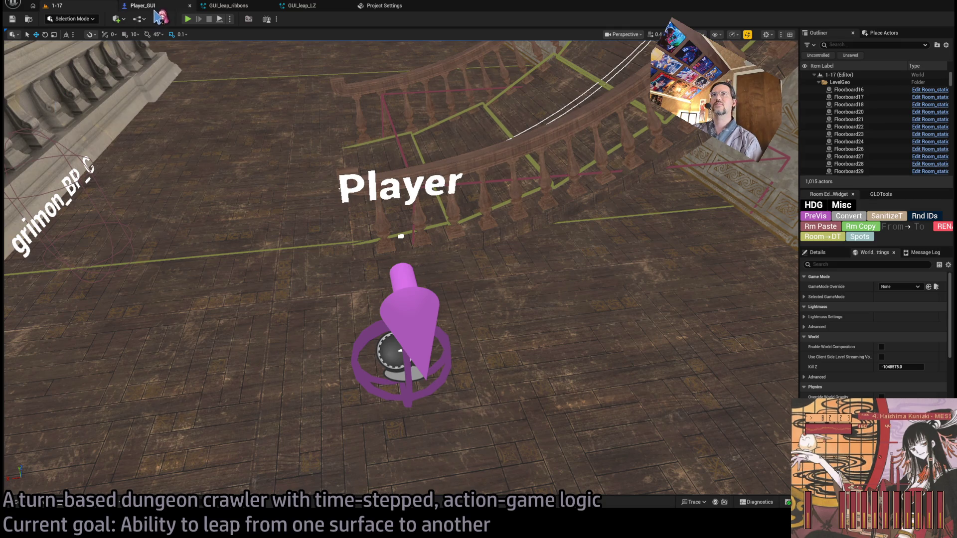
pyautogui.click(154, 9)
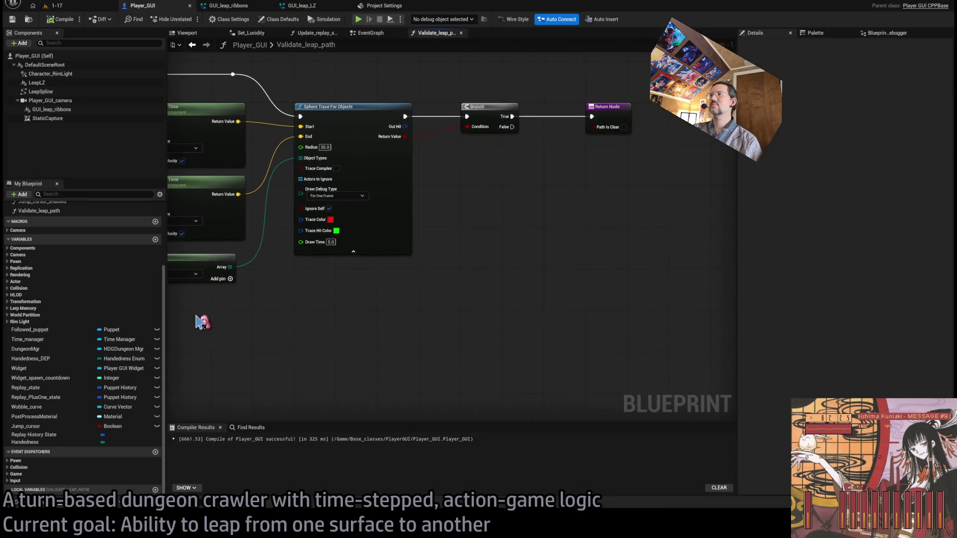
# Move the Return Node's execution from Loop Body to the loop's Completed output and compile
pyautogui.scroll(-2, 417, 316)
pyautogui.scroll(3, 562, 255)
pyautogui.scroll(-2, 567, 256)
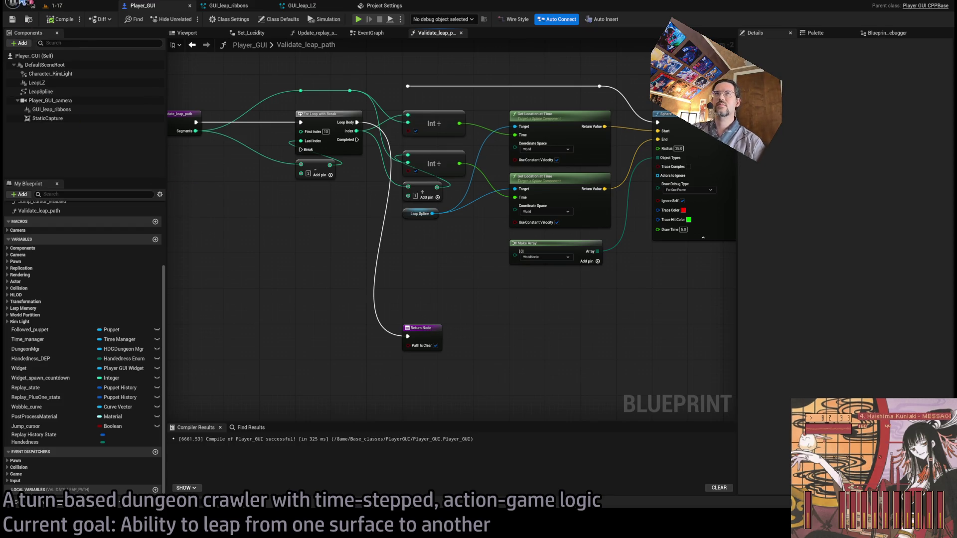
pyautogui.moveTo(222, 81); pyautogui.dragTo(221, 119)
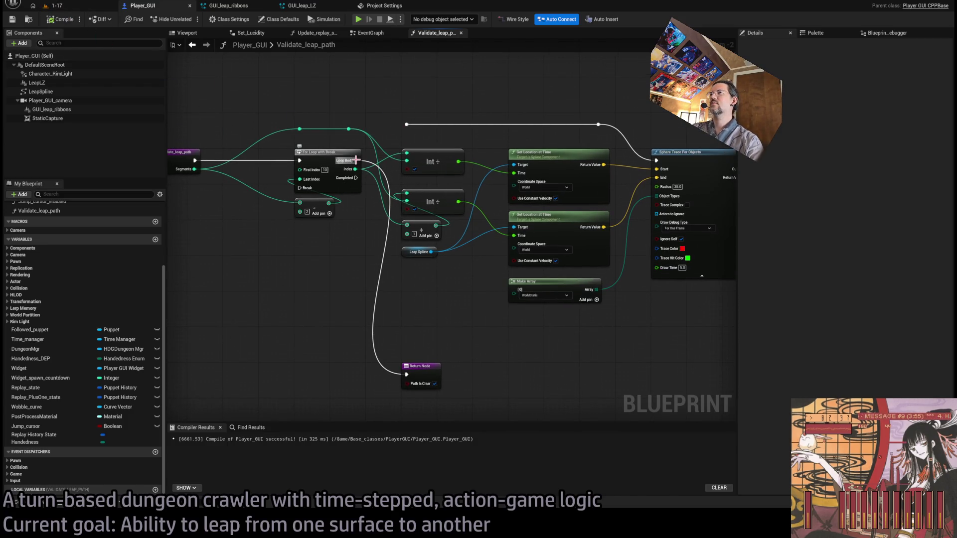
pyautogui.moveTo(355, 159)
pyautogui.mouseDown()
pyautogui.moveTo(374, 208)
pyautogui.moveTo(374, 376)
pyautogui.moveTo(419, 389)
pyautogui.mouseUp()
pyautogui.keyDown('alt'); pyautogui.click(368, 193); pyautogui.keyUp('alt')
pyautogui.moveTo(485, 327); pyautogui.dragTo(339, 274)
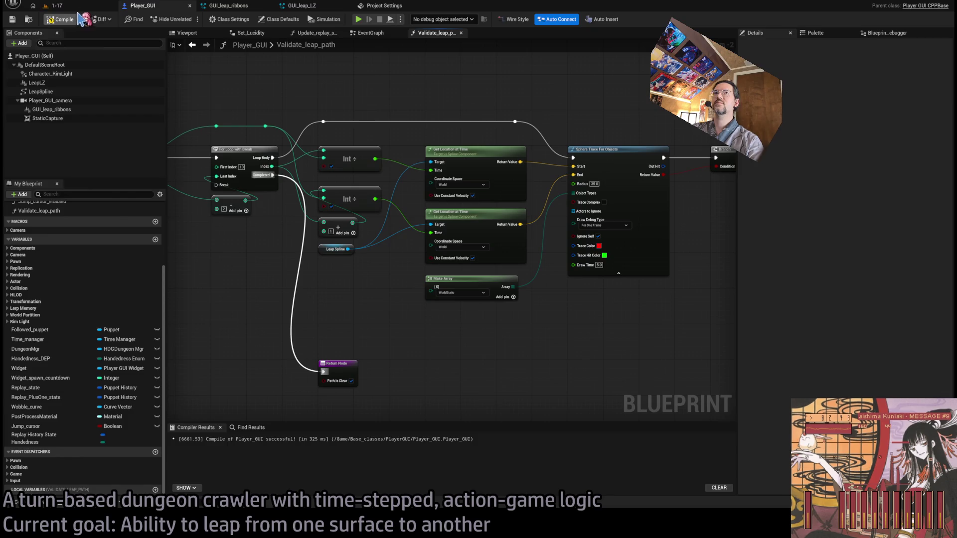
pyautogui.click(92, 10)
# Play-test the level again with the Completed-driven return, then come back to Player_GUI
pyautogui.hotkey('alt', 'p')
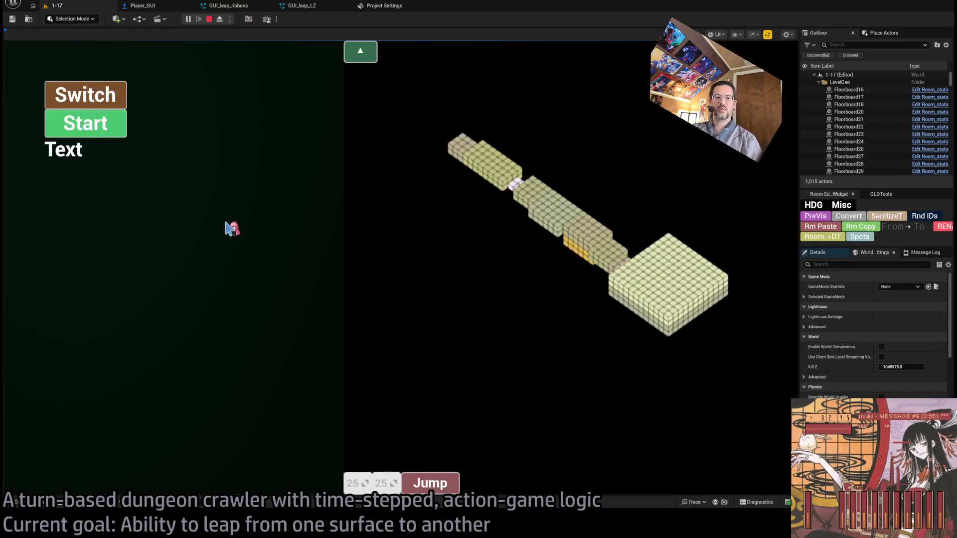
pyautogui.click(95, 97)
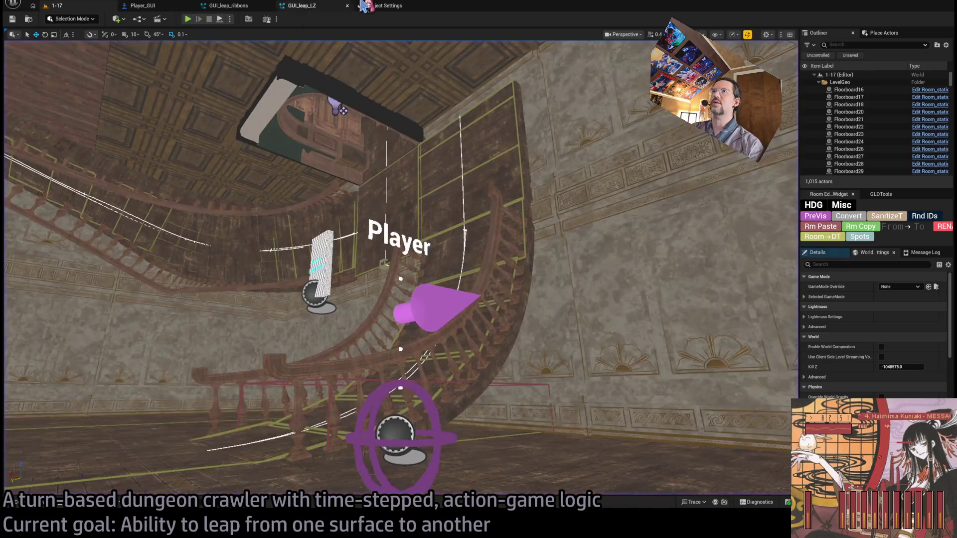
pyautogui.click(382, 6)
pyautogui.click(237, 6)
pyautogui.click(142, 6)
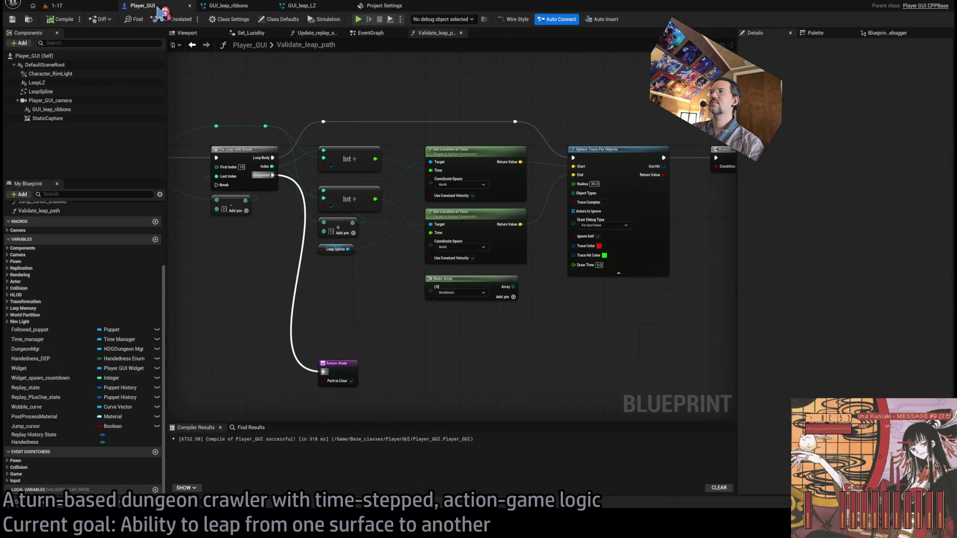
pyautogui.scroll(2, 508, 224)
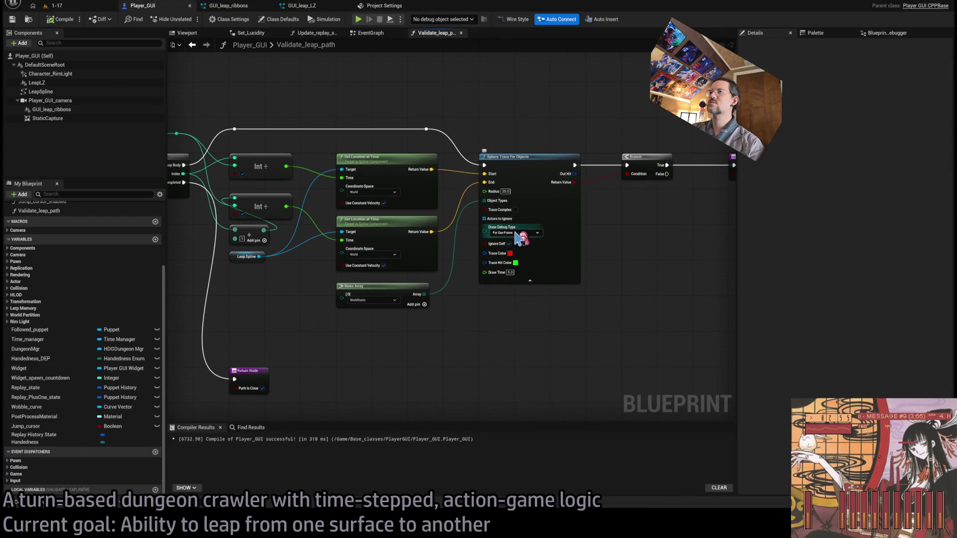
pyautogui.moveTo(328, 237); pyautogui.dragTo(508, 234)
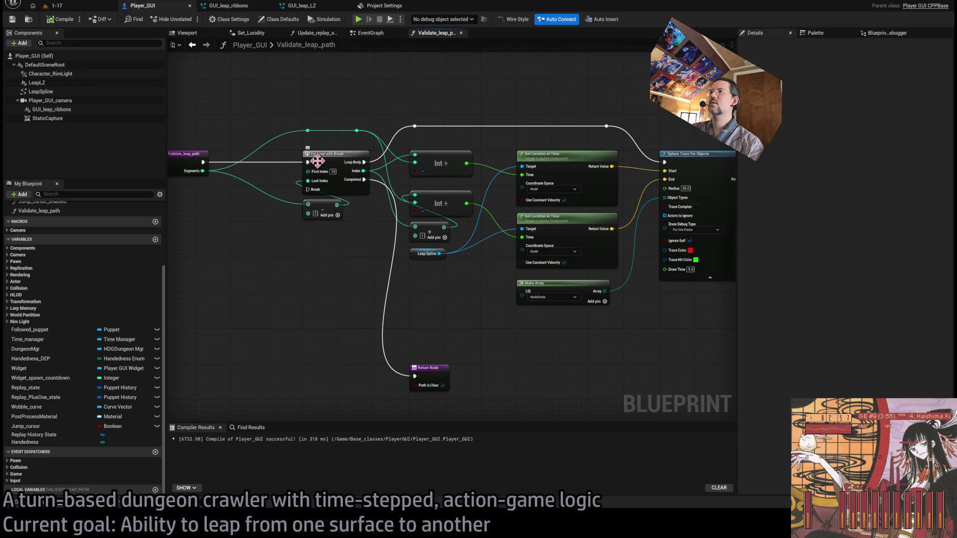
pyautogui.moveTo(352, 165); pyautogui.dragTo(260, 177)
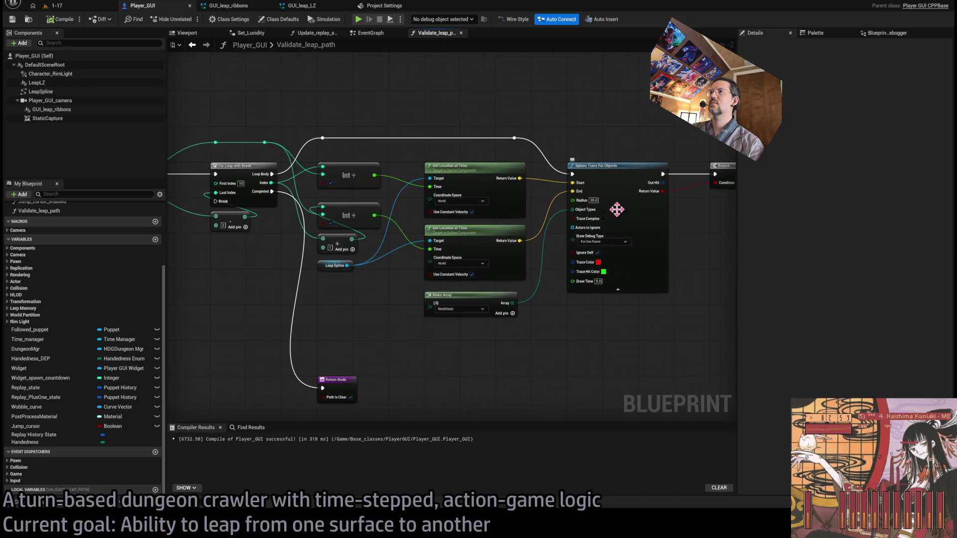
pyautogui.click(371, 33)
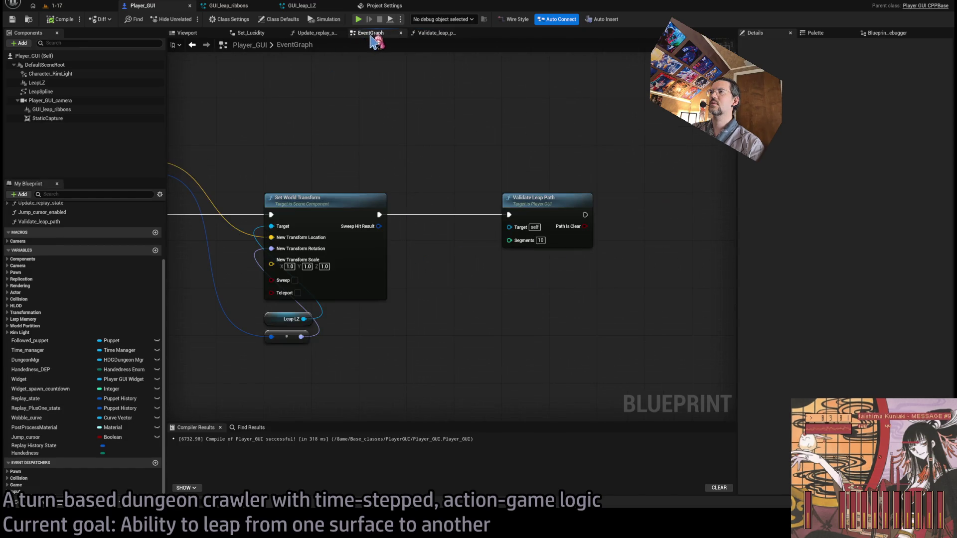
pyautogui.click(427, 33)
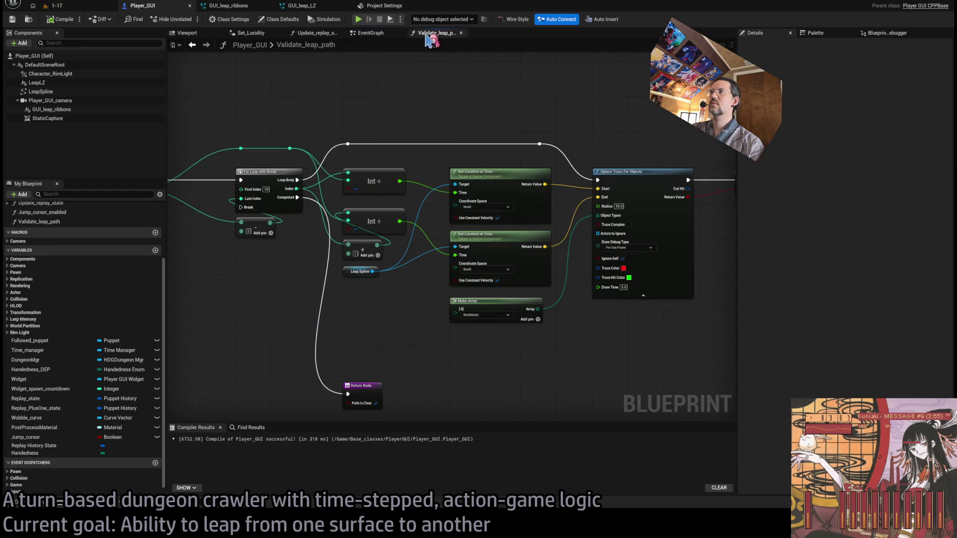
pyautogui.moveTo(543, 142)
pyautogui.mouseDown()
pyautogui.moveTo(475, 126)
pyautogui.moveTo(562, 143)
pyautogui.moveTo(449, 143)
pyautogui.moveTo(546, 142)
pyautogui.mouseUp()
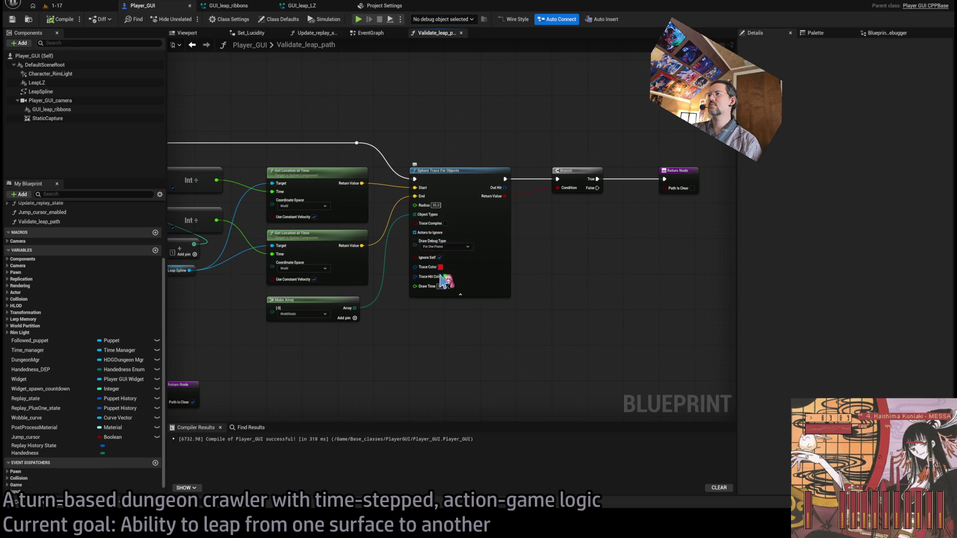
pyautogui.moveTo(432, 227); pyautogui.dragTo(556, 207)
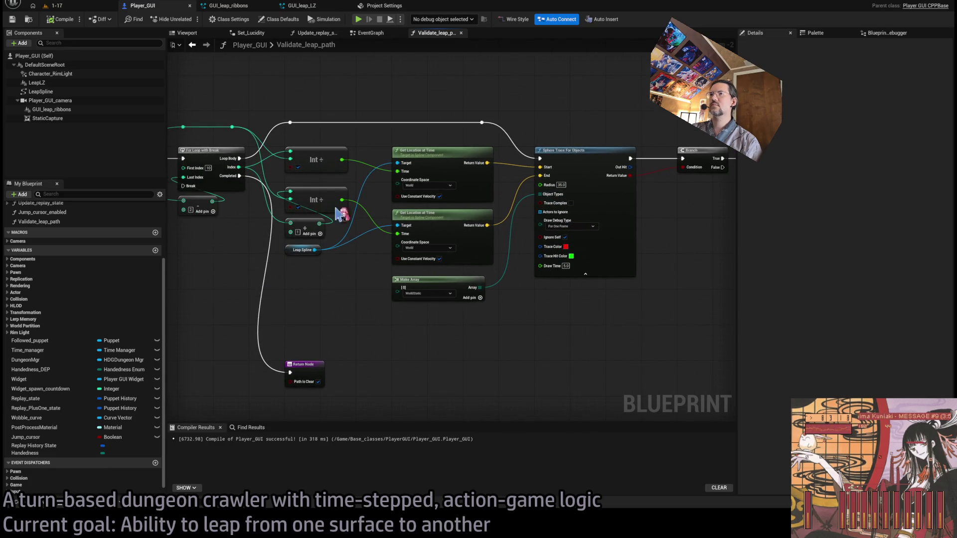
pyautogui.click(81, 5)
pyautogui.hotkey('alt', 'p')
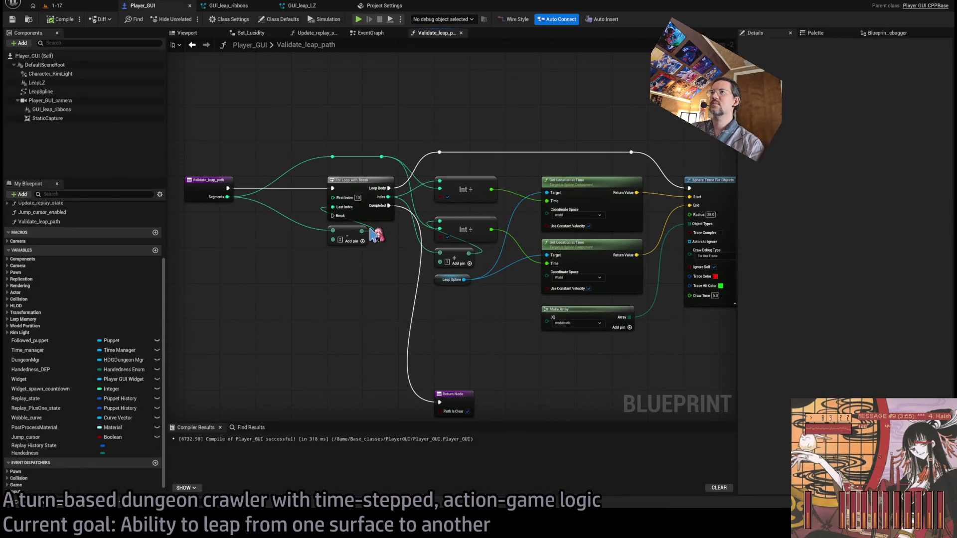
pyautogui.scroll(2, 368, 180)
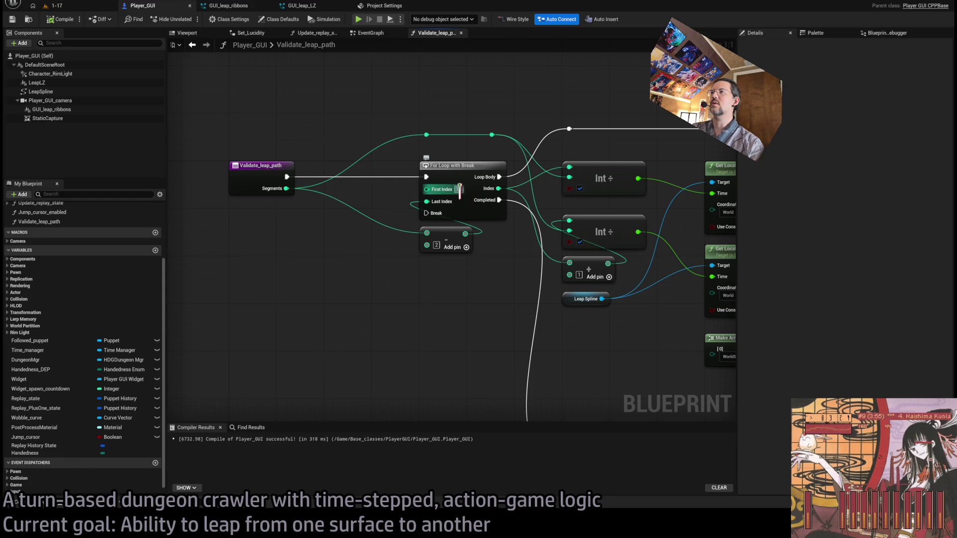